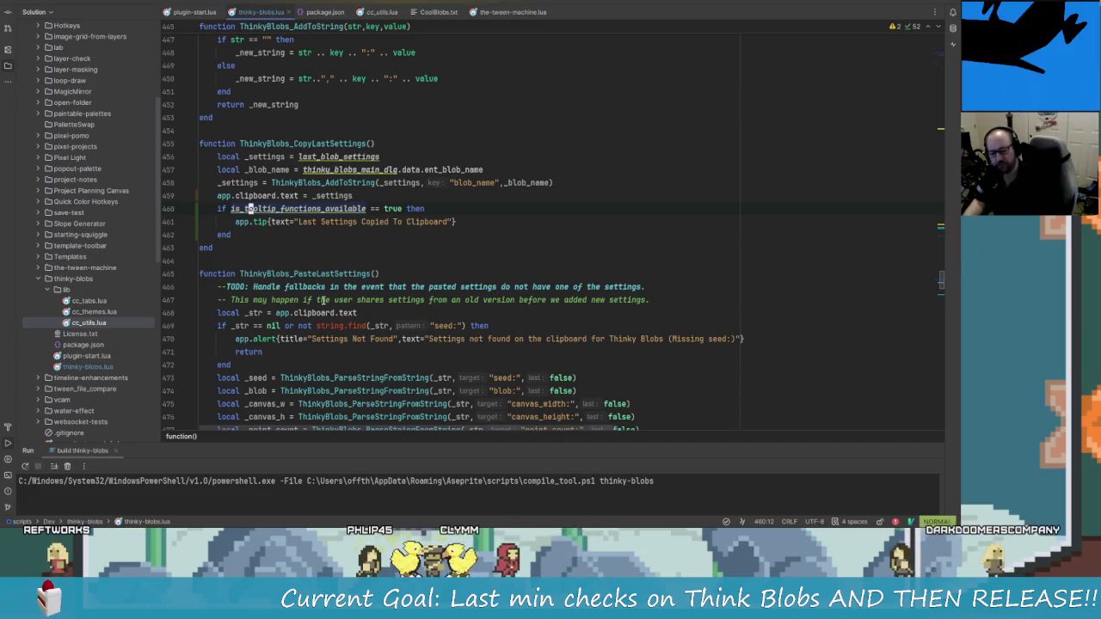
Scroll through thinky-blobs.lua to CopyLastSettings' early return and clipboard tooltip lines
scroll(323, 301, "down", 3)
left_click(262, 234)
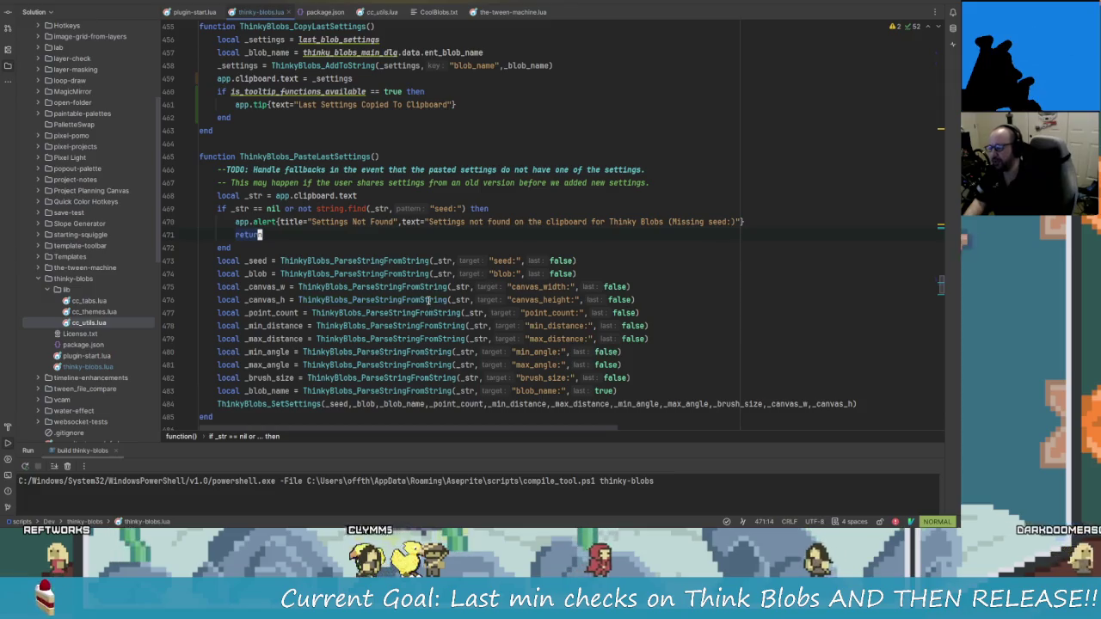
scroll(428, 298, "down", 2)
scroll(389, 264, "down", 2)
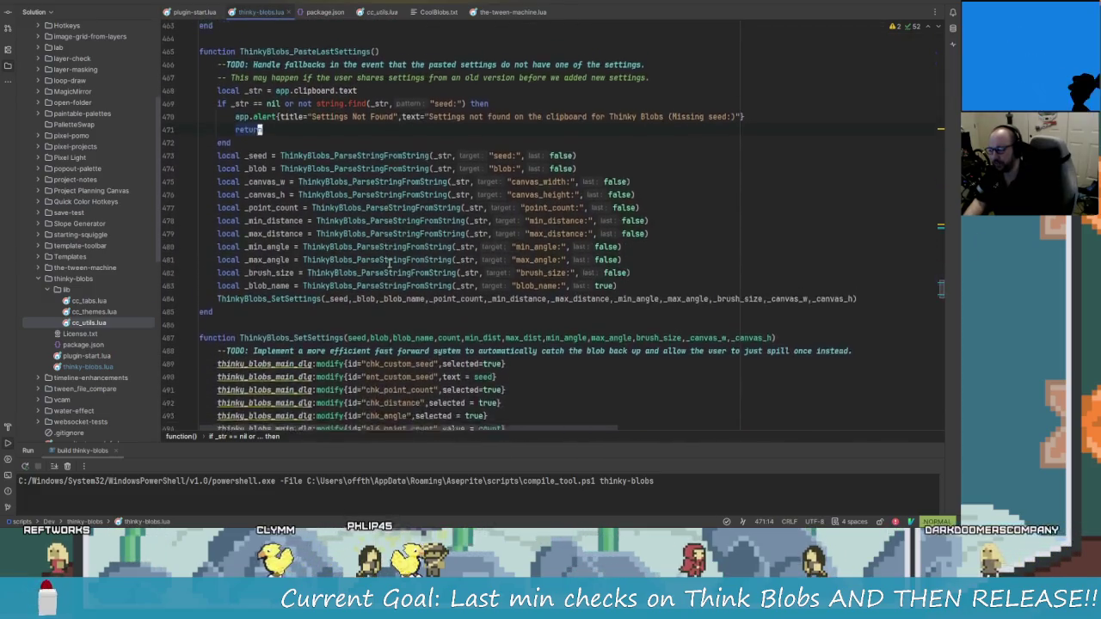
scroll(389, 264, "up", 8)
left_click(403, 339)
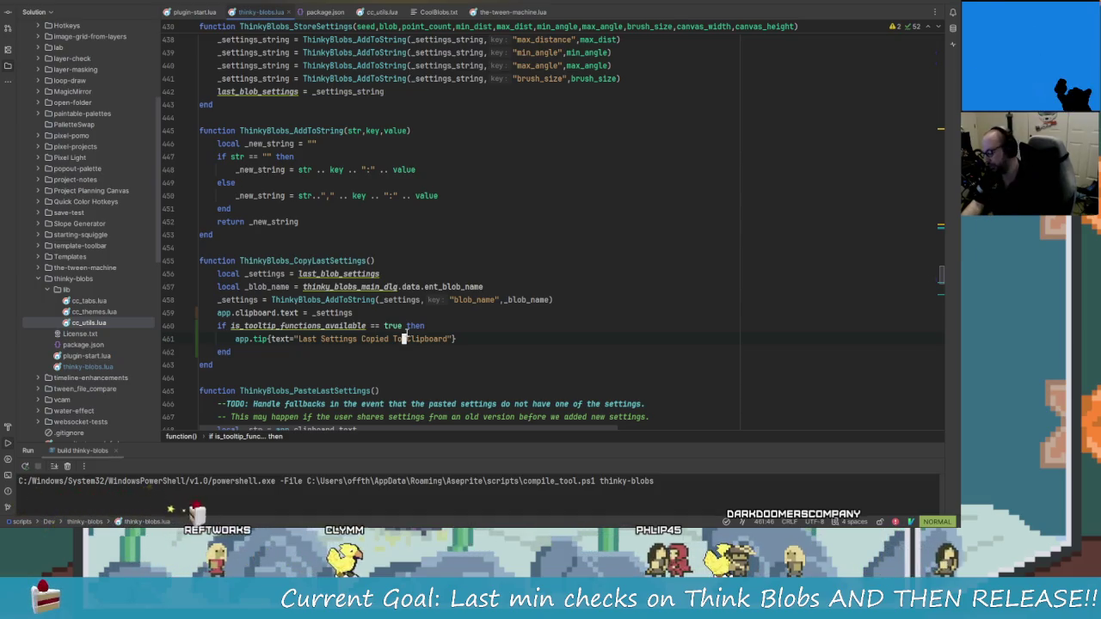
Search for 'par' with Vim, cancel it, then inspect the last_blob_settings and blob name lines
type("/")
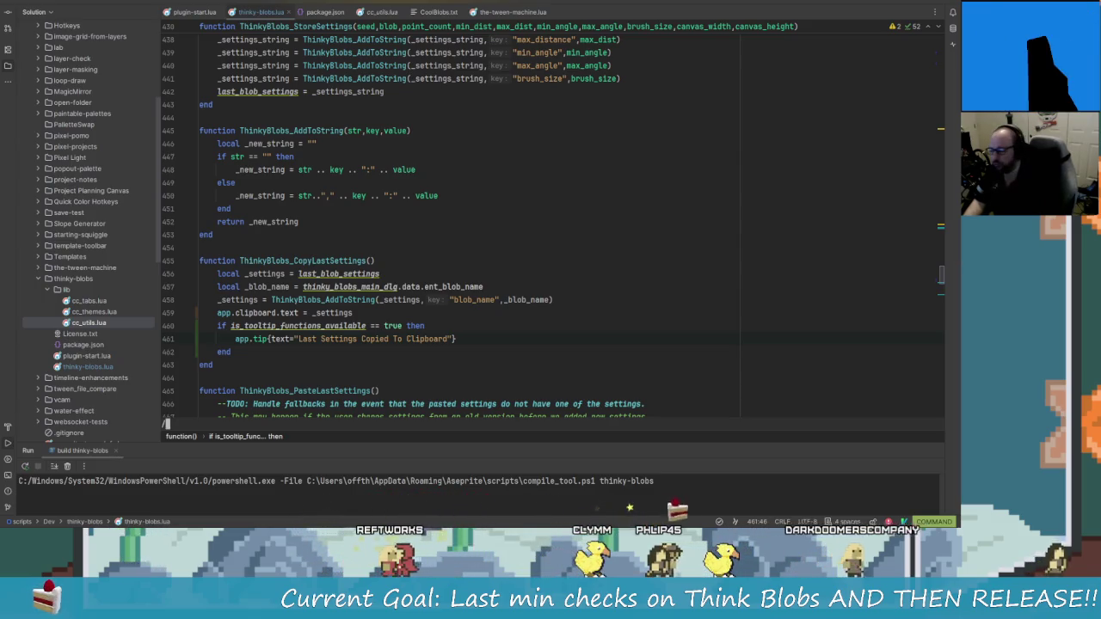
type("par")
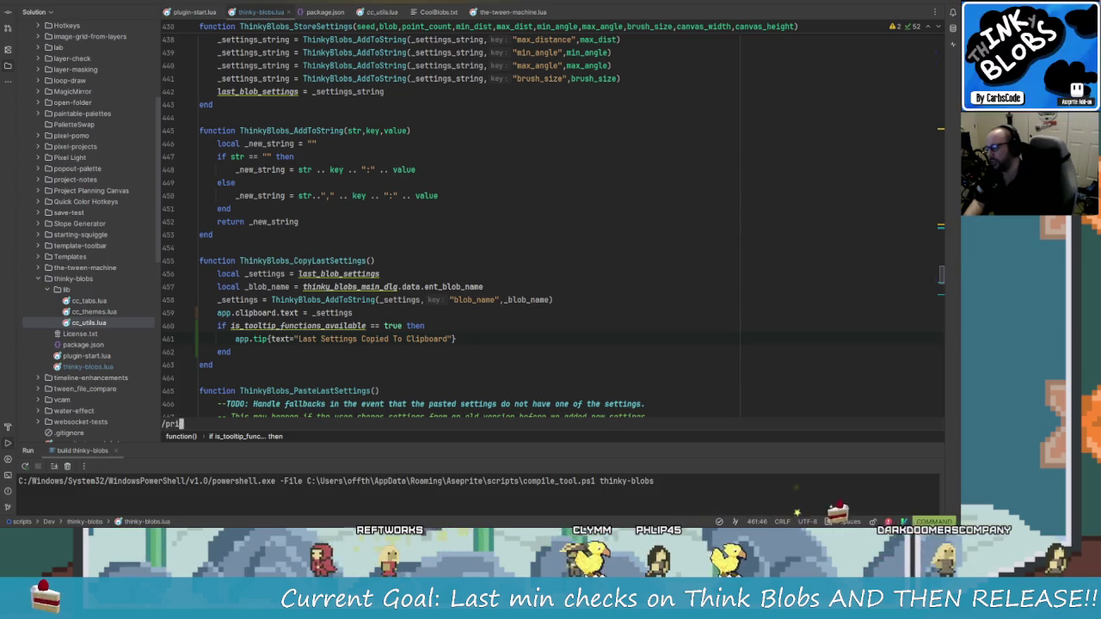
key("Escape")
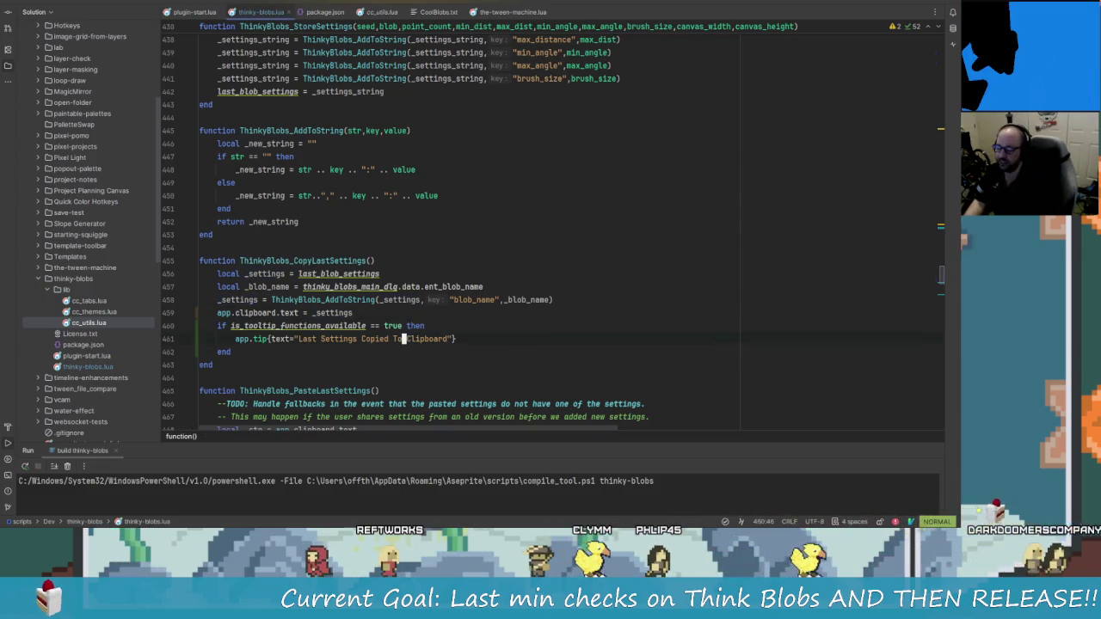
left_click(376, 274)
left_click(404, 287)
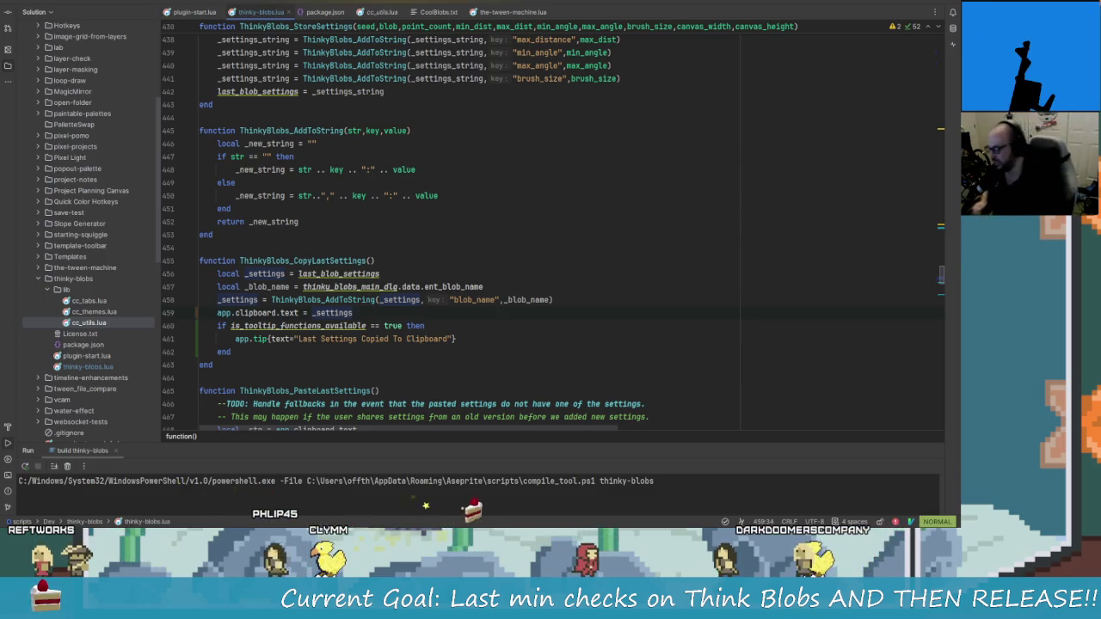
Step through the tooltip availability check and AddToString with Vim motions, then switch to GitKraken
left_click(399, 339)
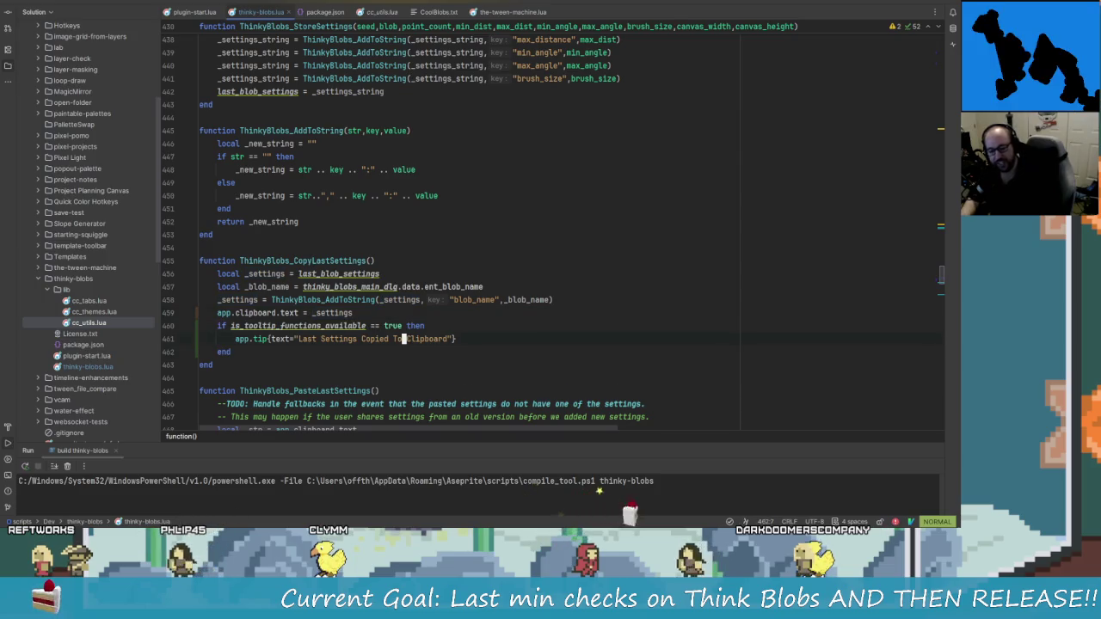
key("k")
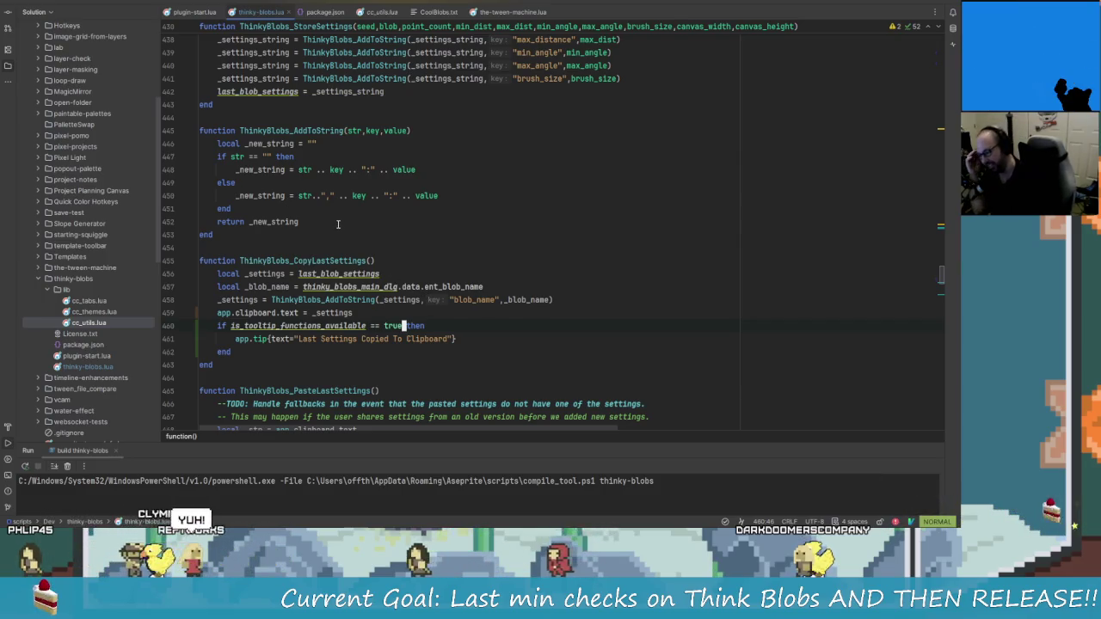
scroll(362, 258, "up", 1)
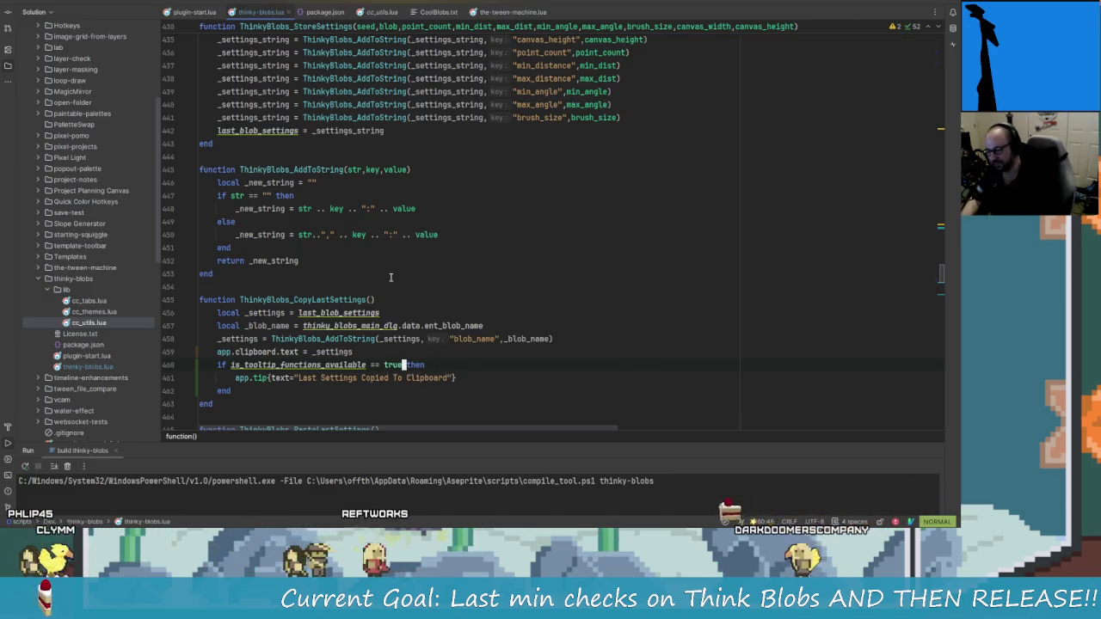
key("j")
key("j")
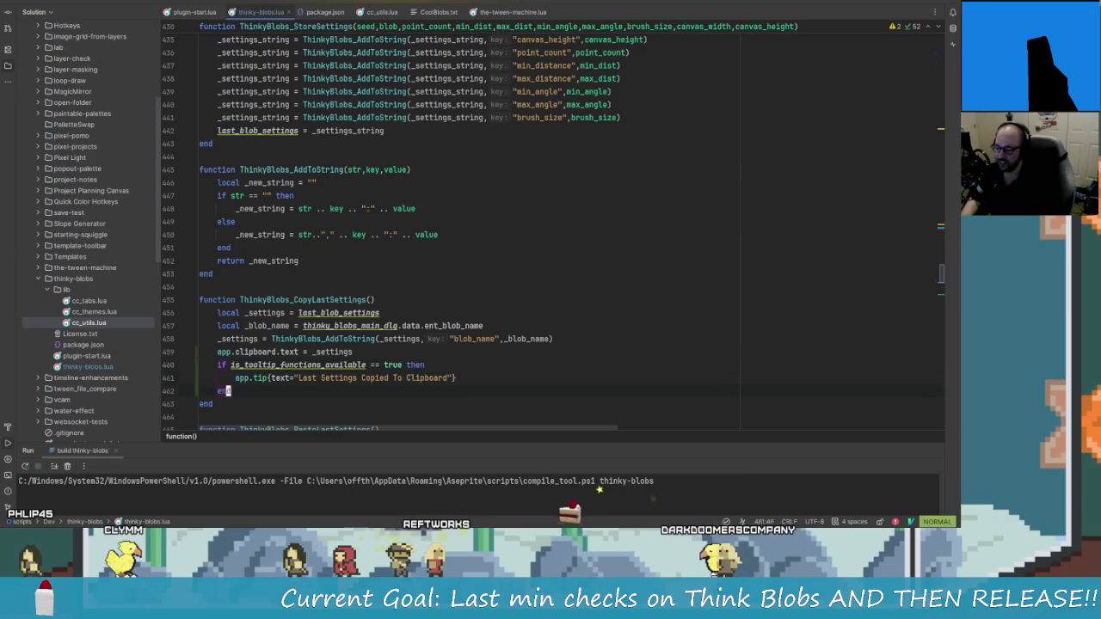
key("k")
key("k")
key("k")
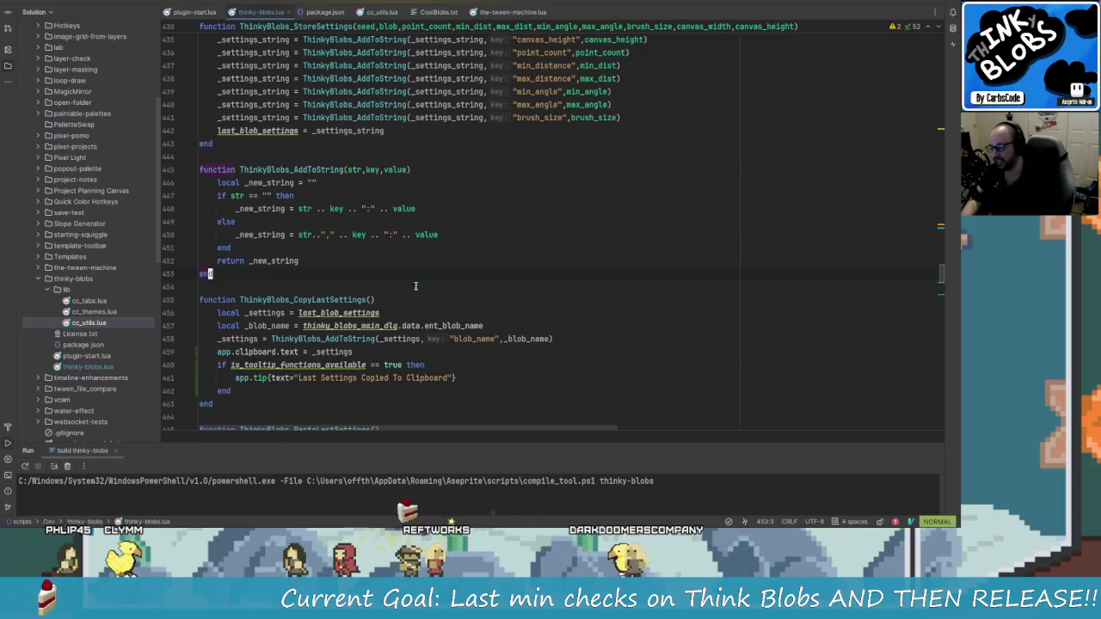
key("alt+Tab")
key("alt+Tab")
key("alt+Tab")
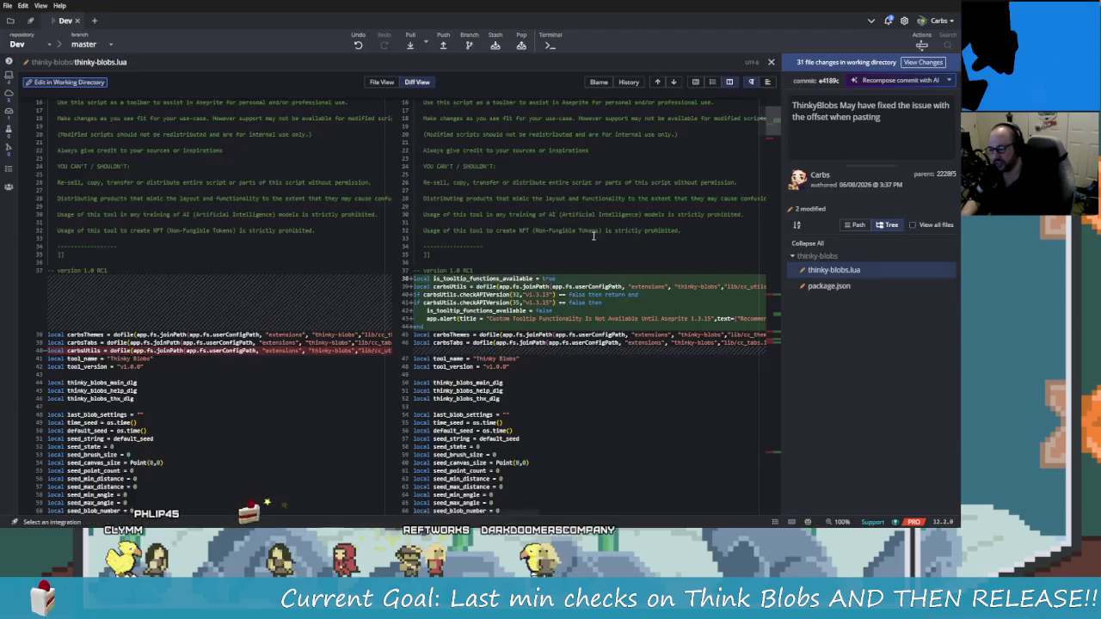
Open the thinky-blobs.lua diff and stage only the new tooltip lines 458–463
left_click(771, 62)
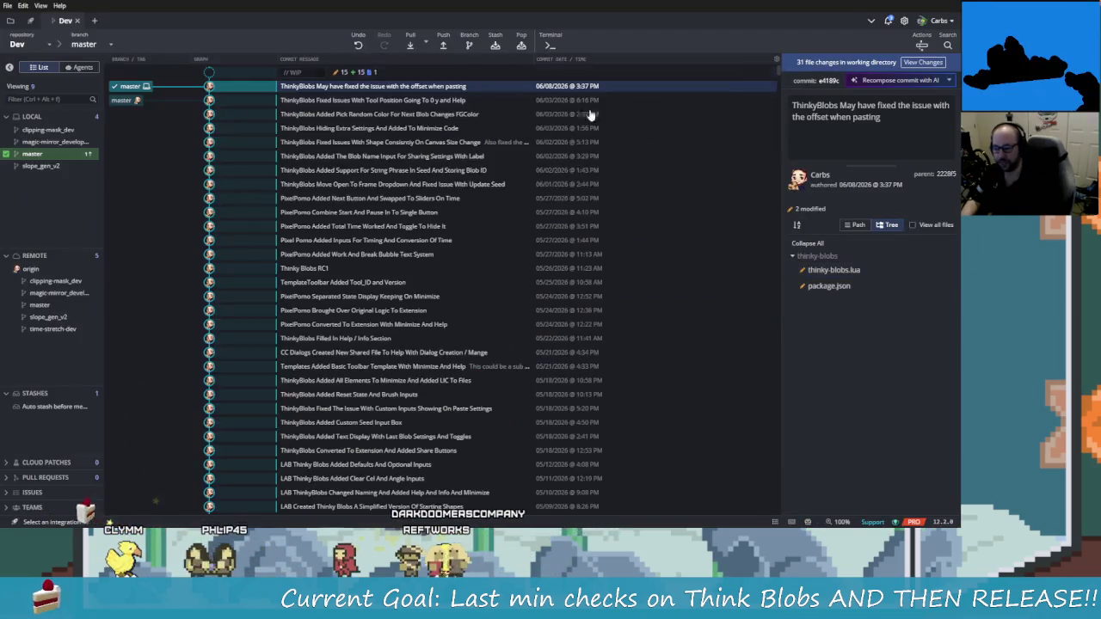
left_click(834, 159)
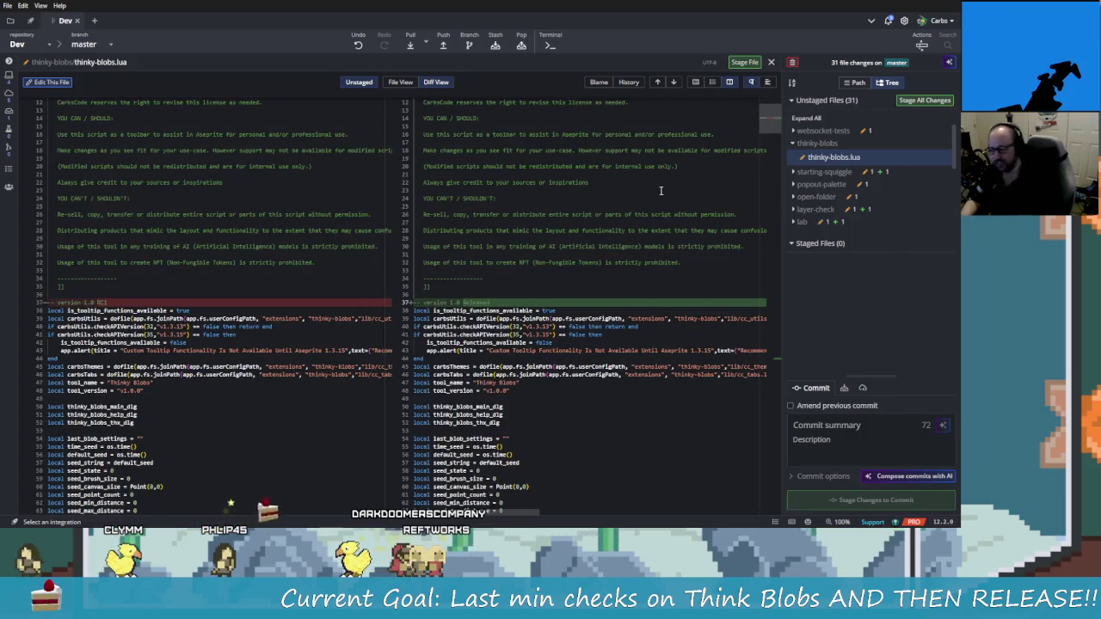
scroll(643, 361, "down", 5)
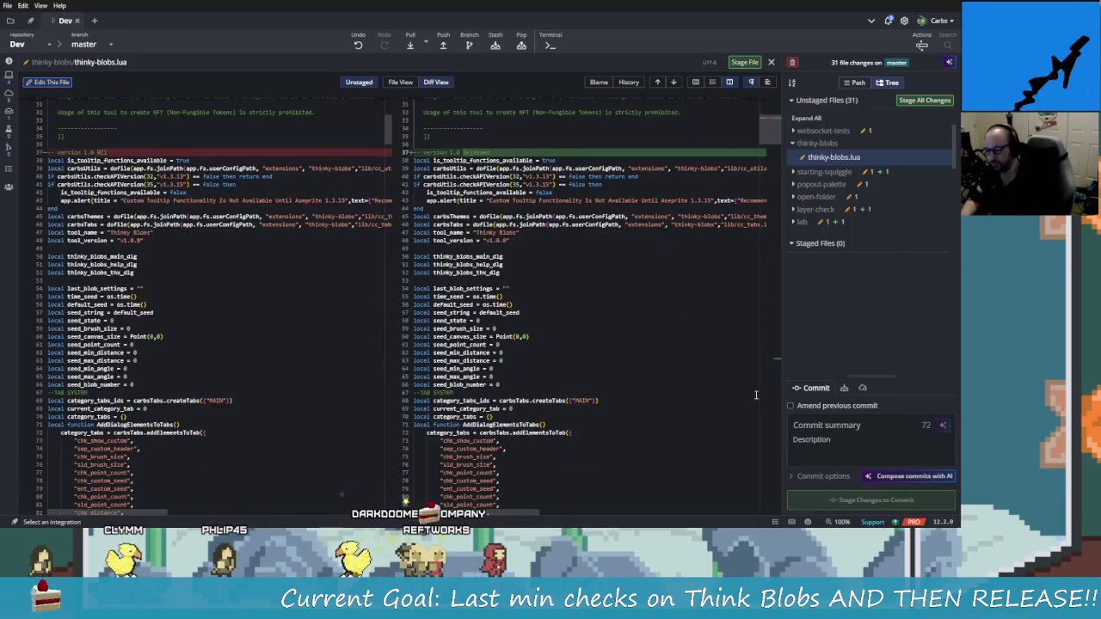
left_click(779, 351)
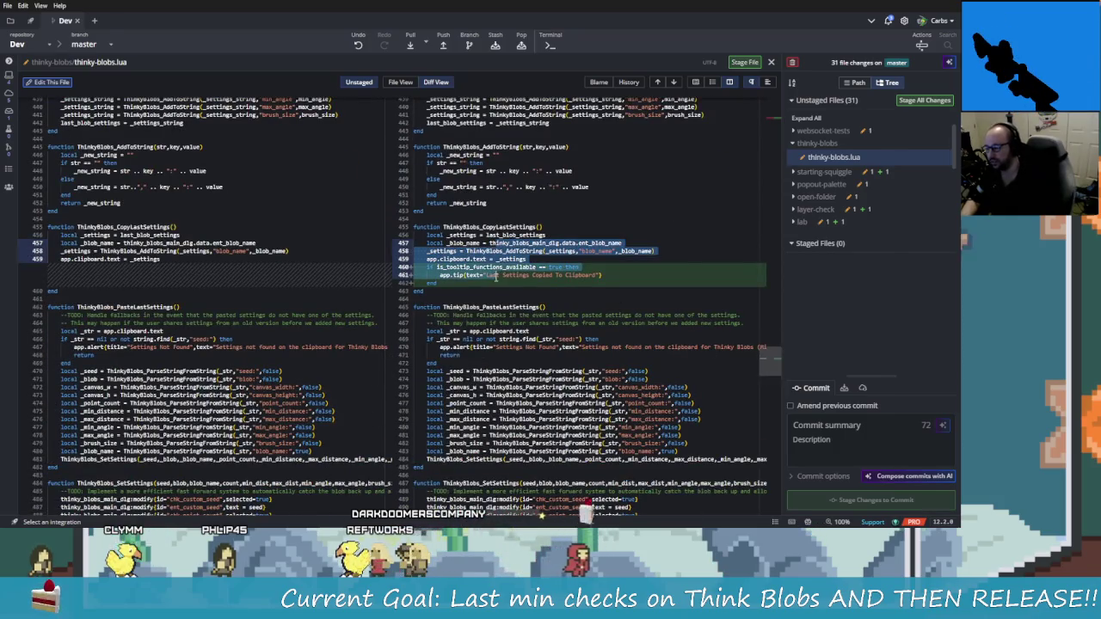
left_click_drag(428, 251, 476, 290)
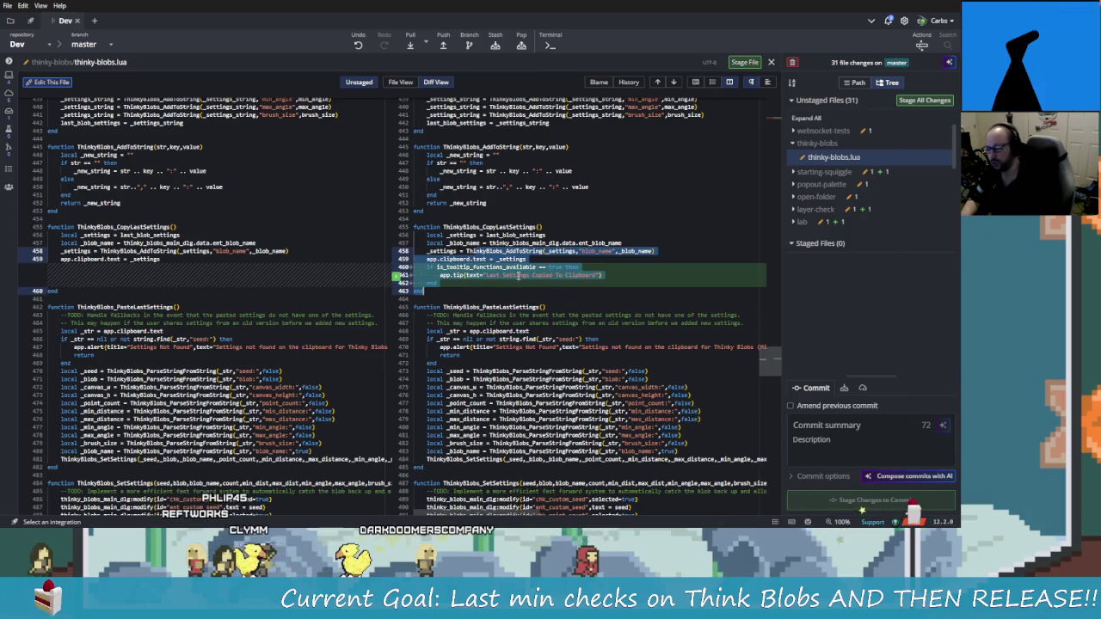
right_click(525, 285)
left_click(551, 292)
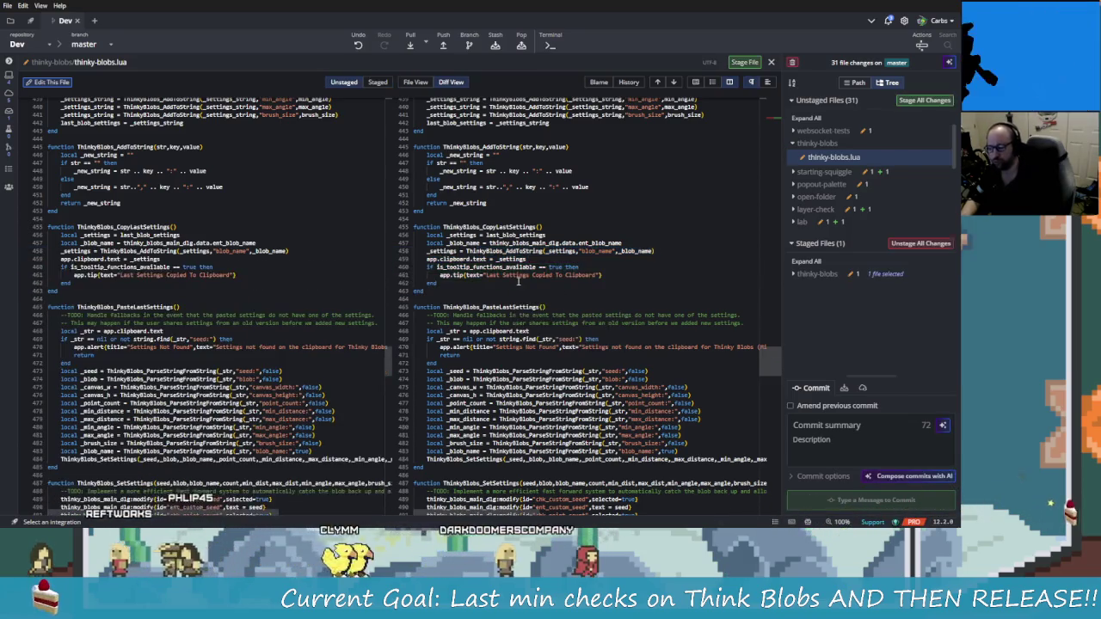
Select the license text through the API version check, then return to Rider's AddToString
scroll(667, 324, "up", 20)
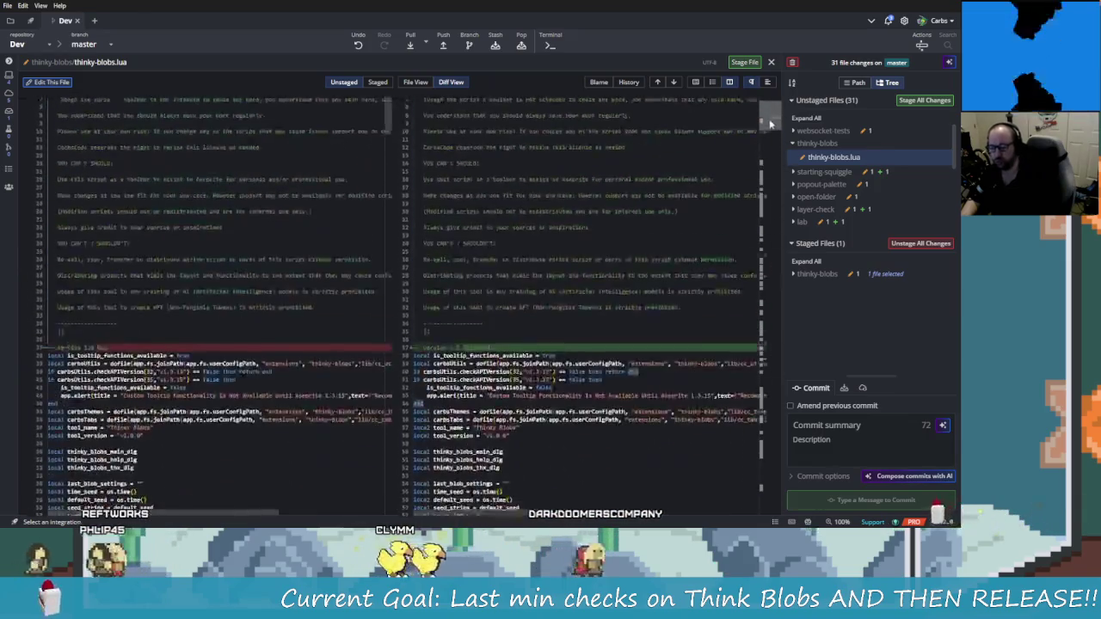
scroll(558, 336, "down", 2)
left_click(559, 336)
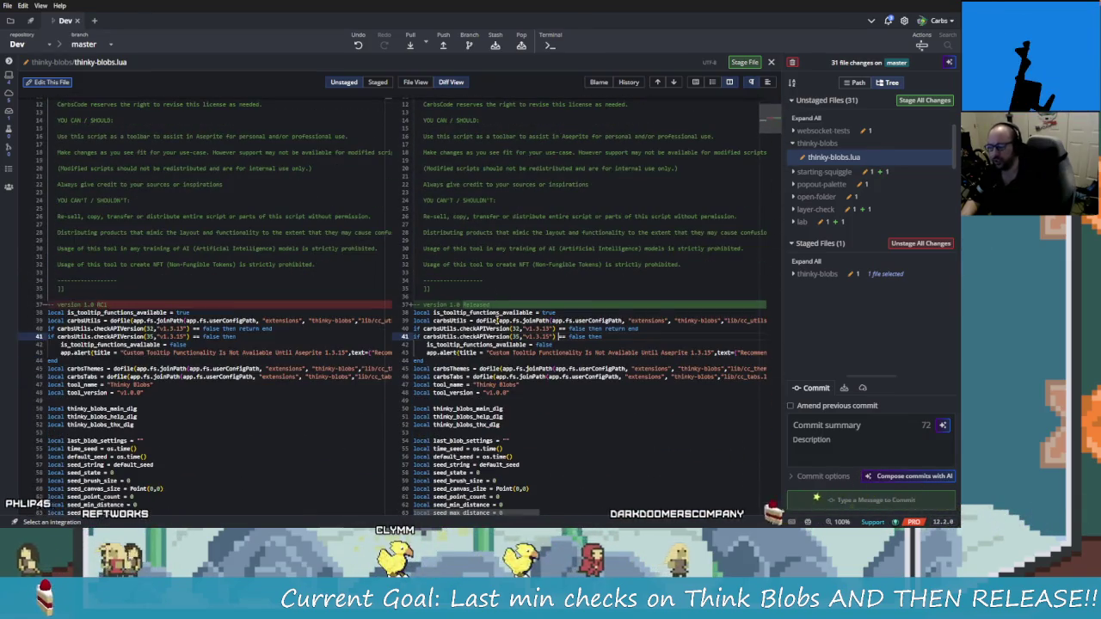
left_click_drag(486, 264, 494, 305)
key("alt+Tab")
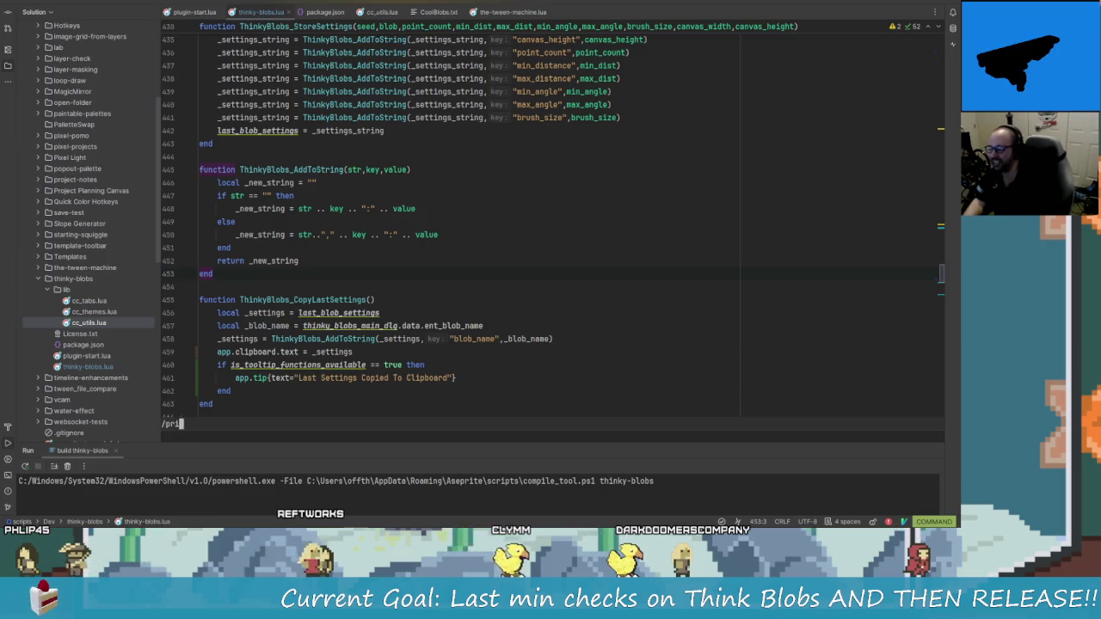
key("Up")
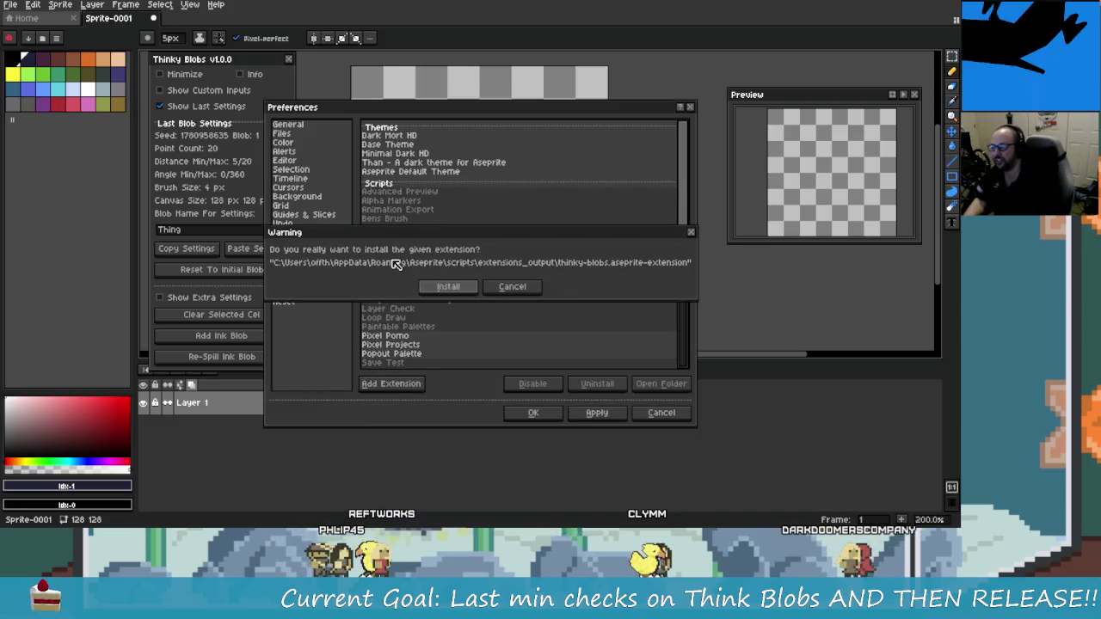
Confirm installing the rebuilt thinky-blobs extension from the Warning dialog
key("Return")
key("Return")
key("Return")
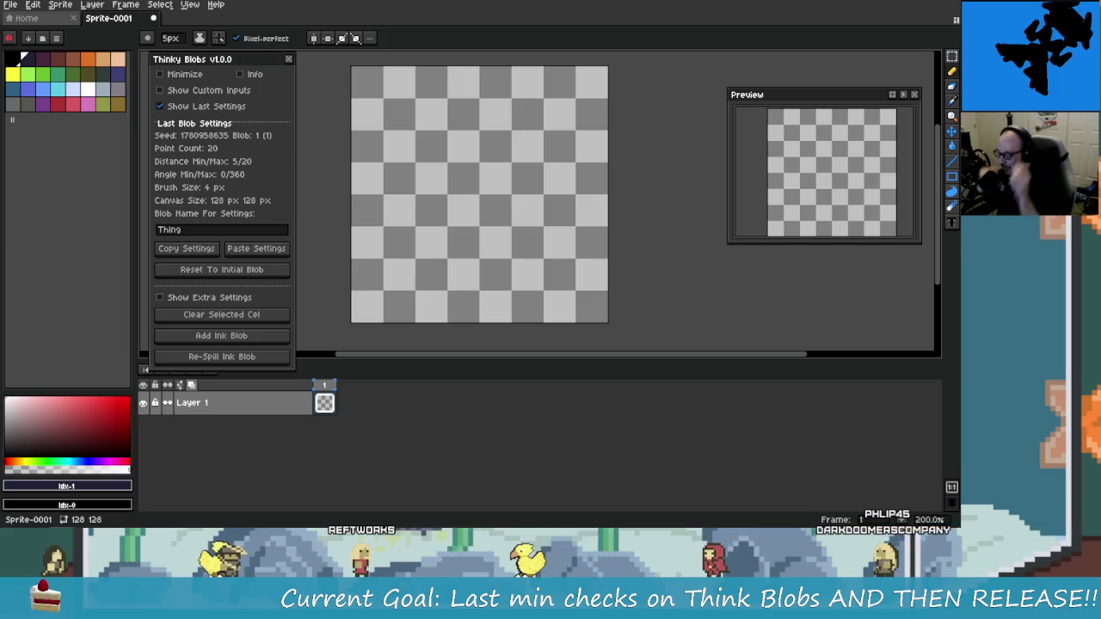
key("super")
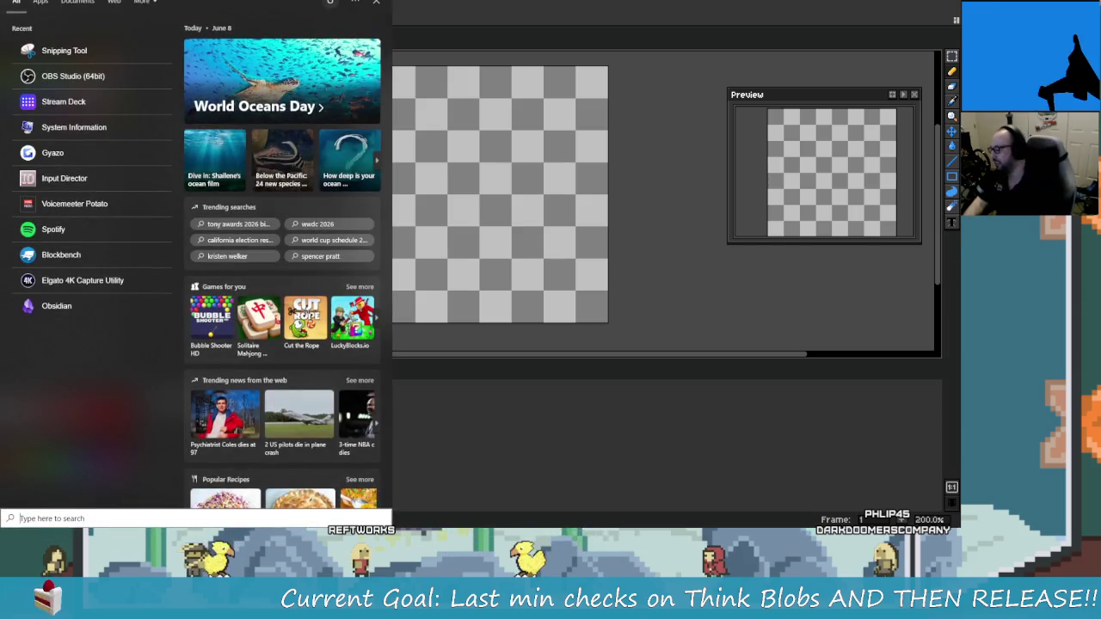
type("calc")
key("Return")
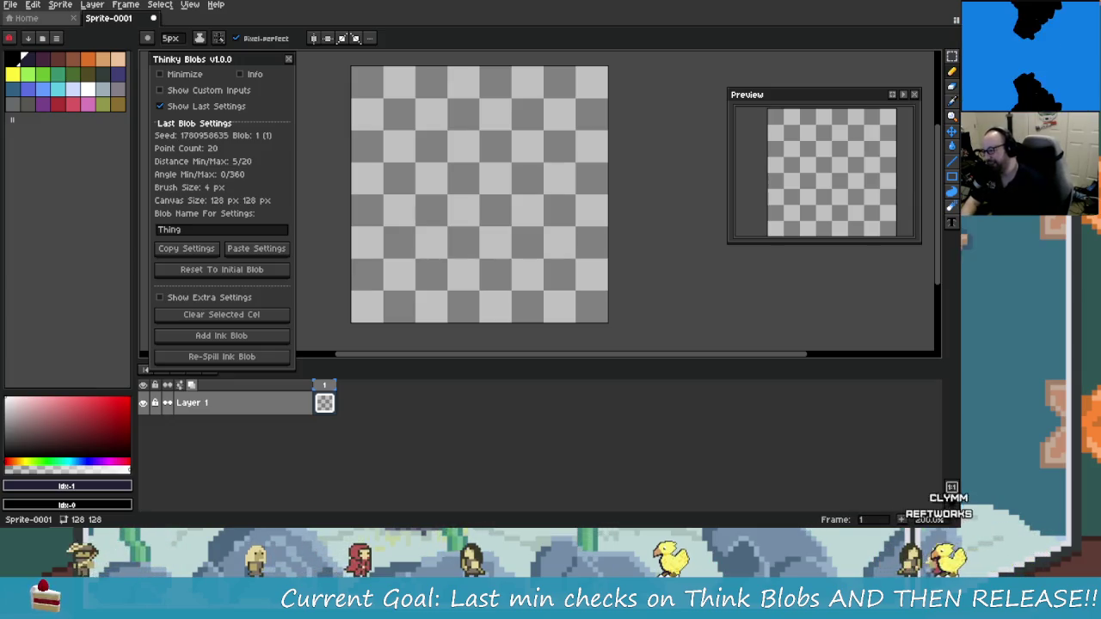
Show Thinky Blobs' Help & Information reference, then rerun the thinky-blobs build in Rider
left_click(240, 74)
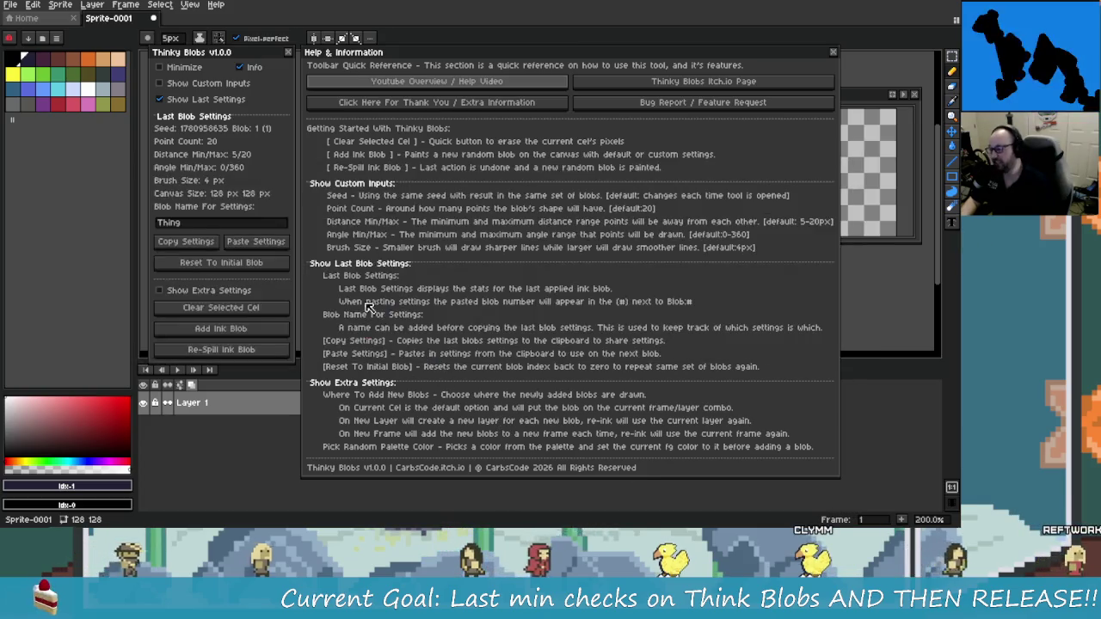
key("alt+Tab")
left_click(479, 241)
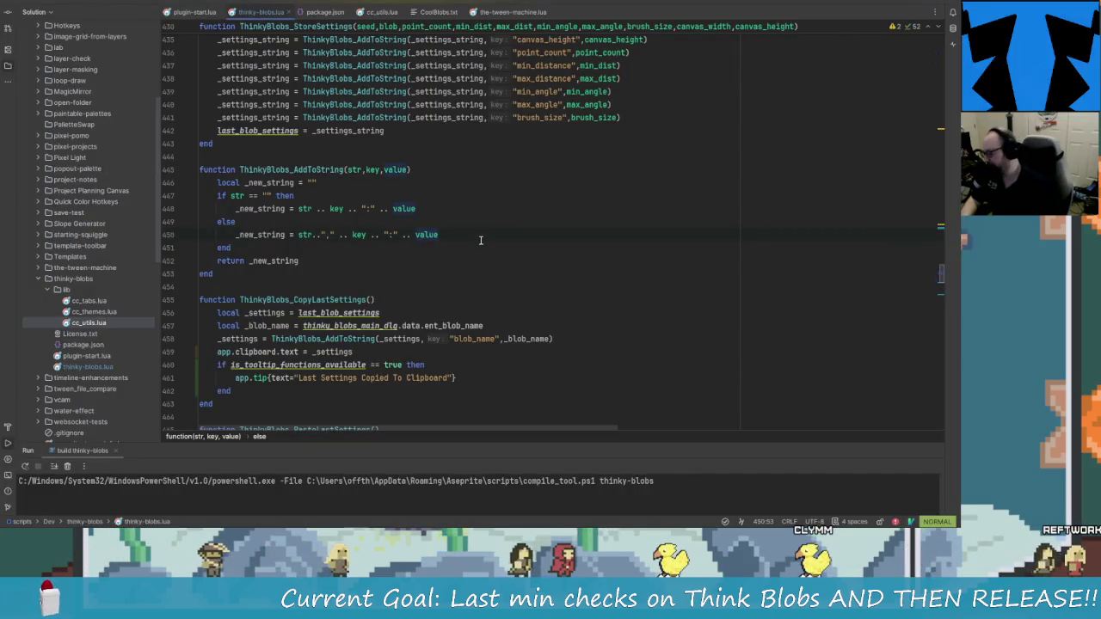
key("shift+F10")
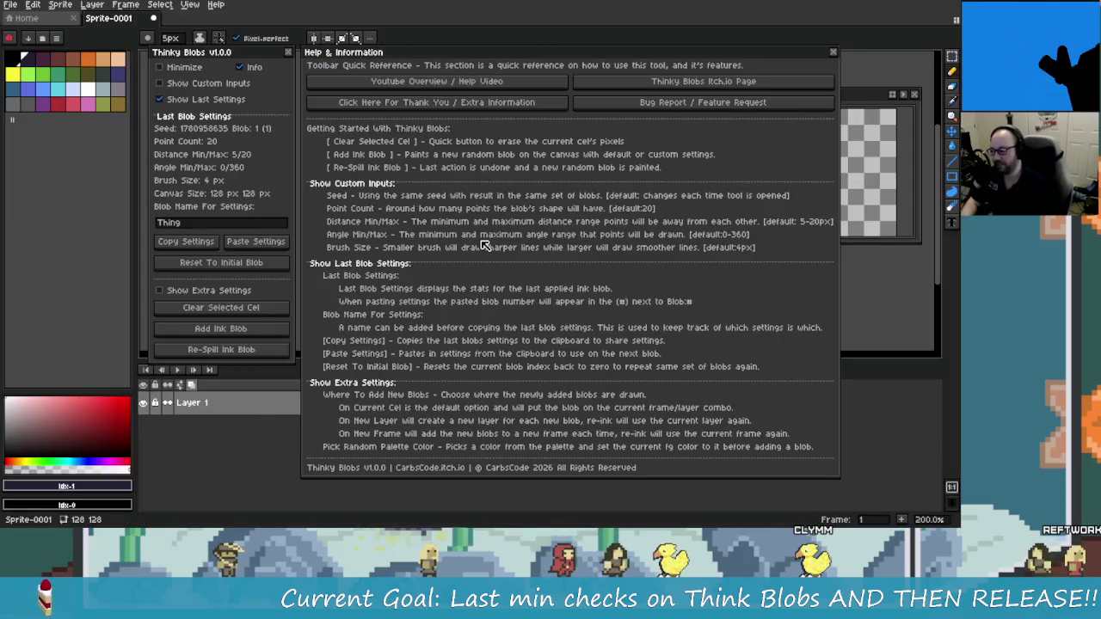
Stage only lines 37–41 of thinky-blobs.lua in GitKraken
key("alt+Tab")
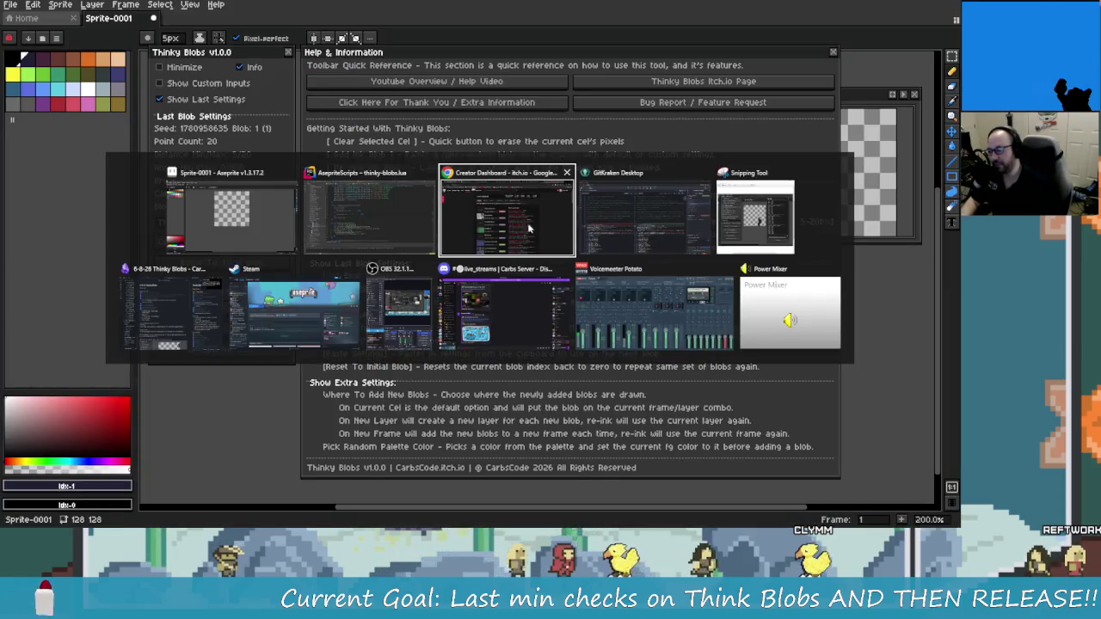
left_click(645, 228)
left_click_drag(404, 305, 405, 344)
right_click(535, 317)
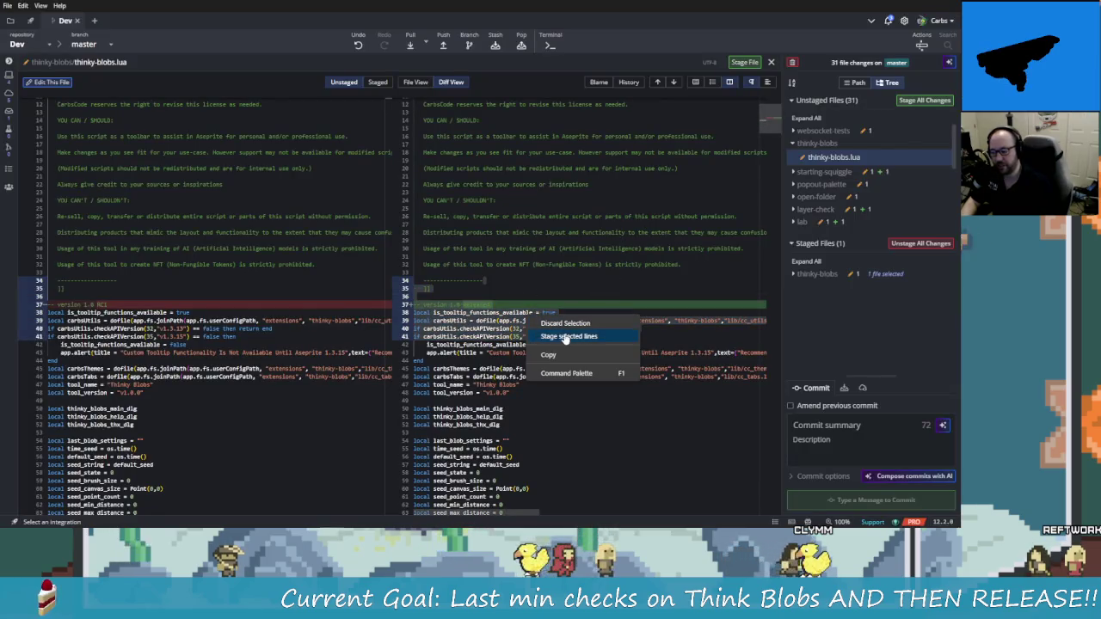
left_click(568, 336)
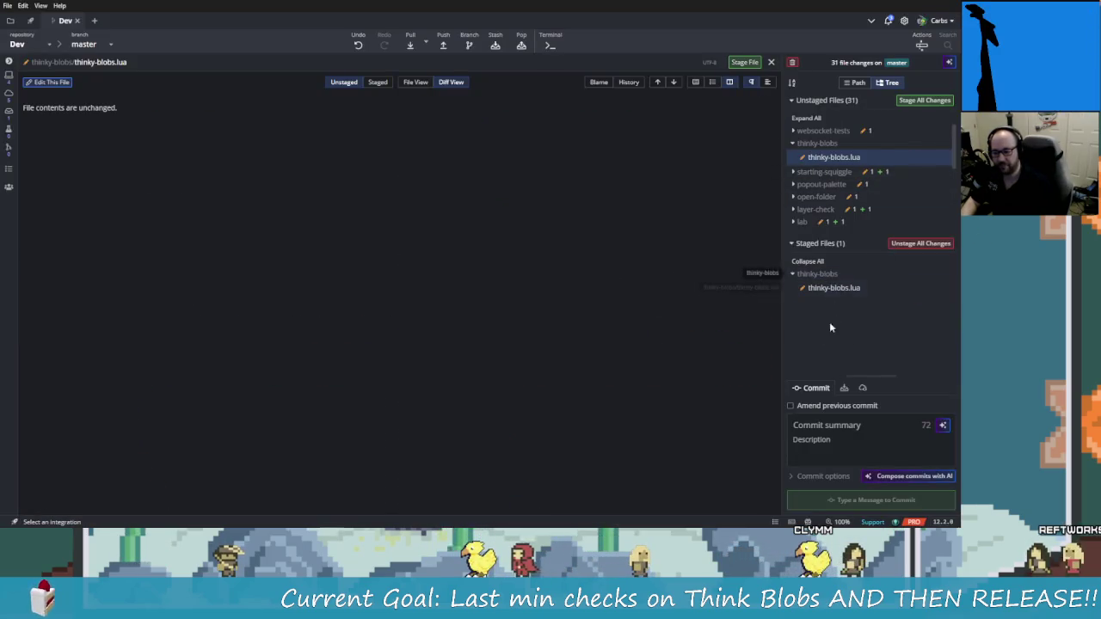
left_click(834, 288)
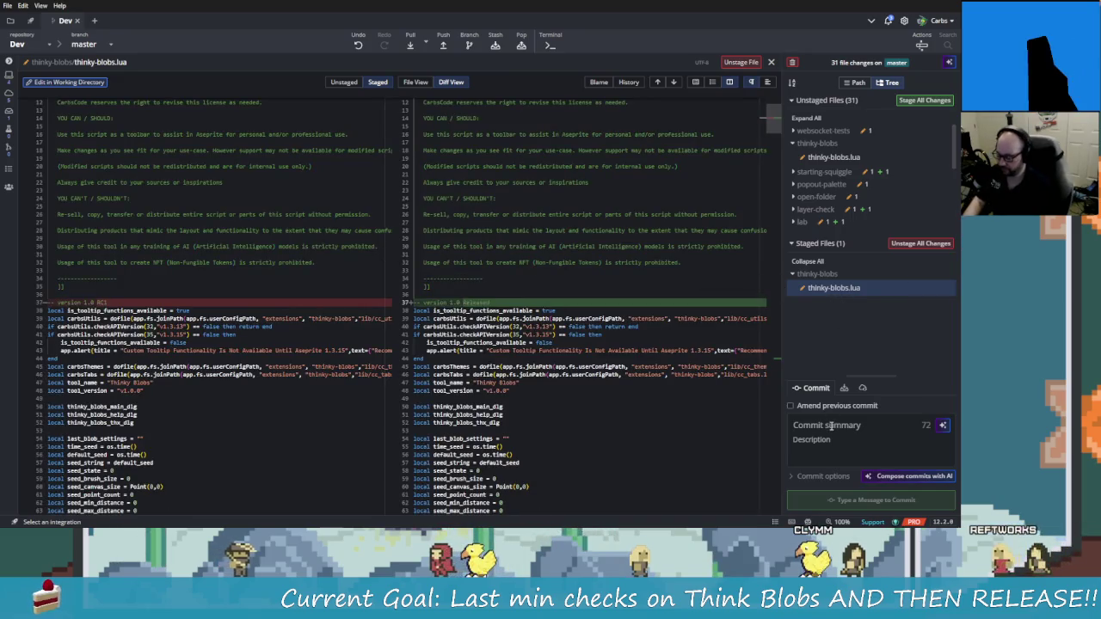
Commit the staged change with the summary 'ThinkyBlobs Release v1.0.0'
left_click(830, 425)
type("ThinkyBLobs")
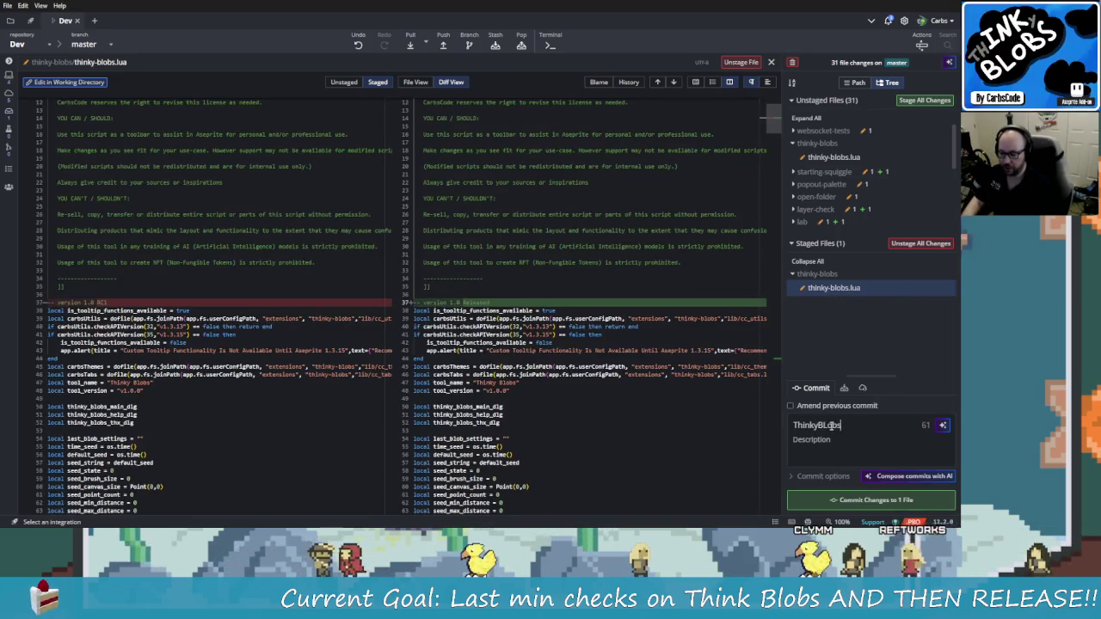
key("BackSpace")
type("lobs Rel")
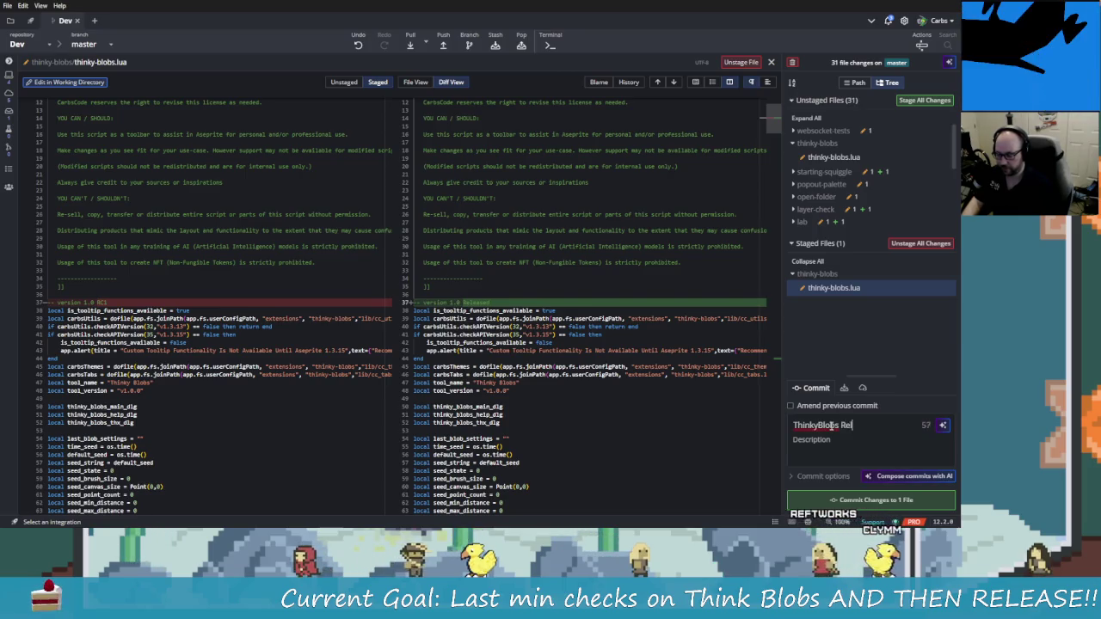
type("ease 1.0")
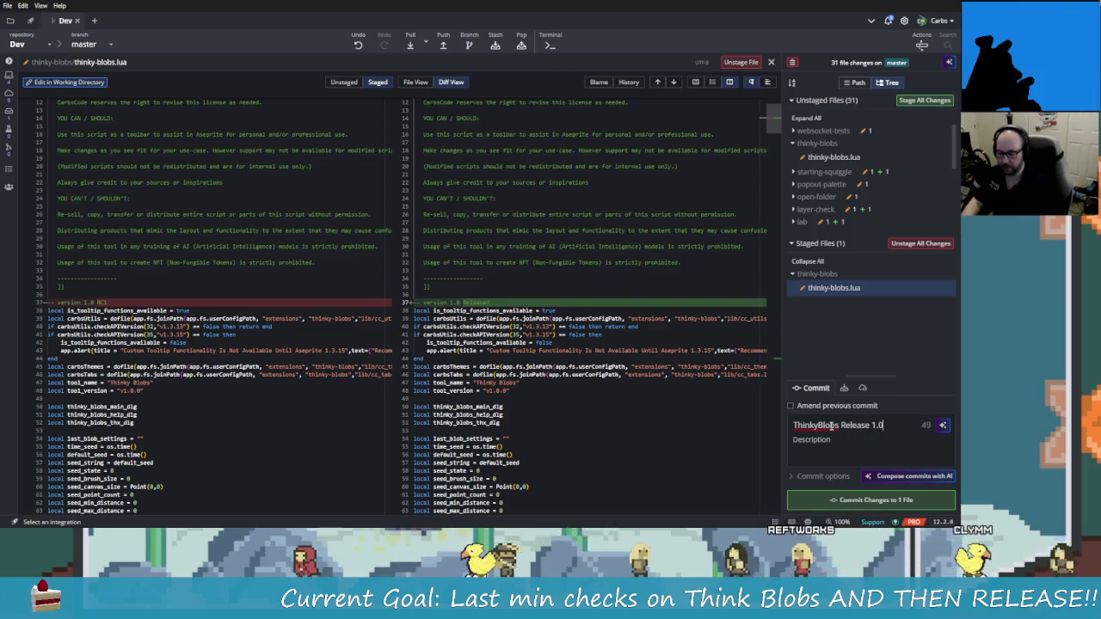
key("Left")
key("Left")
key("Left")
type("v")
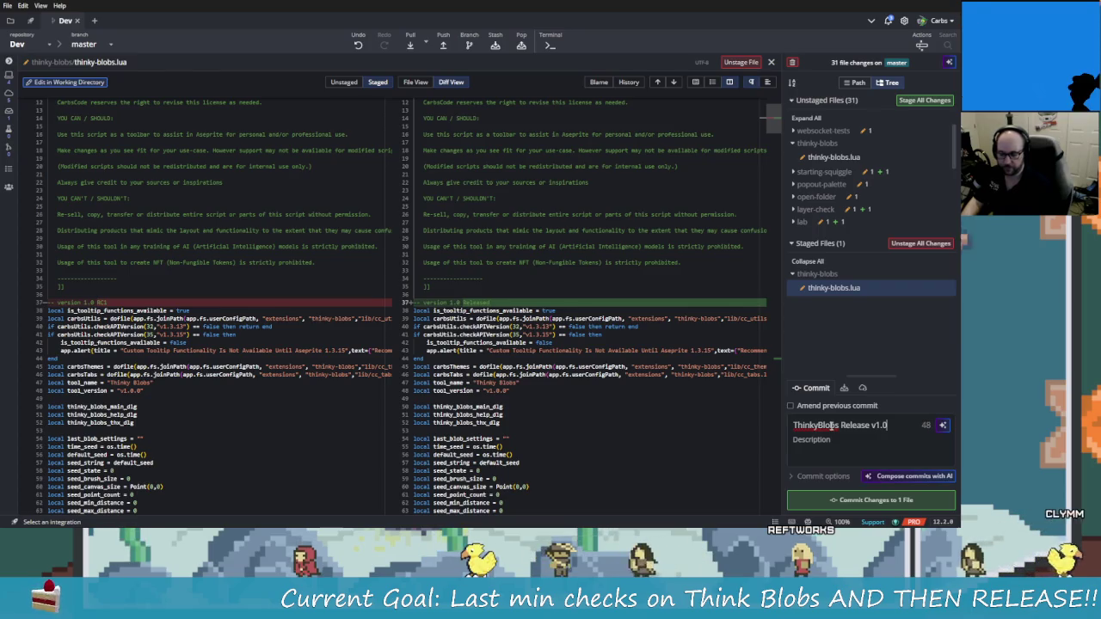
key("End")
type(".0")
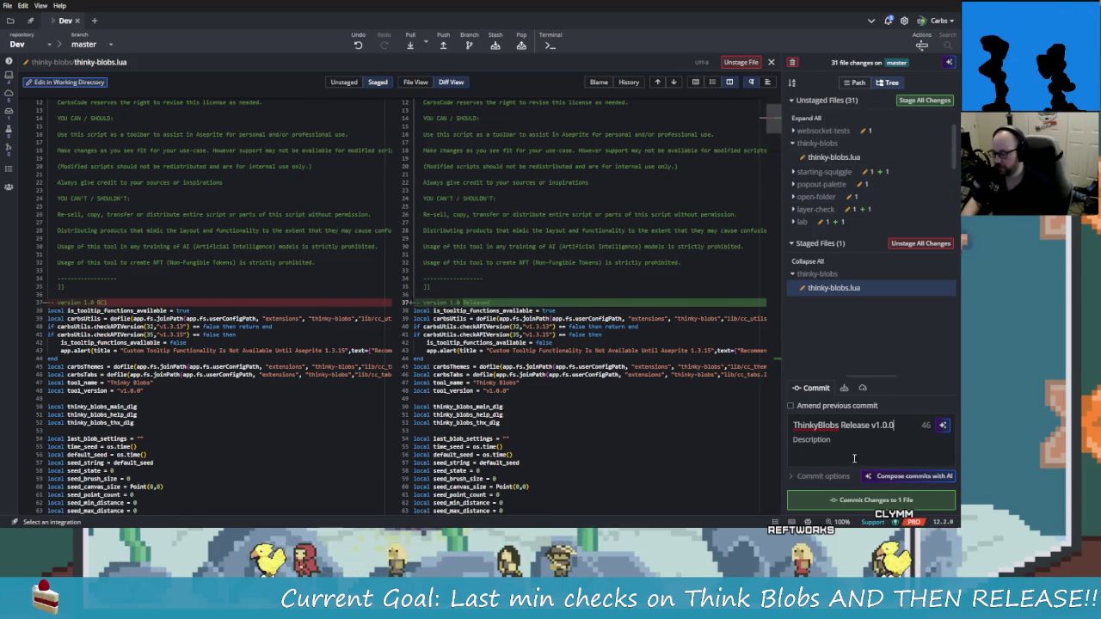
left_click(854, 501)
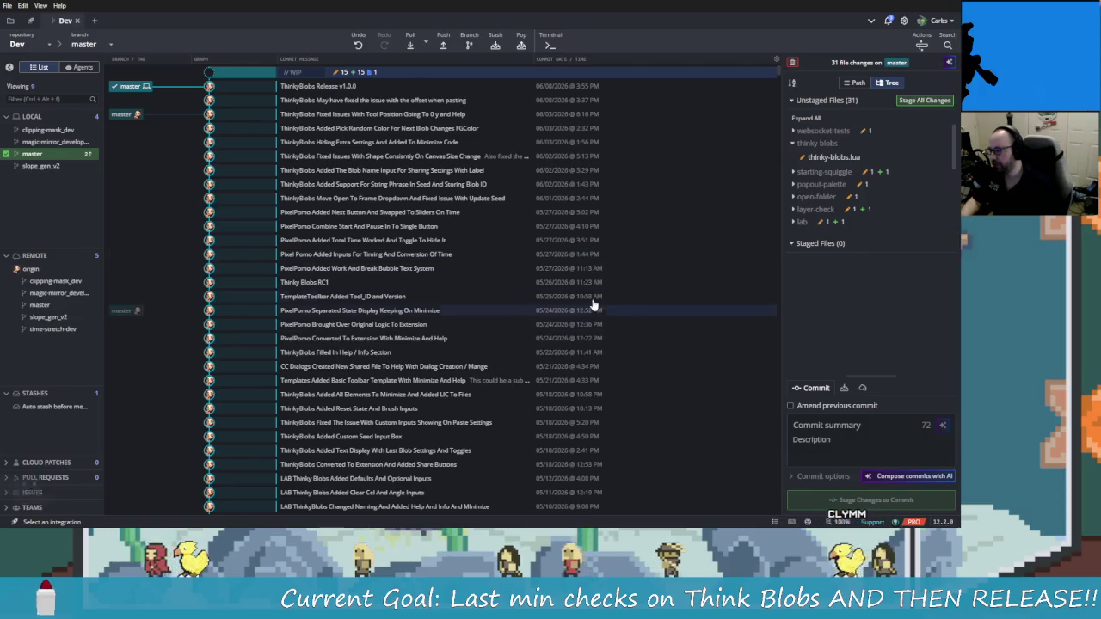
Close the Thinky Blobs help window back in Aseprite
key("alt+Tab")
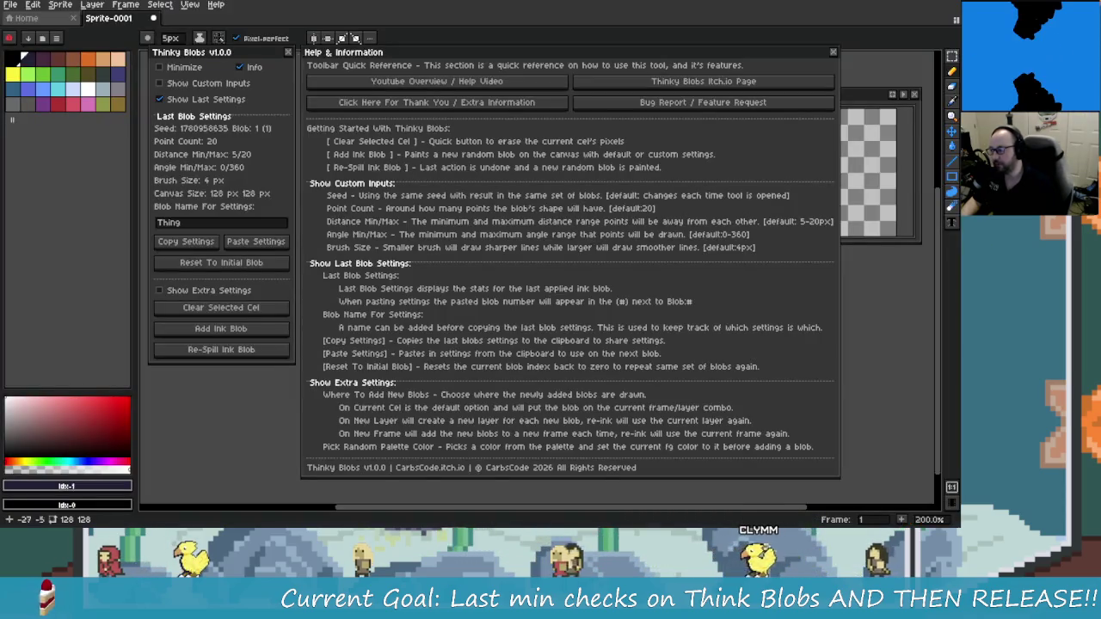
key("Escape")
key("alt+Tab")
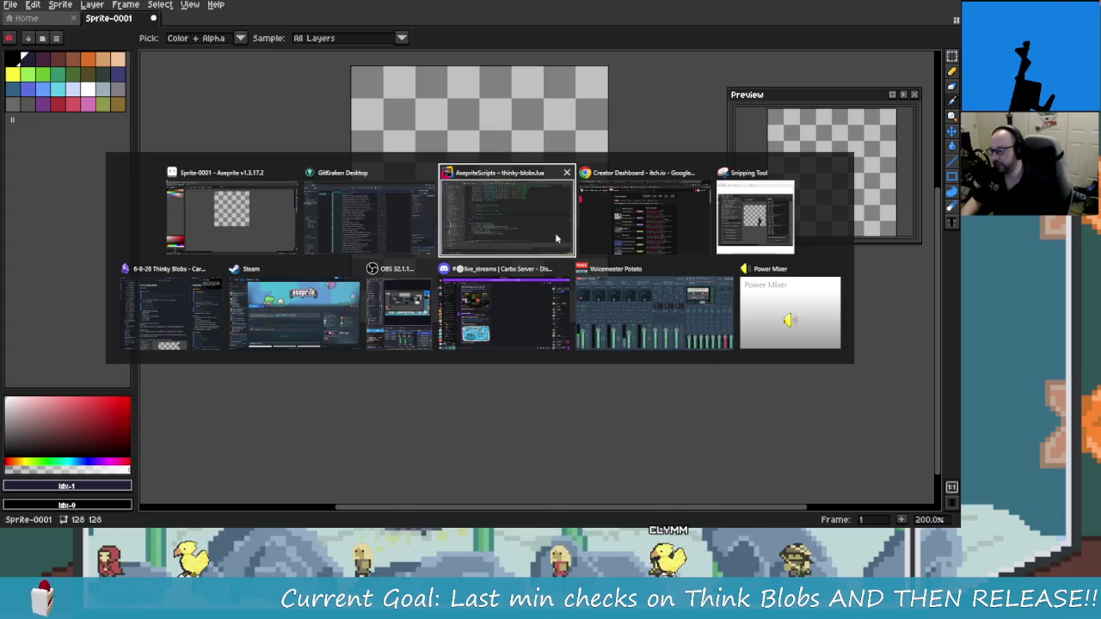
Dismiss the extension install warning and return to the Rider editor
left_click(548, 216)
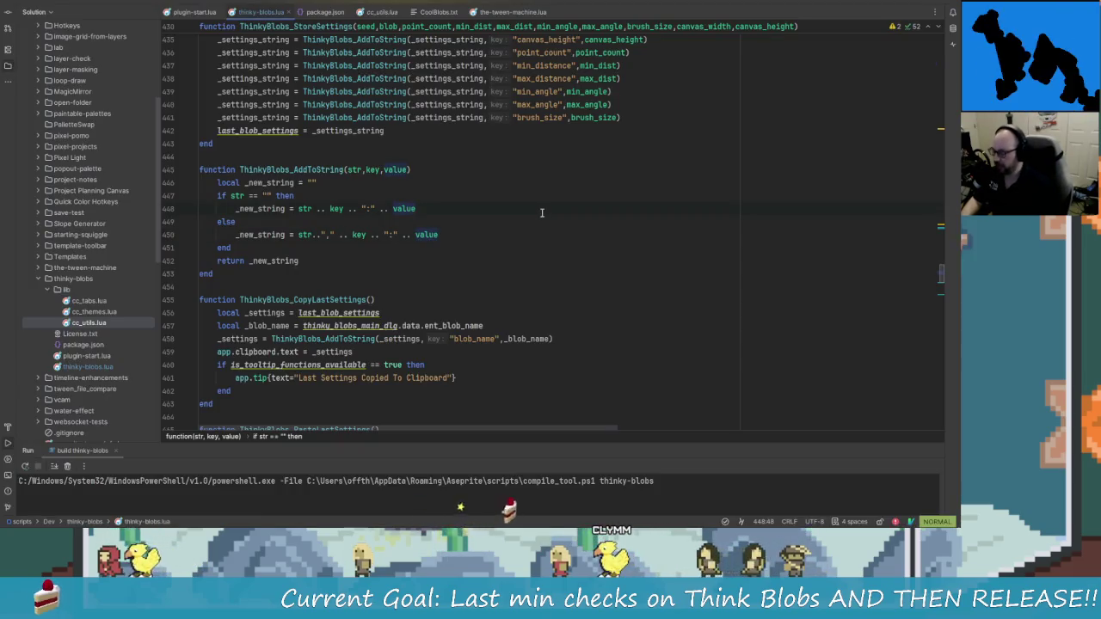
key("Return")
key("Return")
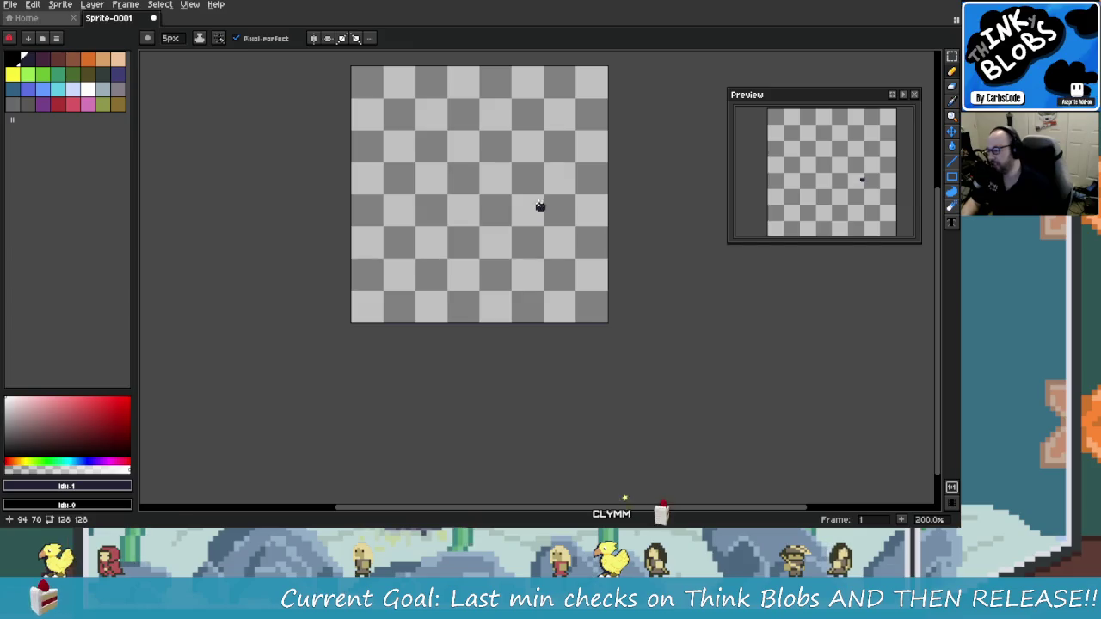
key("alt+Tab")
left_click(363, 216)
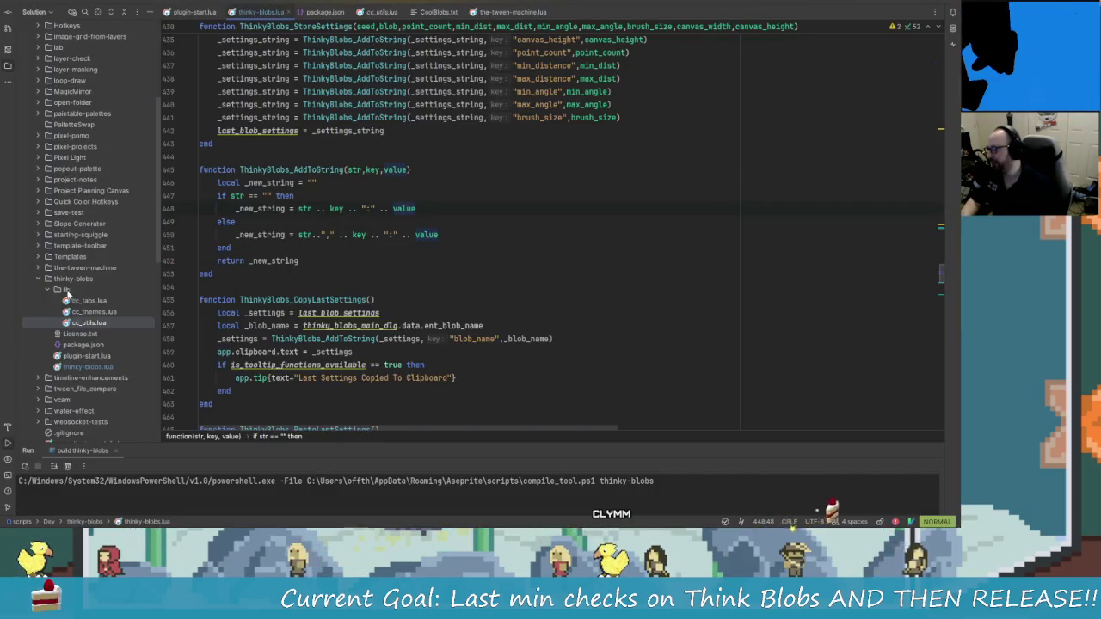
Open the thinky-blobs project folder in File Explorer from the Solution tree's Open In menu
left_click(74, 280)
right_click(74, 283)
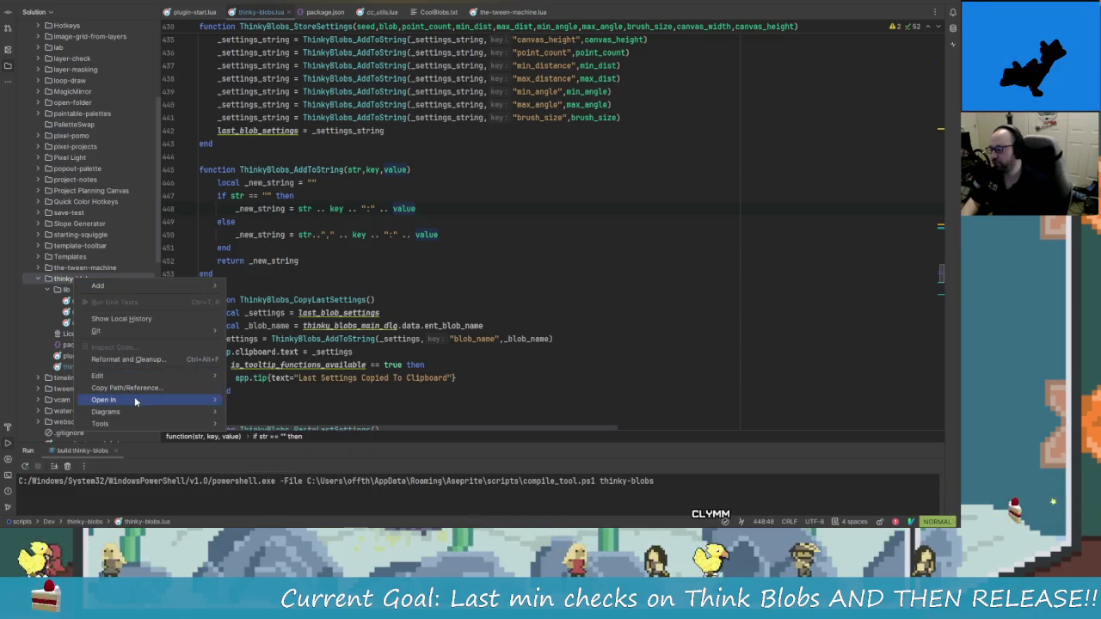
mouse_move(140, 403)
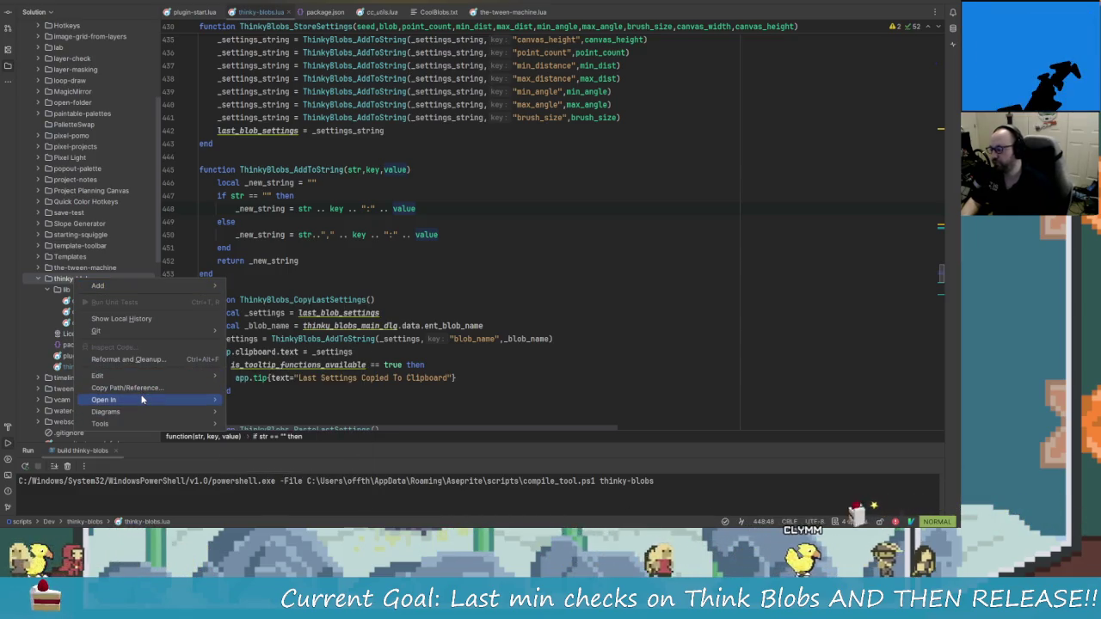
left_click(247, 401)
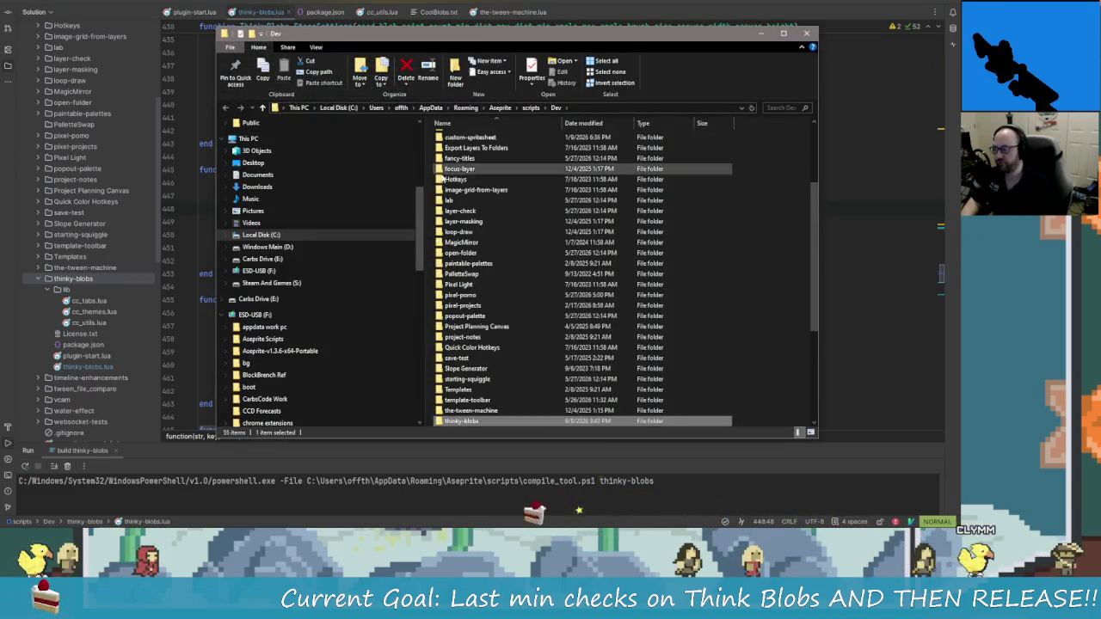
Widen the file list and navigate to the scripts > extensions_output folder
left_click_drag(426, 172, 190, 157)
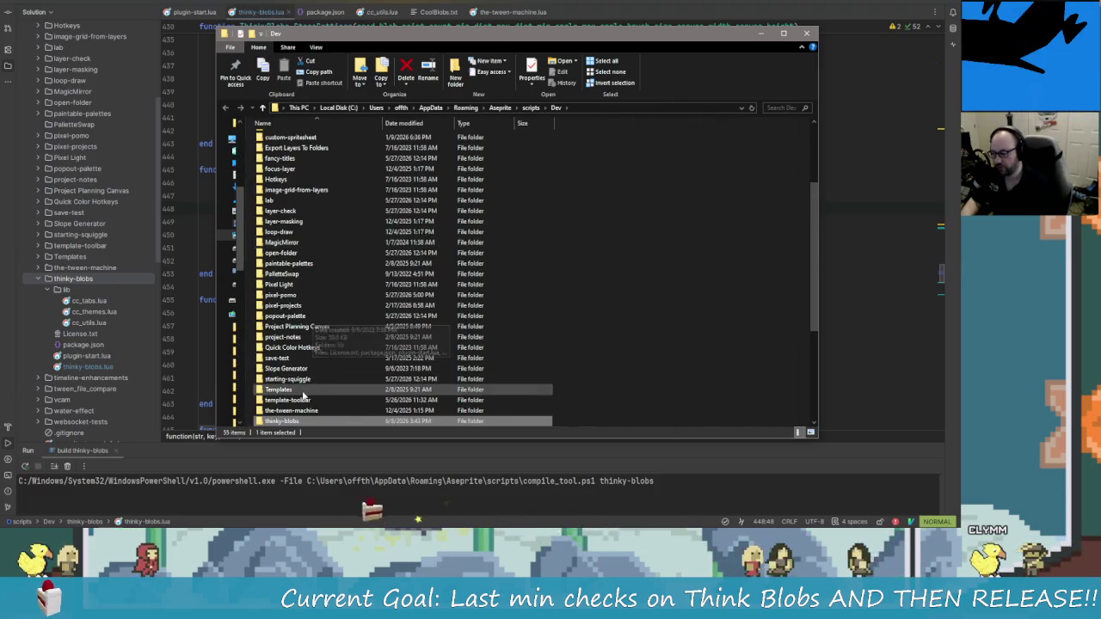
double_click(293, 421)
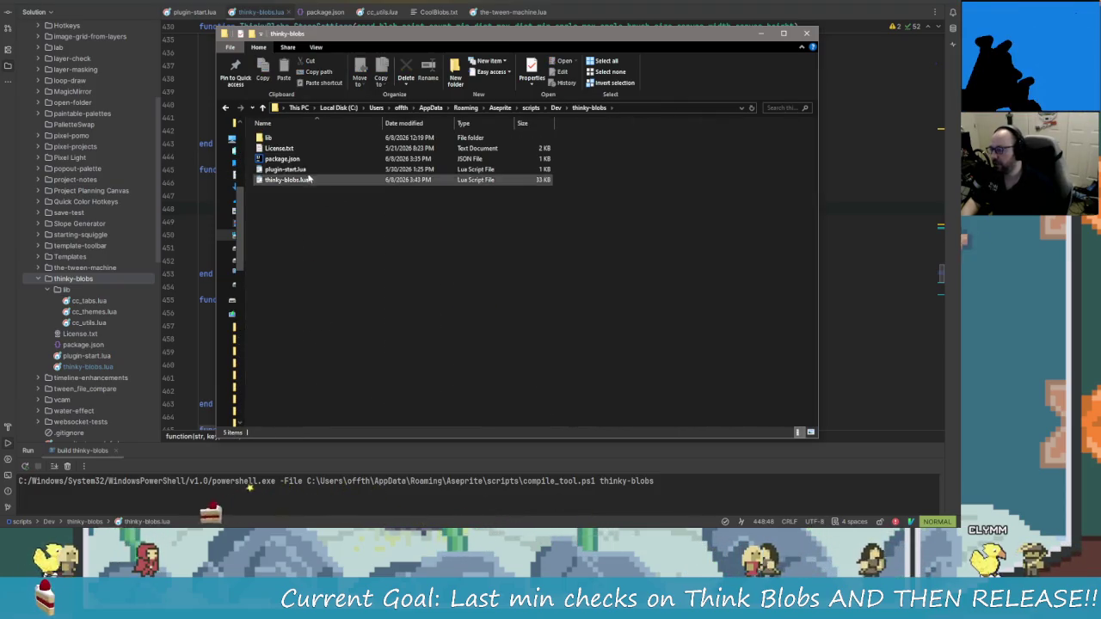
left_click(533, 108)
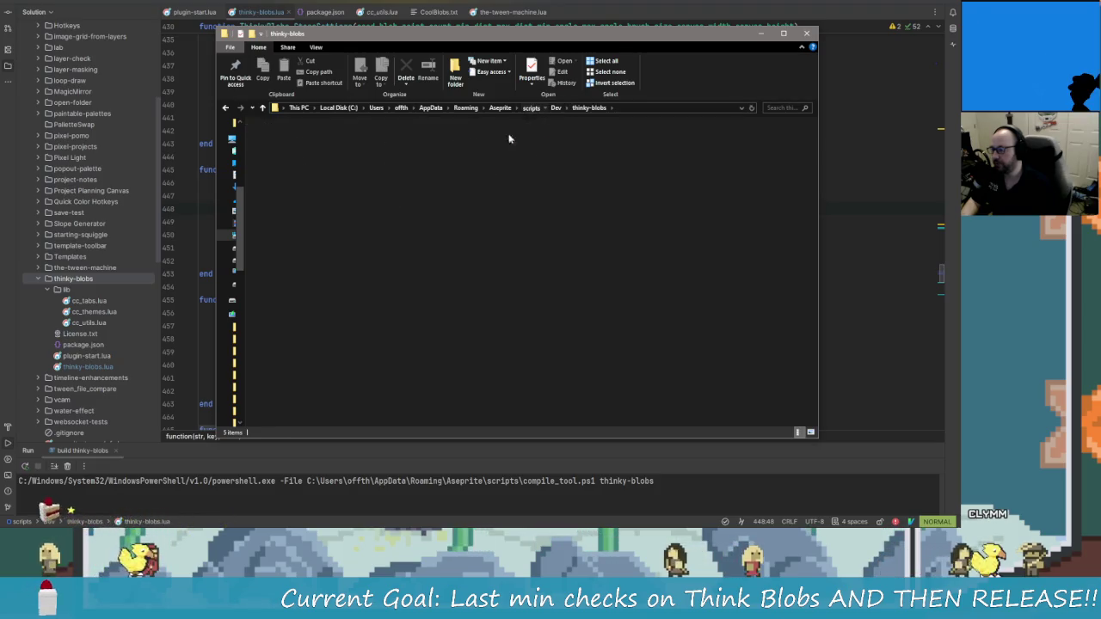
double_click(299, 150)
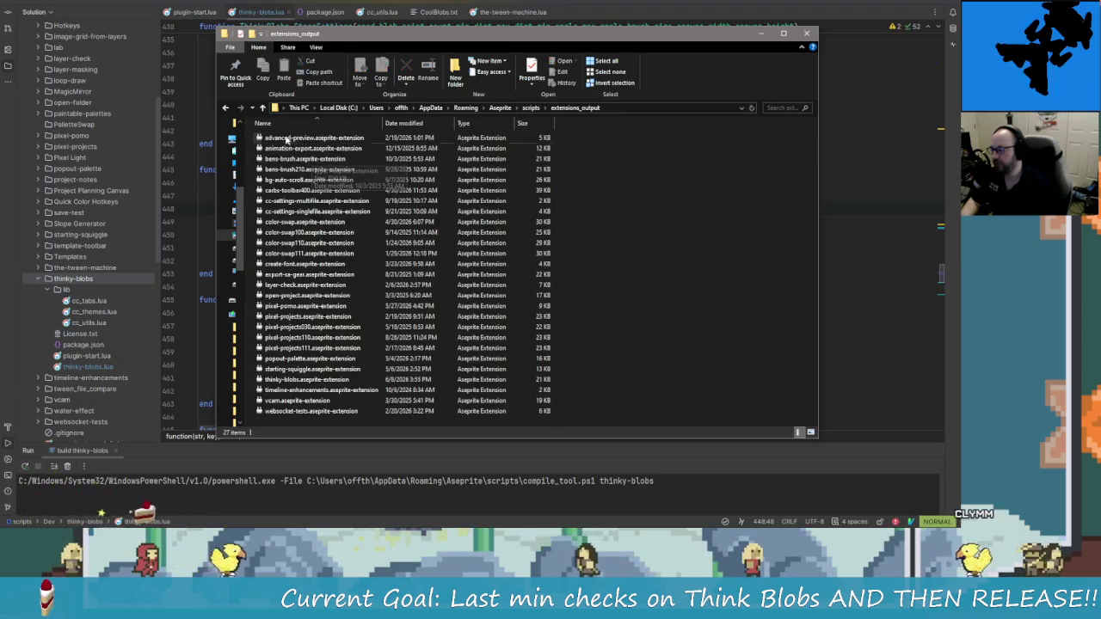
key("alt+Left")
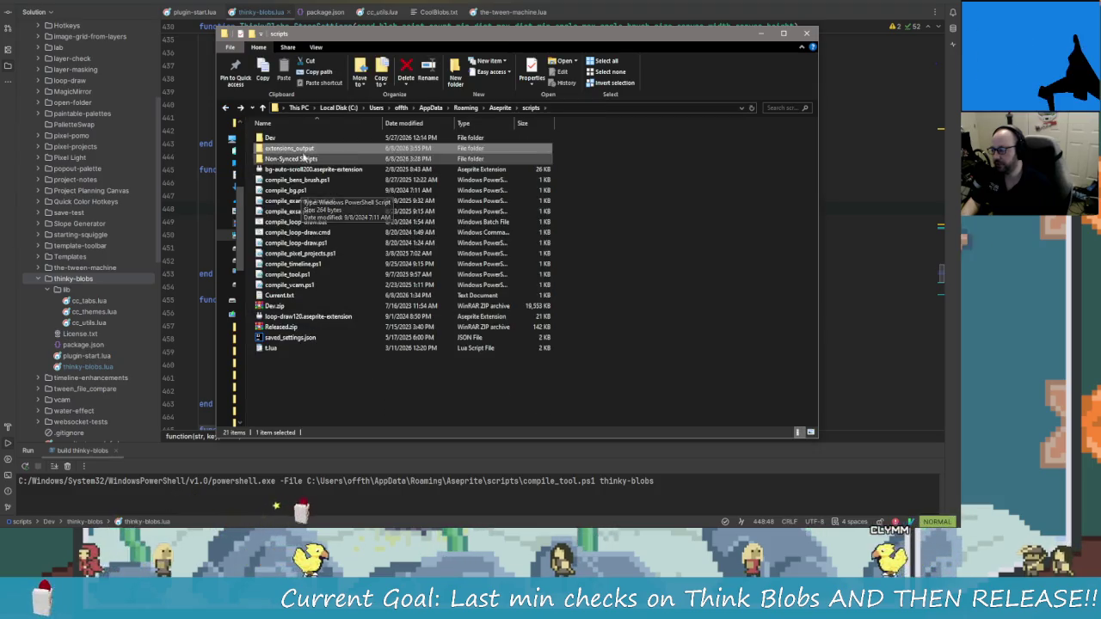
double_click(297, 149)
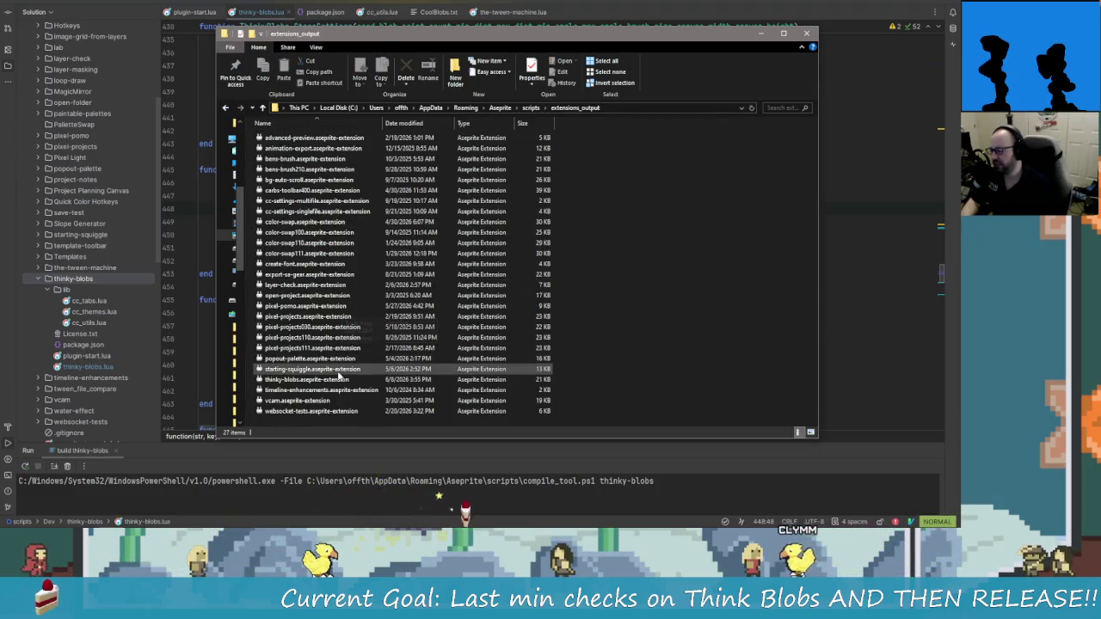
Rename thinky-blobs.aseprite-extension to thinky-blobs100.aseprite-extension
left_click(378, 379)
key("F2")
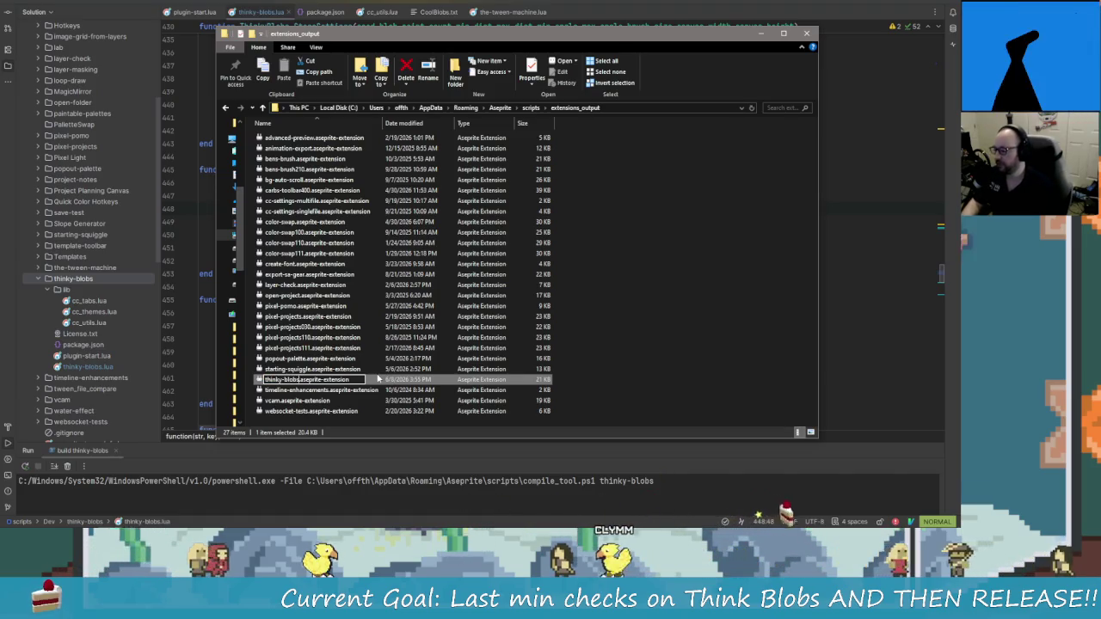
type("100")
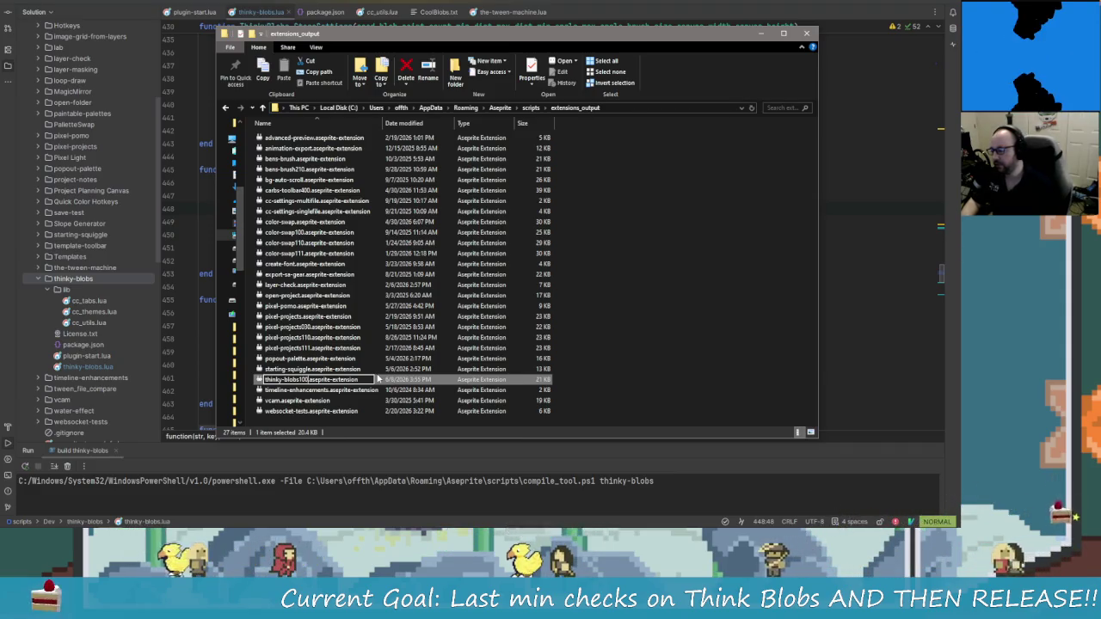
key("Return")
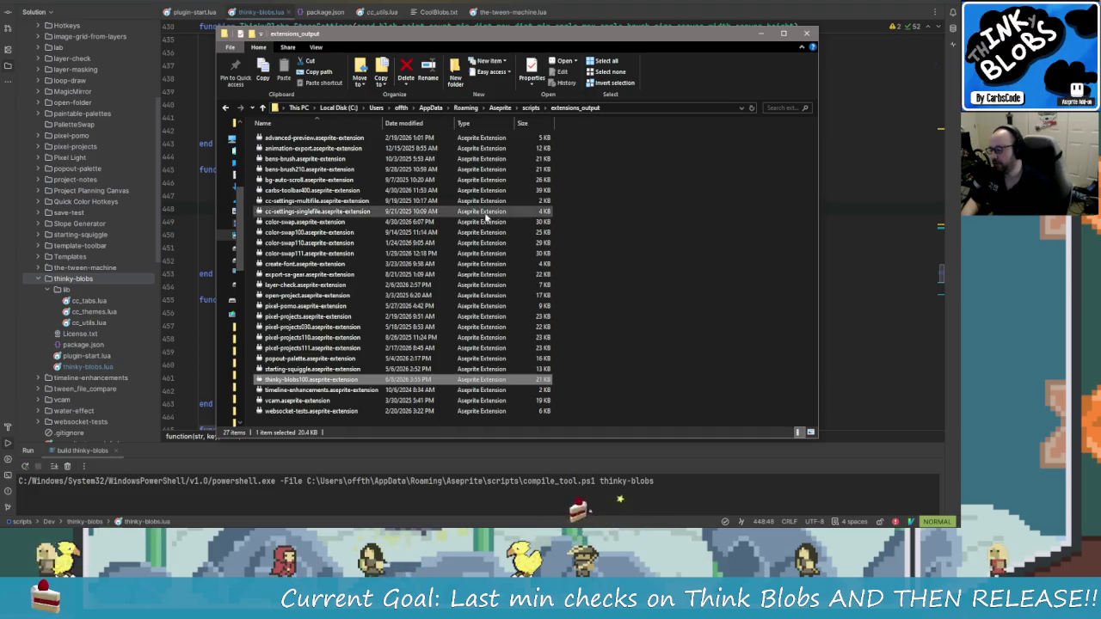
left_click(328, 391)
left_click(328, 379)
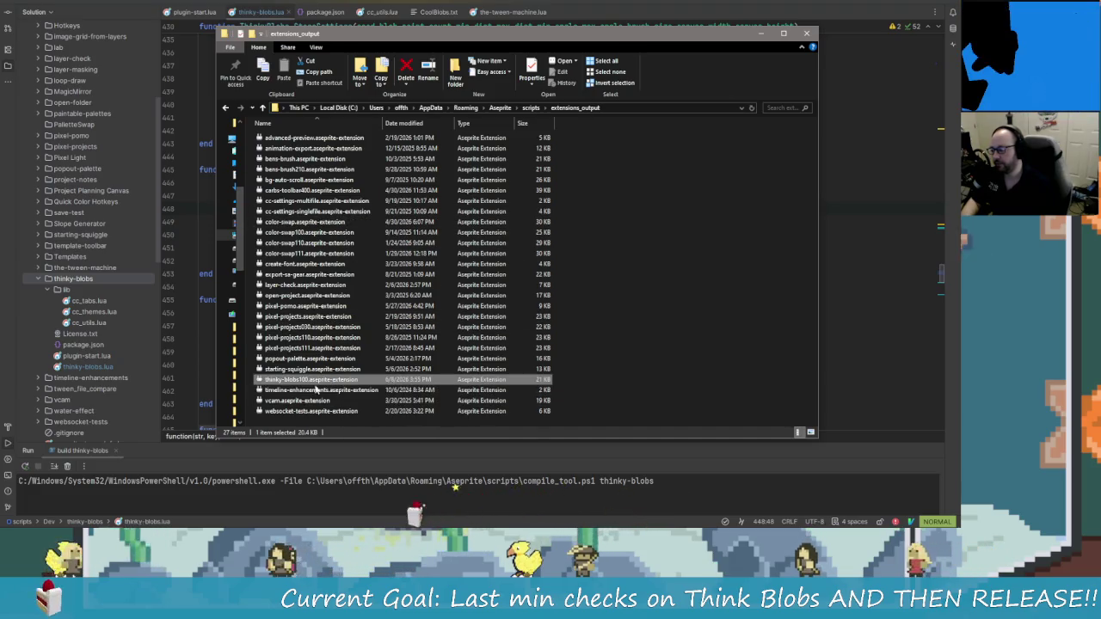
Install the thinky-blobs package, confirm the v1.0.0 upgrade, and close Preferences
key("alt+Tab")
key("Tab")
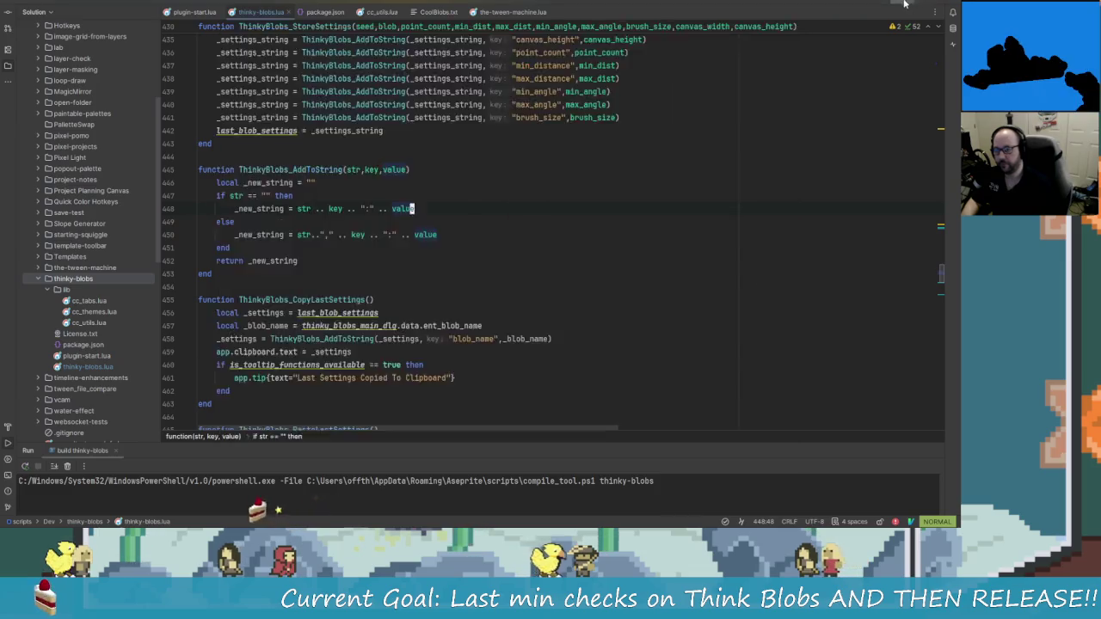
key("alt+Tab")
key("Tab")
key("Tab")
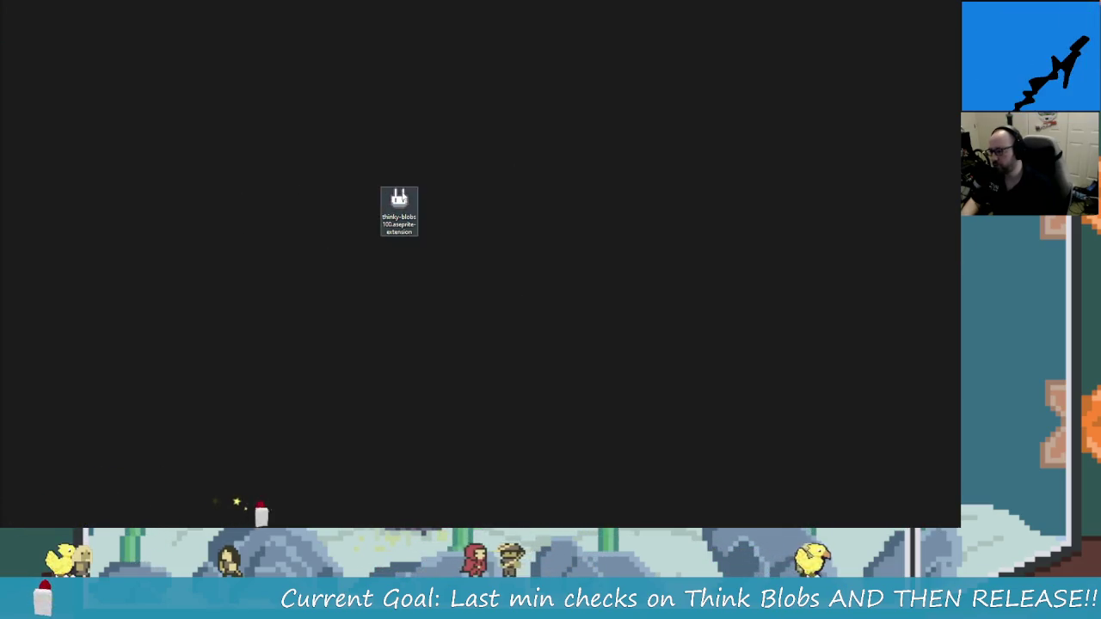
left_click(184, 175)
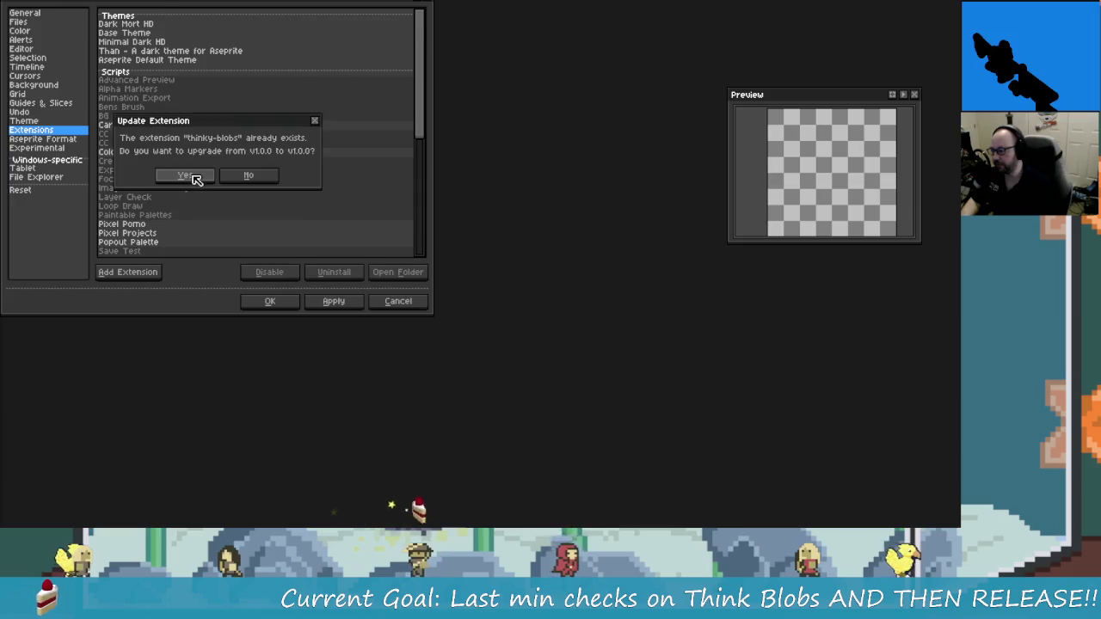
left_click(197, 175)
left_click(284, 304)
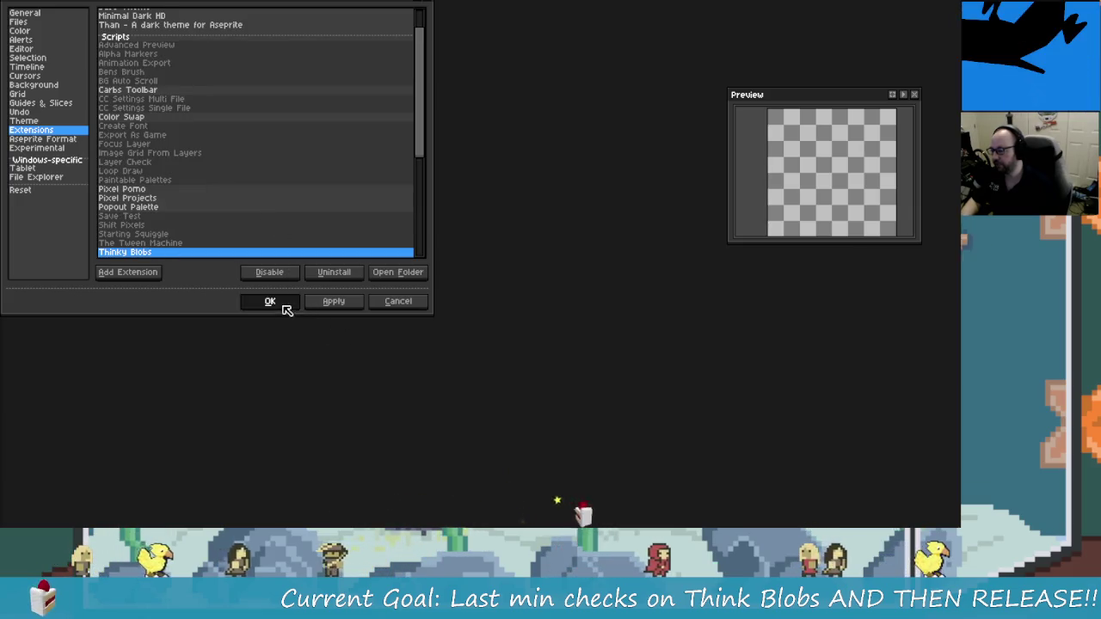
Install the package again, confirm the upgrade, and apply it in Preferences
left_click(205, 176)
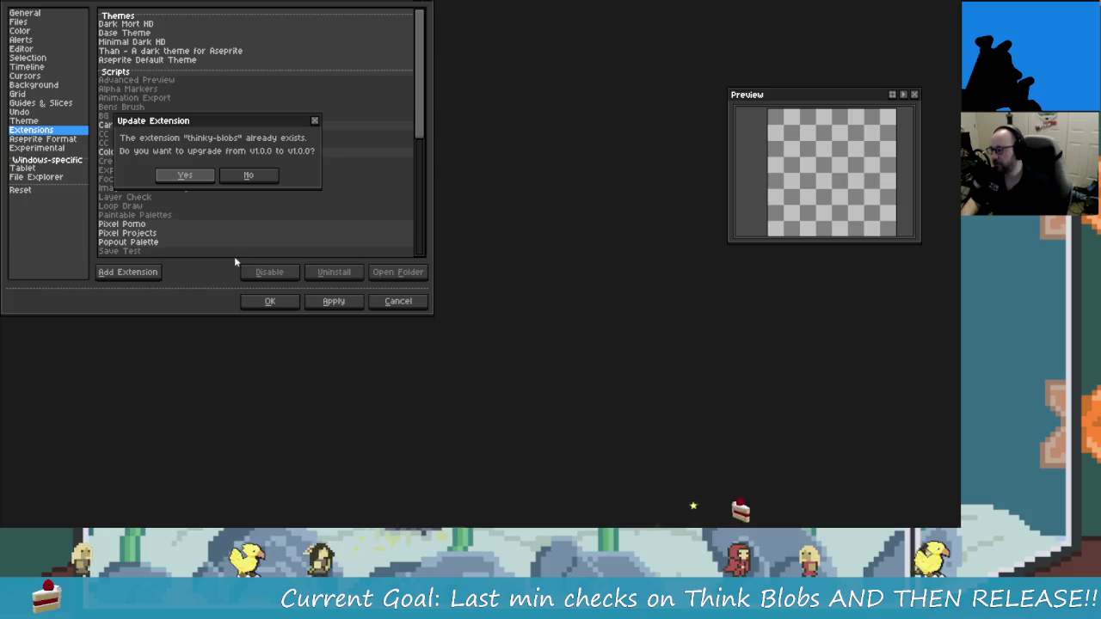
left_click(184, 175)
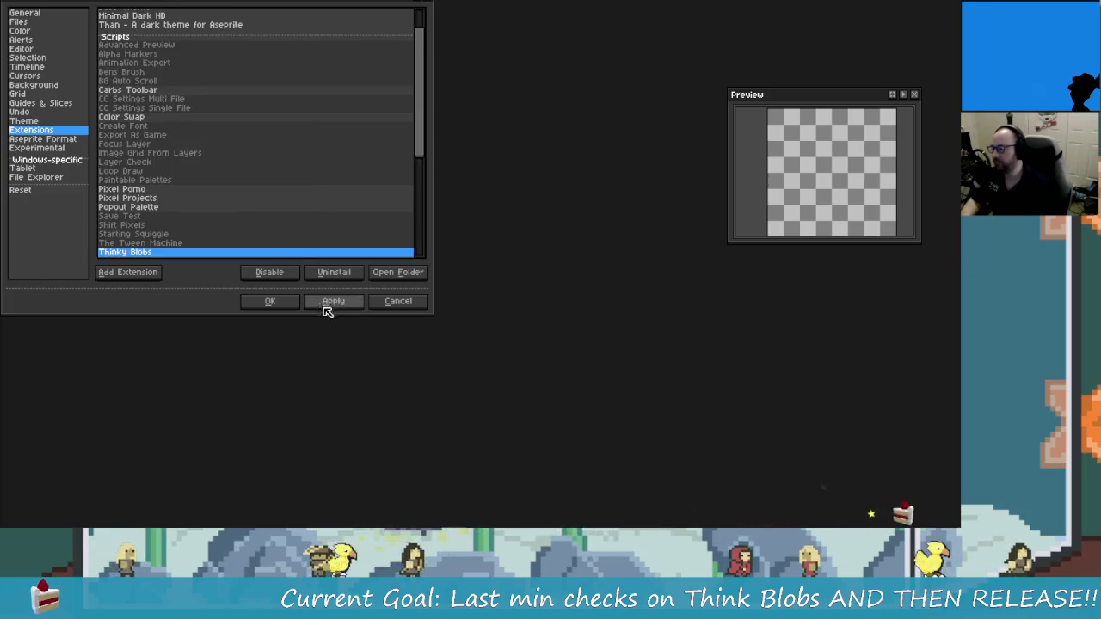
left_click(378, 303)
key("alt+Tab")
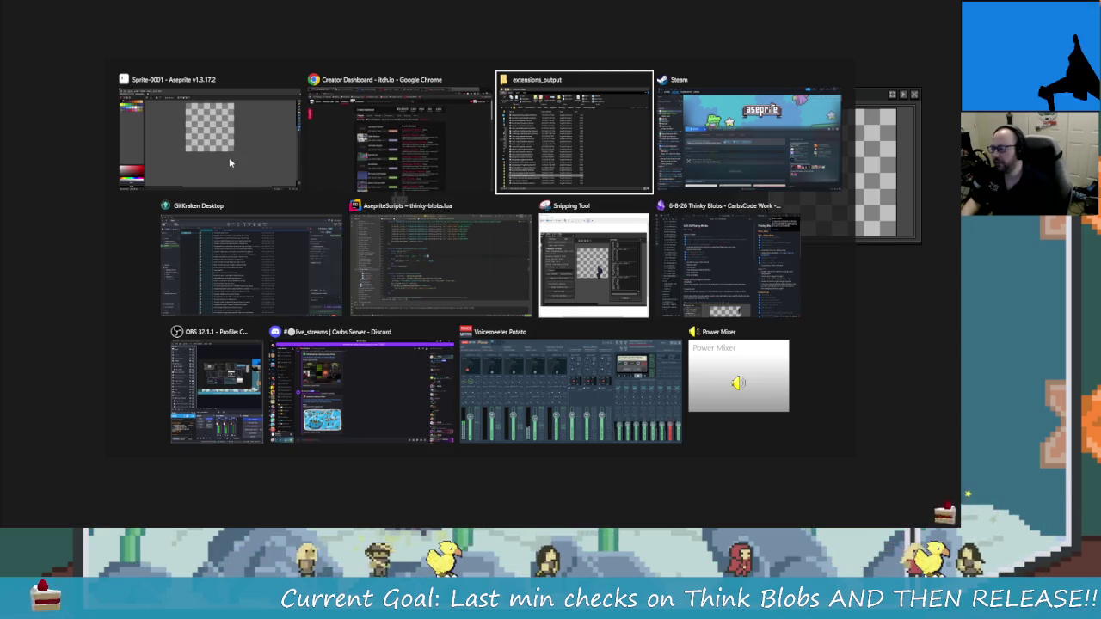
Cycle through Aseprite, the code editor and Steam's Aseprite page, returning to the canvas
left_click(195, 166)
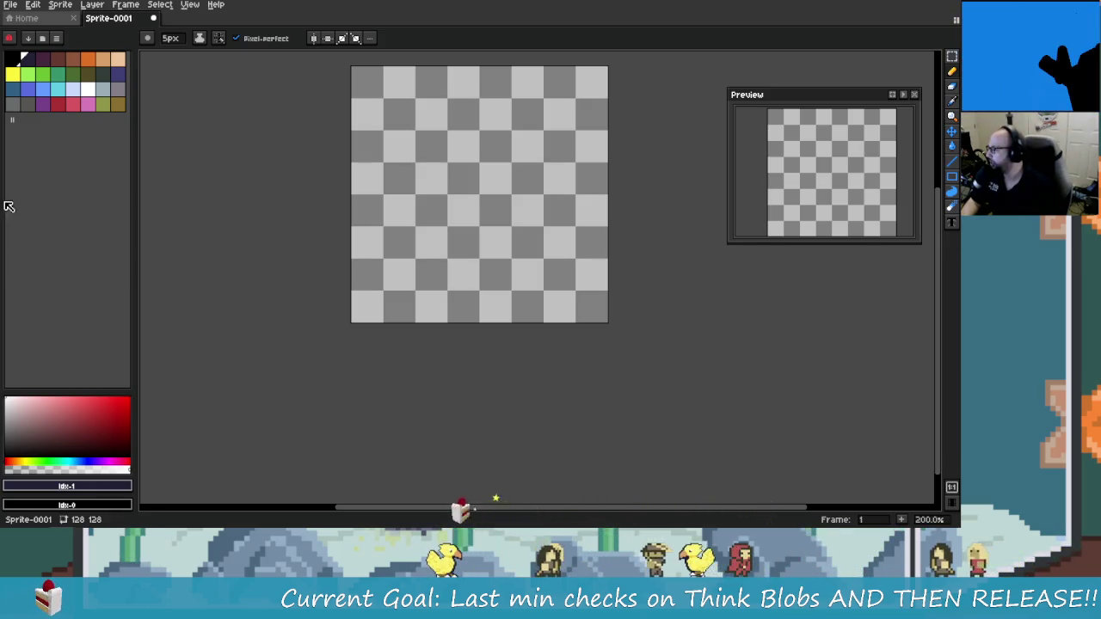
key("alt+Tab")
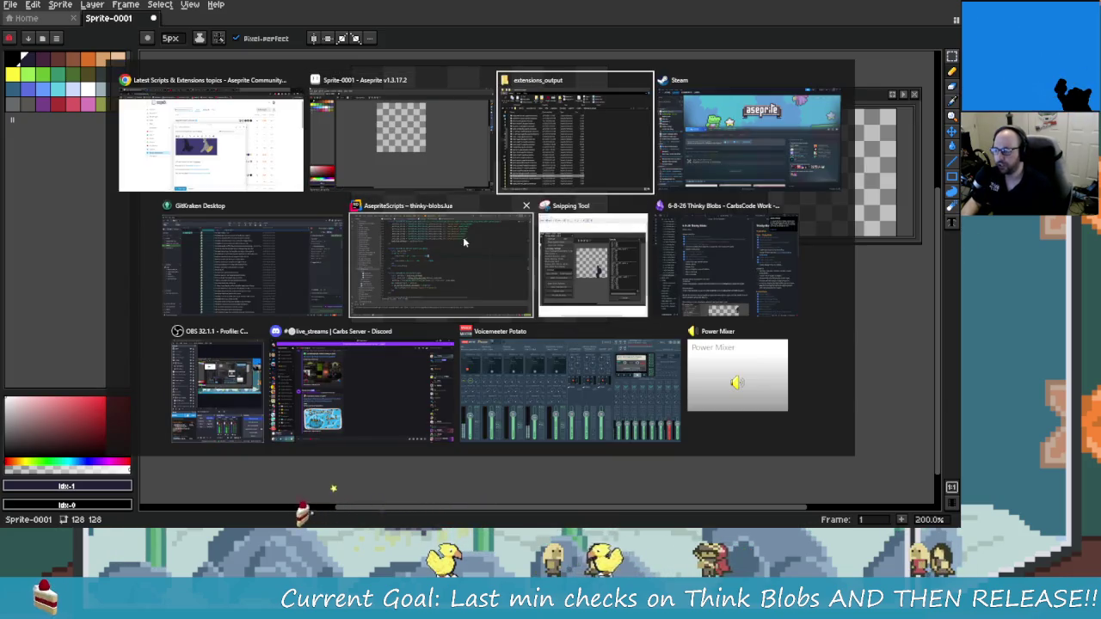
left_click(437, 273)
key("alt+Tab")
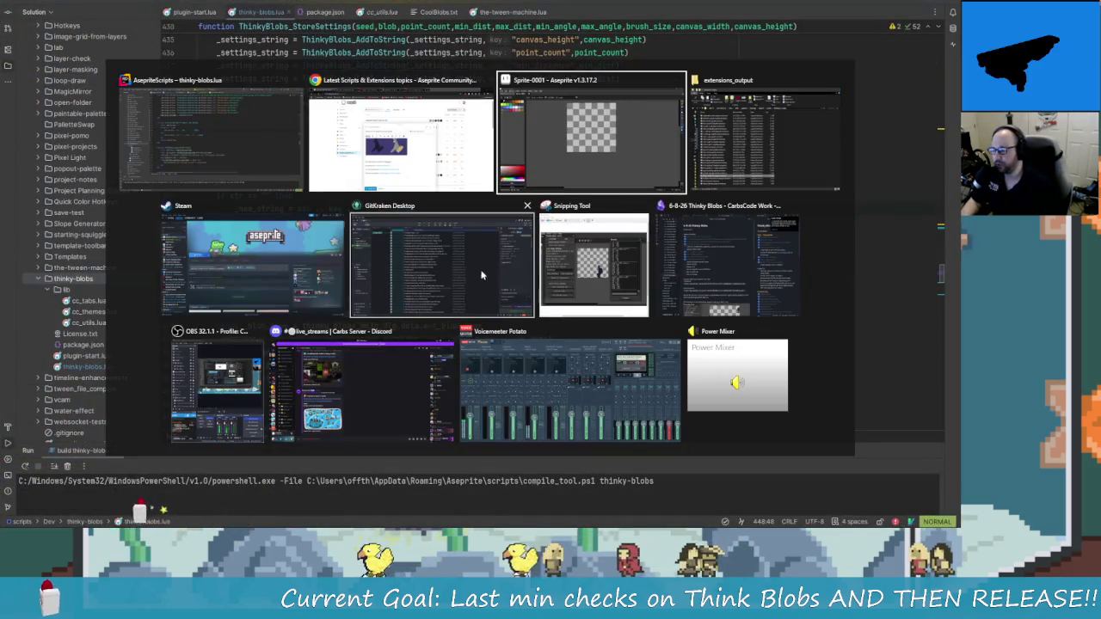
left_click(318, 281)
key("alt+Tab")
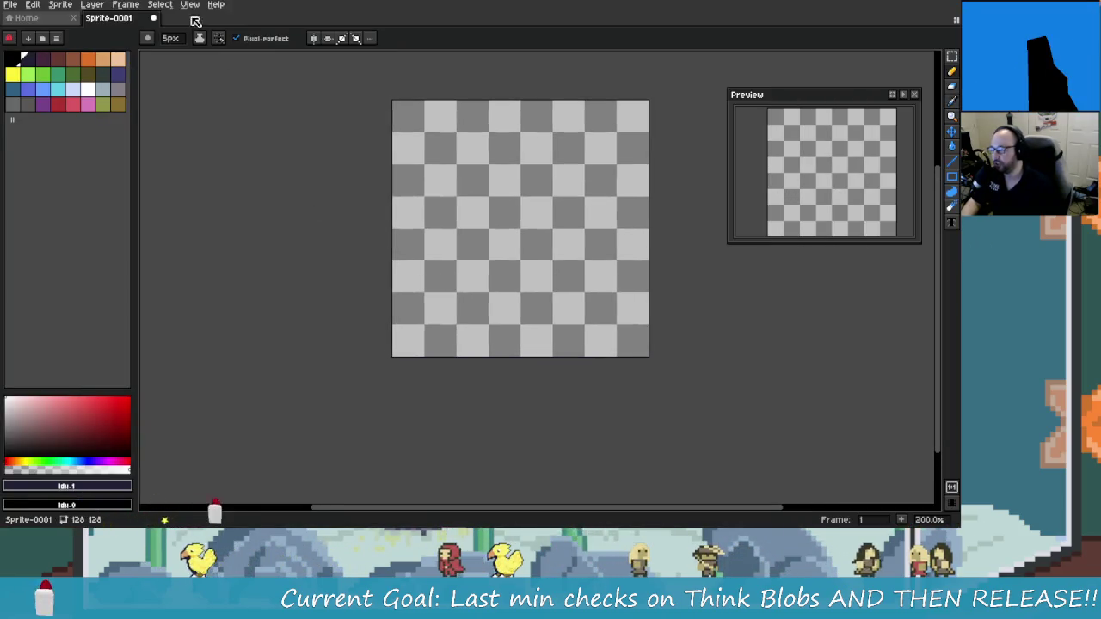
Open the Thinky Blobs panel, toggle its help info on and off, then close it
left_click(190, 5)
mouse_move(138, 7)
left_click(156, 40)
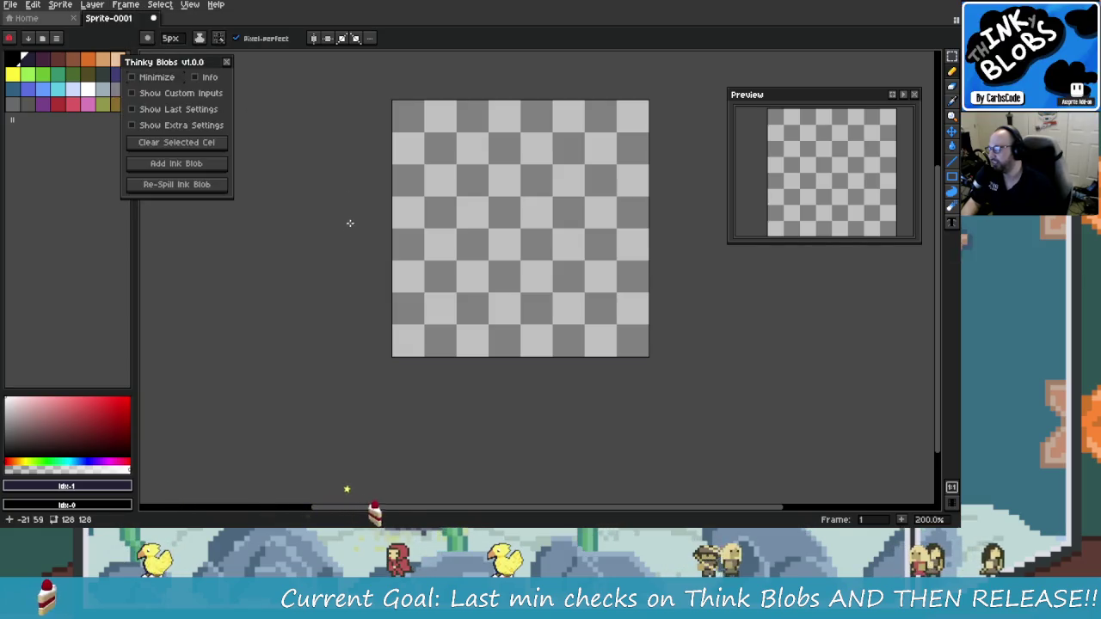
left_click(246, 79)
left_click(249, 79)
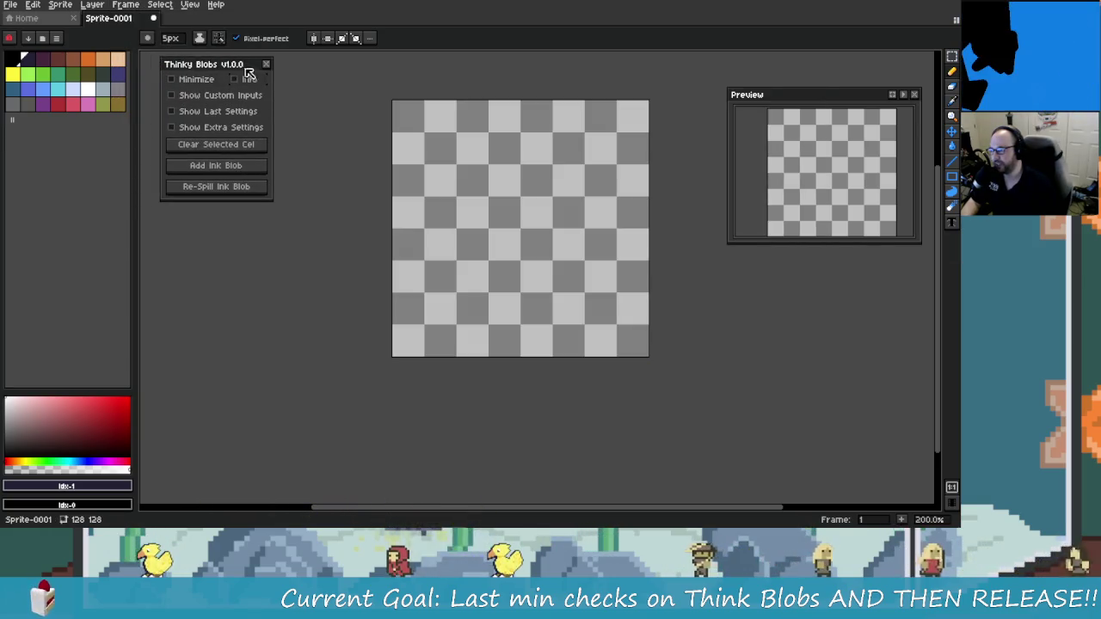
key("Escape")
key("alt+Tab")
key("alt+Tab")
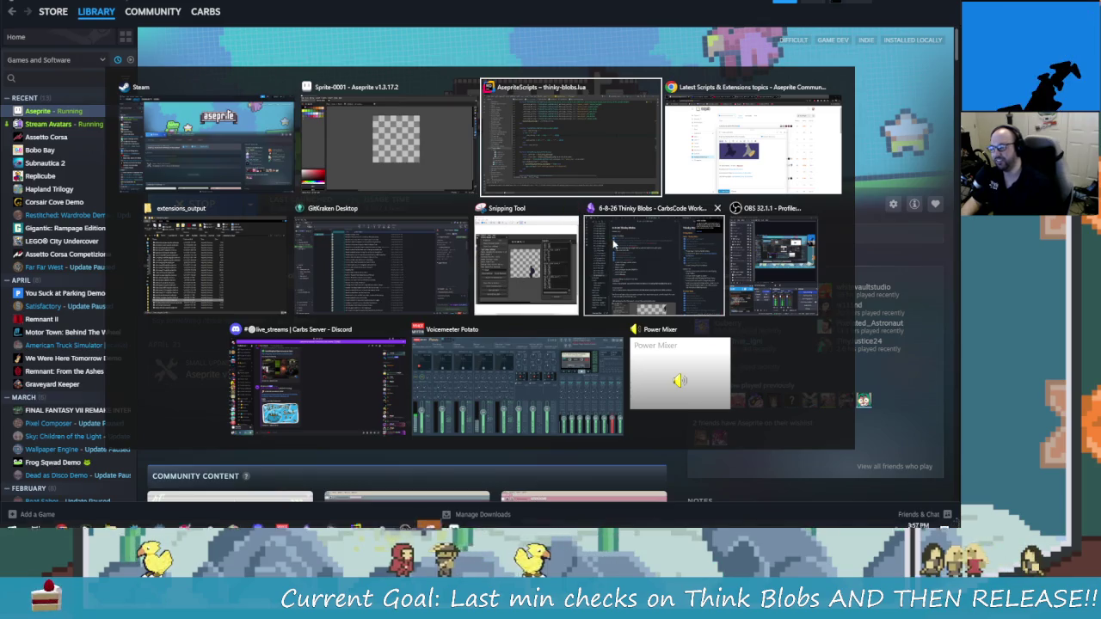
key("Escape")
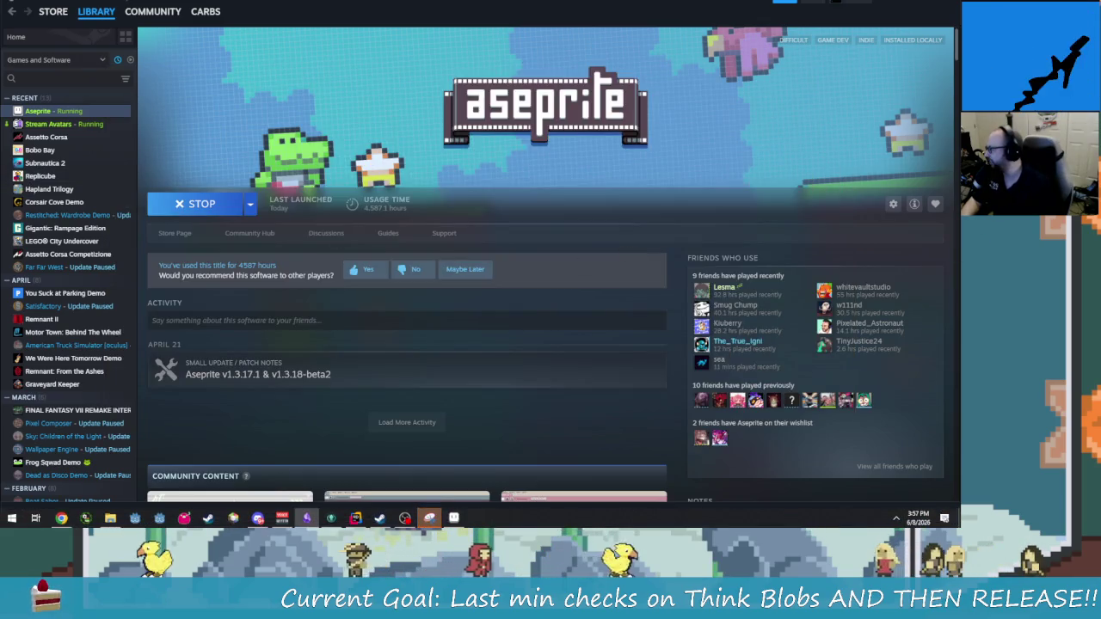
key("alt+Tab")
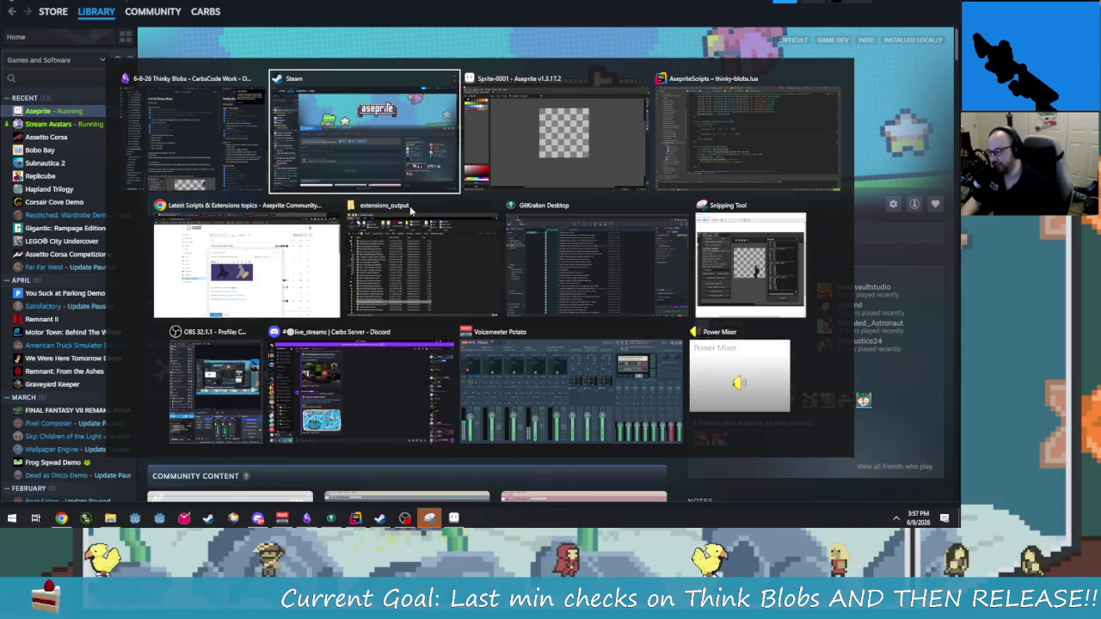
left_click(384, 149)
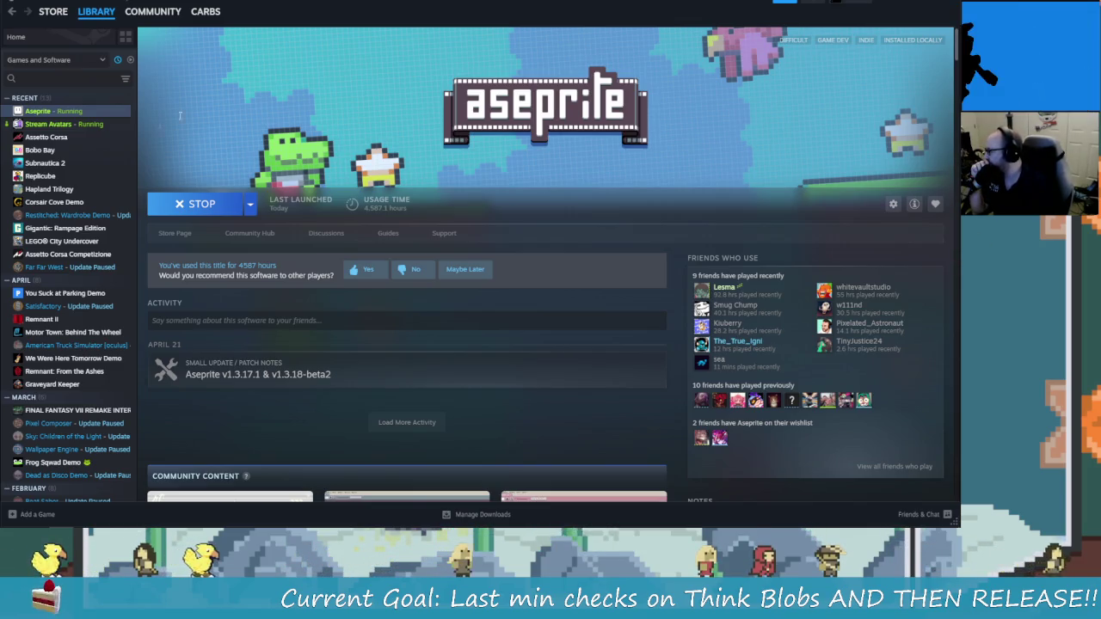
key("alt+Tab")
Scroll to Uploads and move Thinky Blobs v1.0.0 above the Beyond file
scroll(513, 313, "down", 20)
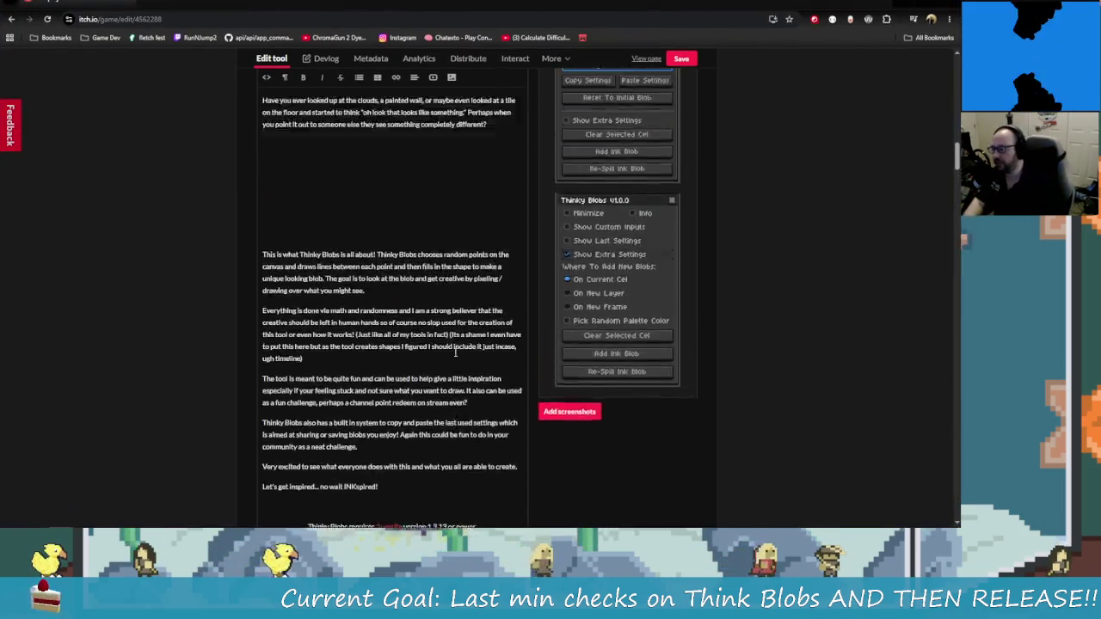
scroll(443, 469, "up", 4)
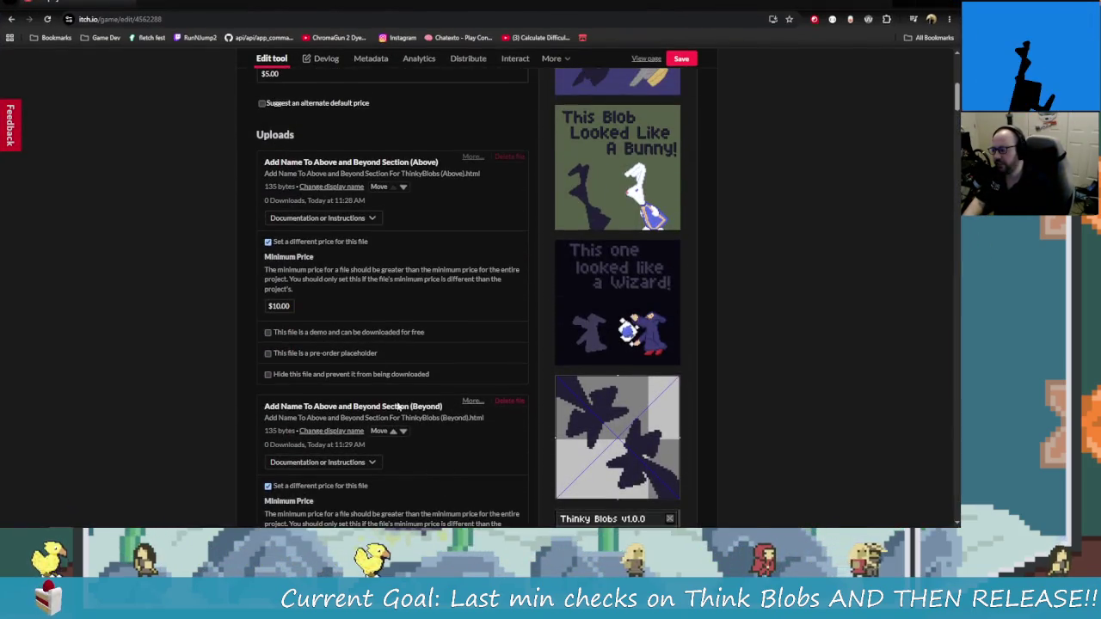
scroll(312, 243, "up", 1)
scroll(325, 232, "down", 5)
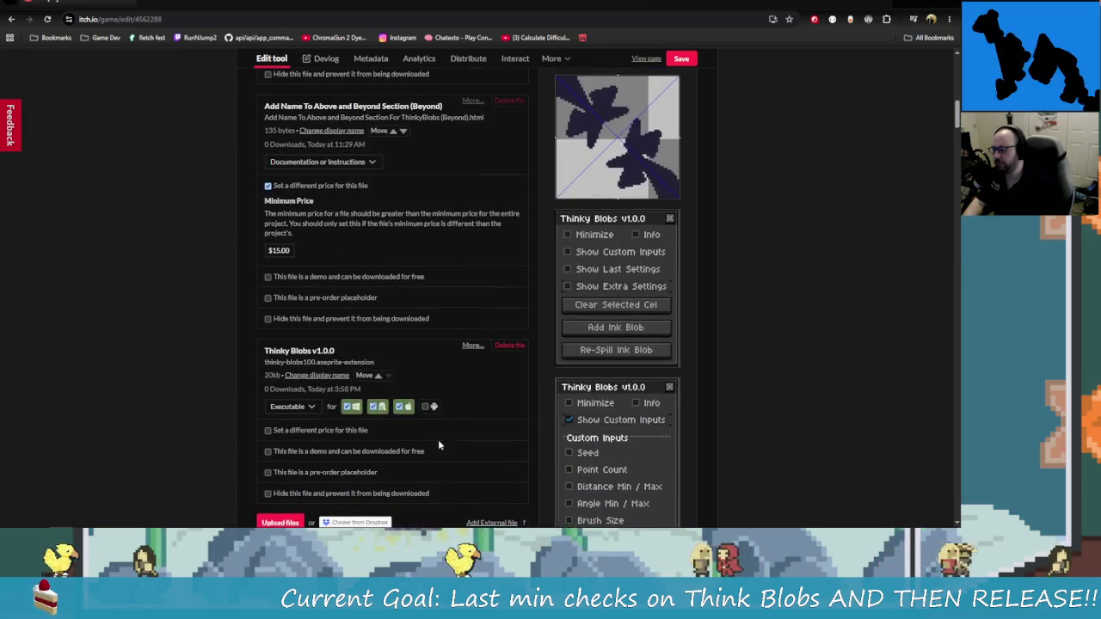
scroll(464, 388, "down", 1)
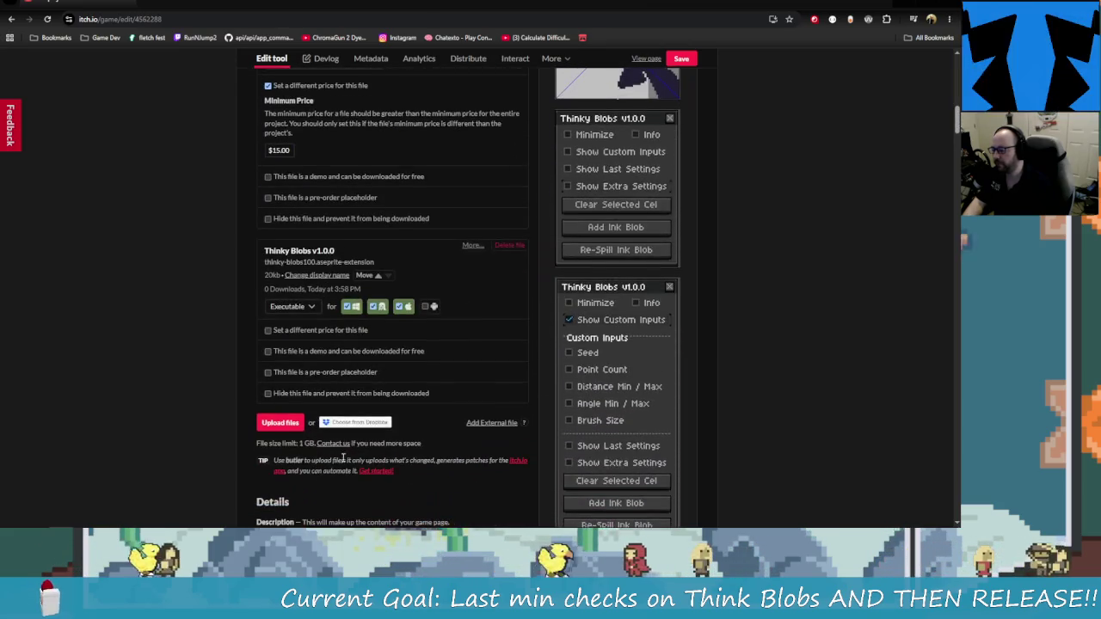
scroll(451, 447, "up", 2)
scroll(455, 459, "down", 3)
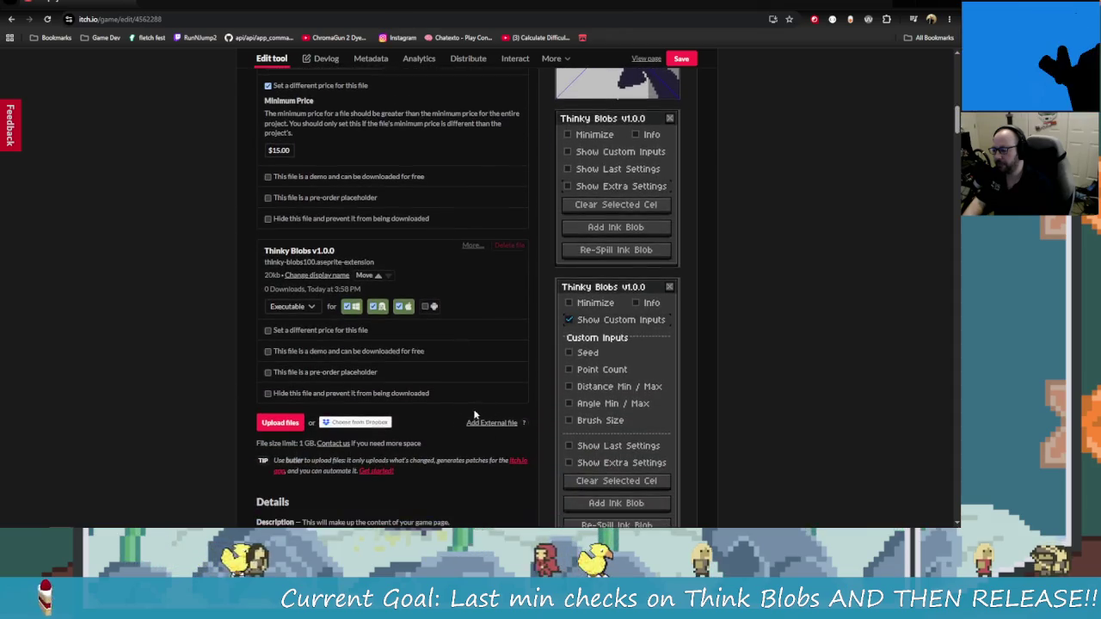
scroll(375, 413, "up", 3)
left_click(377, 425)
Move Thinky Blobs v1.0.0 further up, above the Above file
scroll(388, 424, "up", 2)
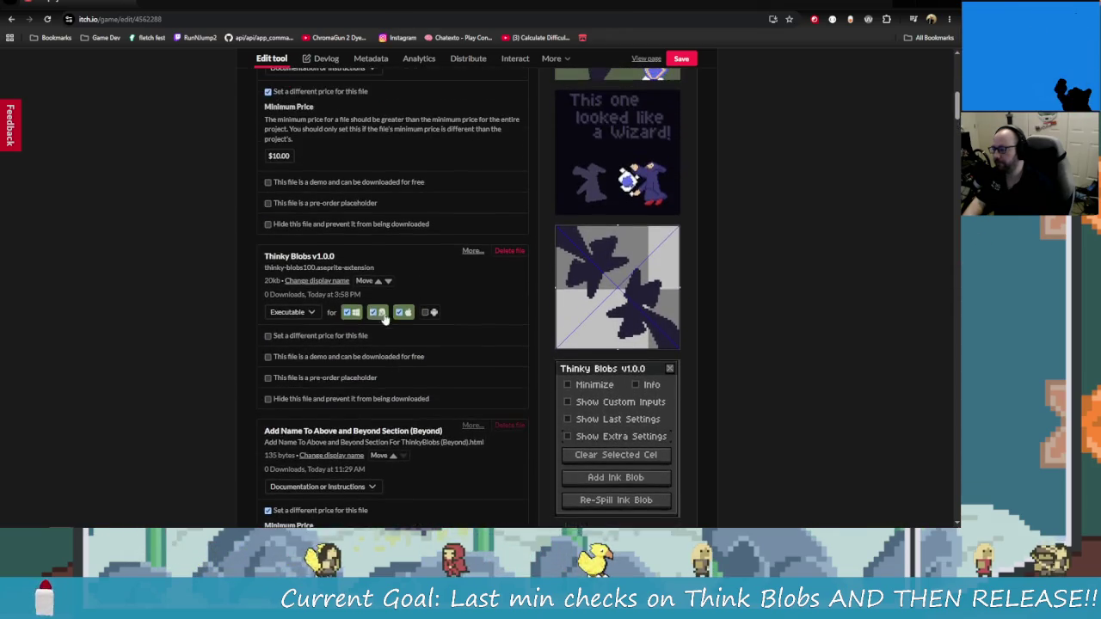
scroll(370, 287, "up", 3)
left_click(378, 281)
scroll(365, 288, "down", 2)
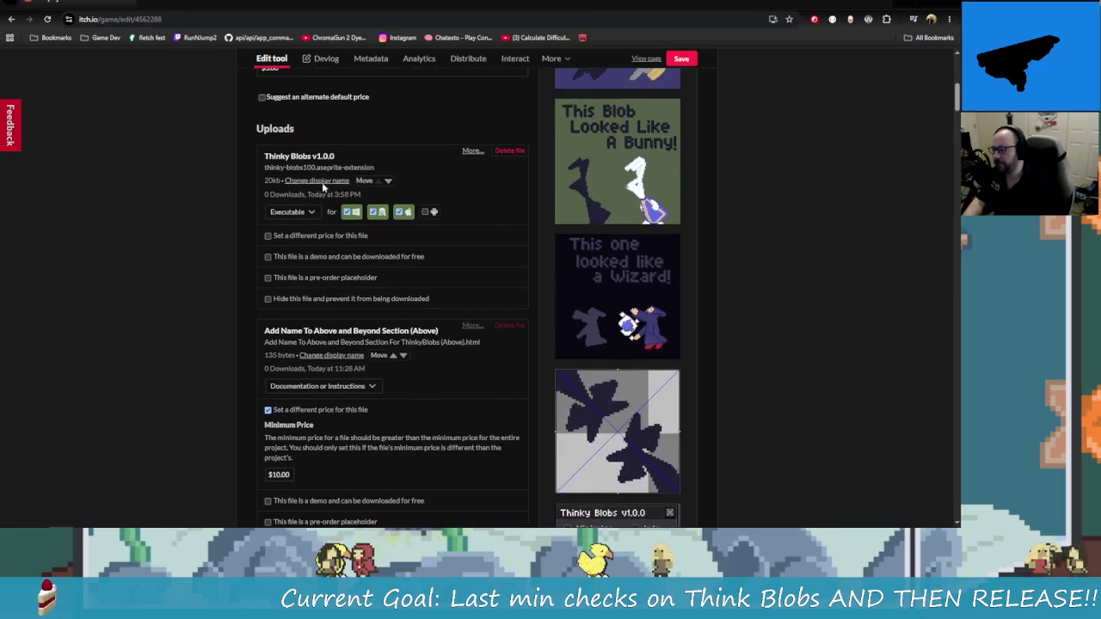
scroll(364, 289, "down", 3)
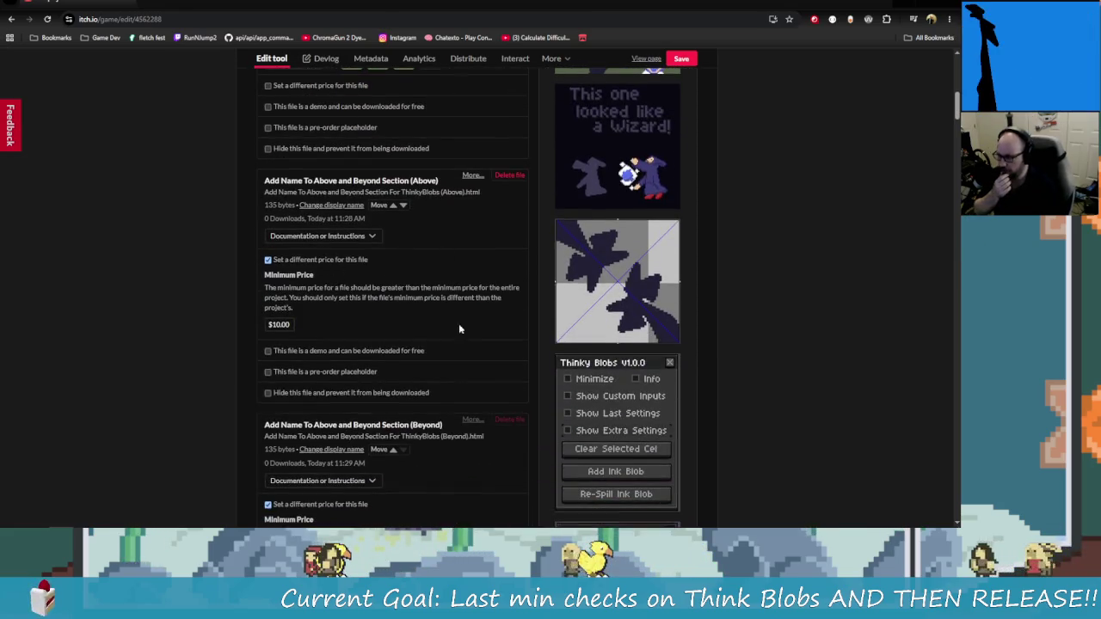
scroll(423, 409, "down", 10)
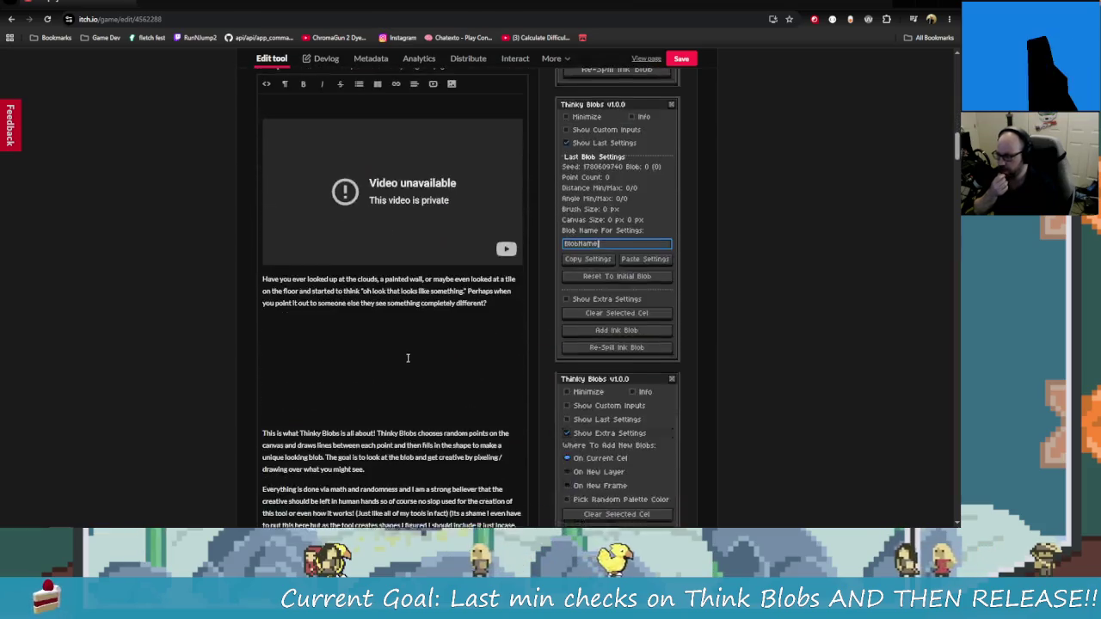
scroll(435, 222, "down", 10)
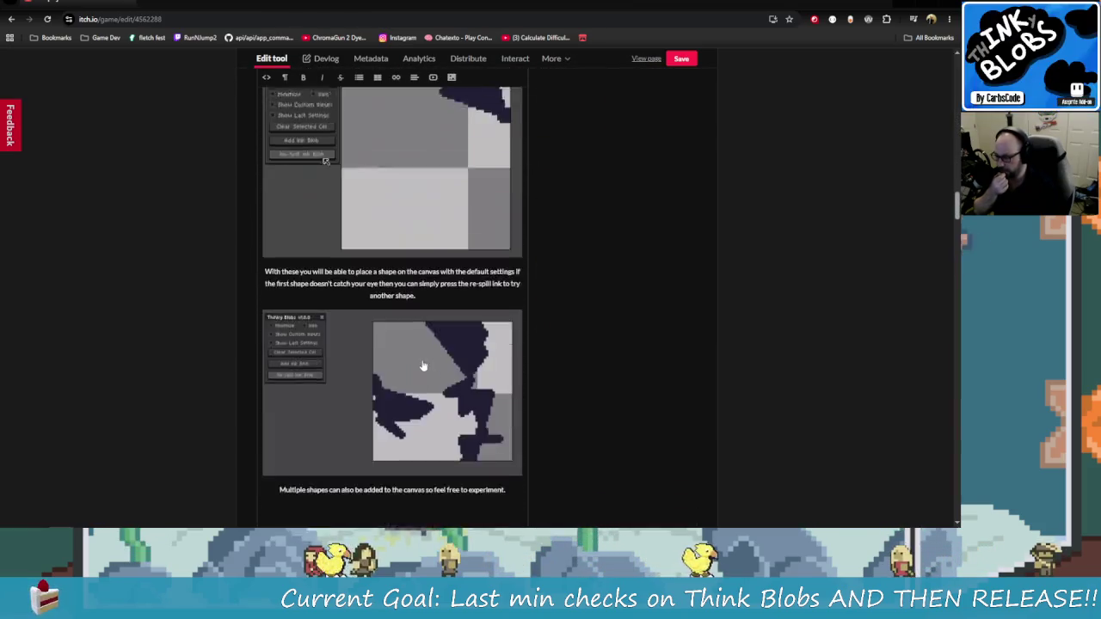
scroll(422, 353, "down", 10)
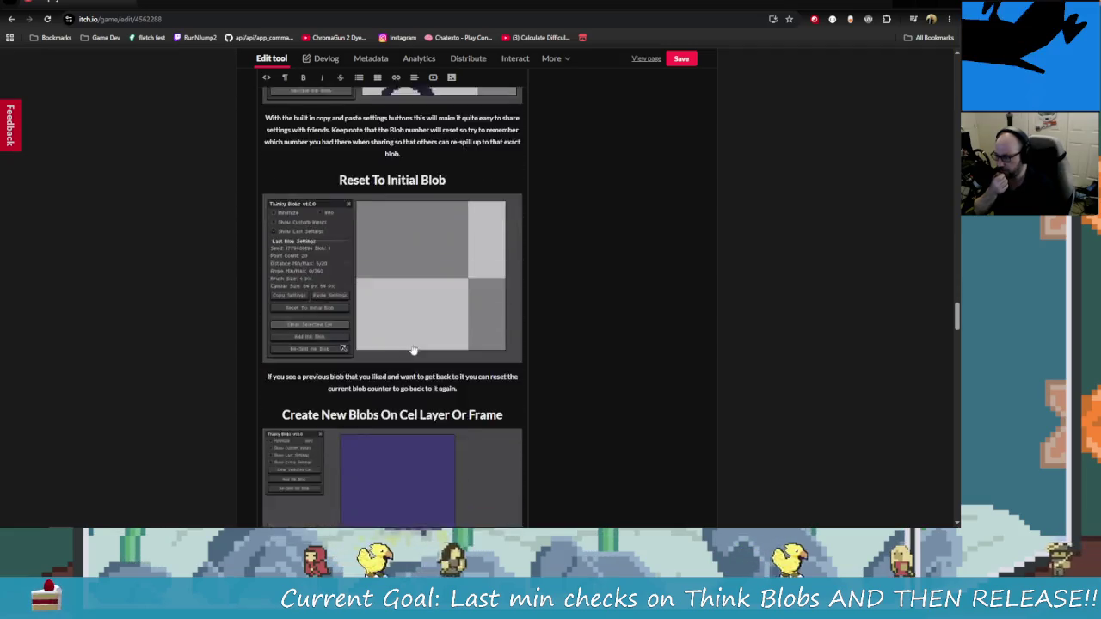
scroll(417, 348, "down", 15)
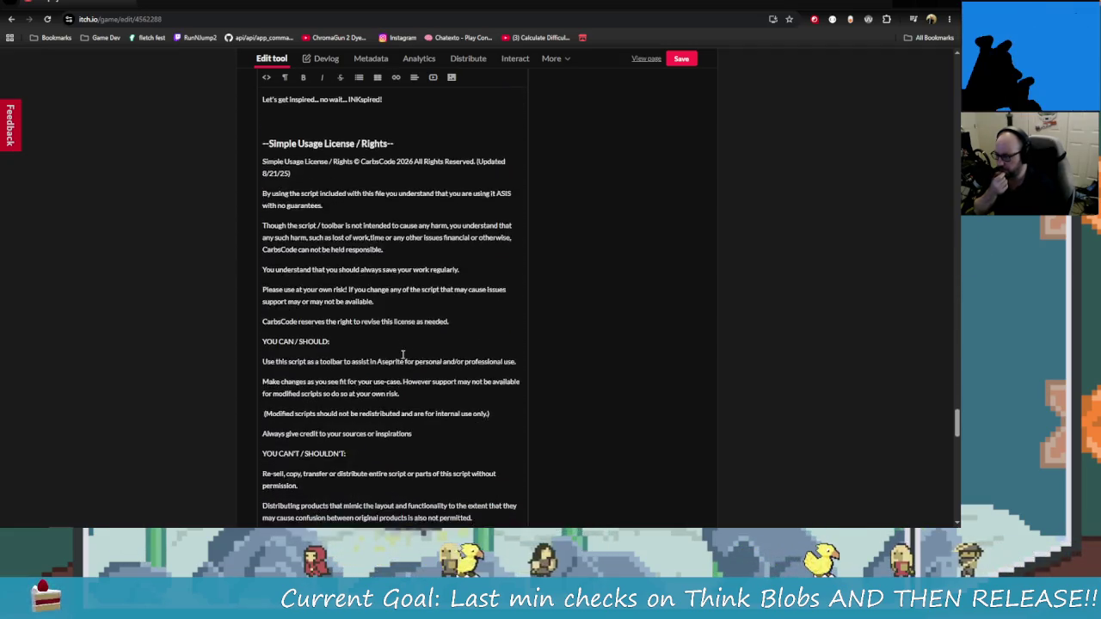
scroll(396, 351, "up", 5)
scroll(395, 352, "down", 7)
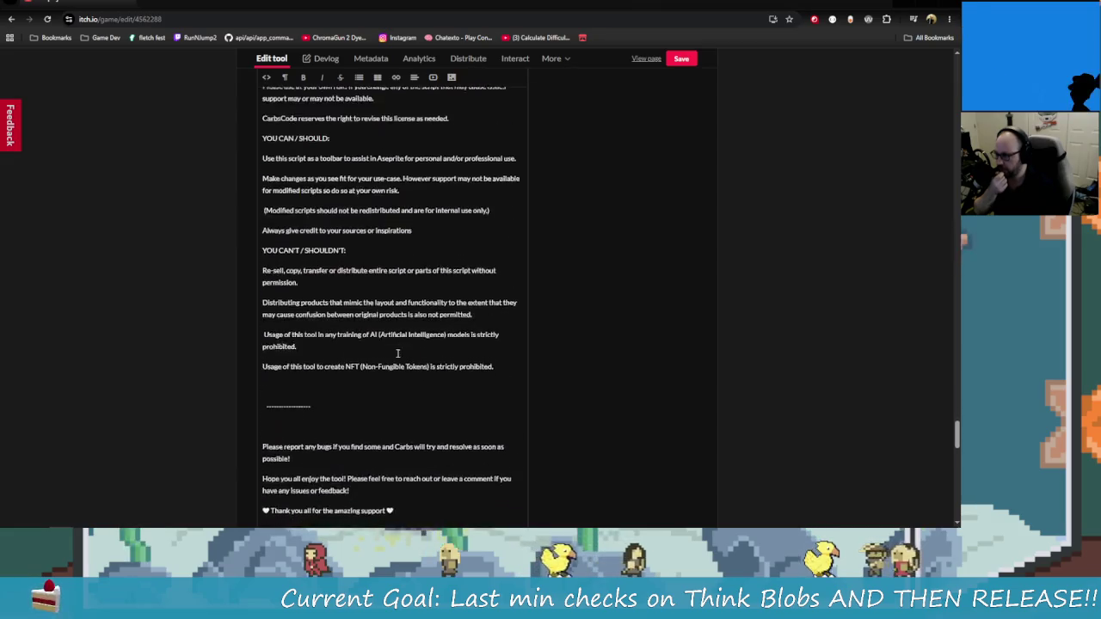
scroll(398, 430, "down", 1)
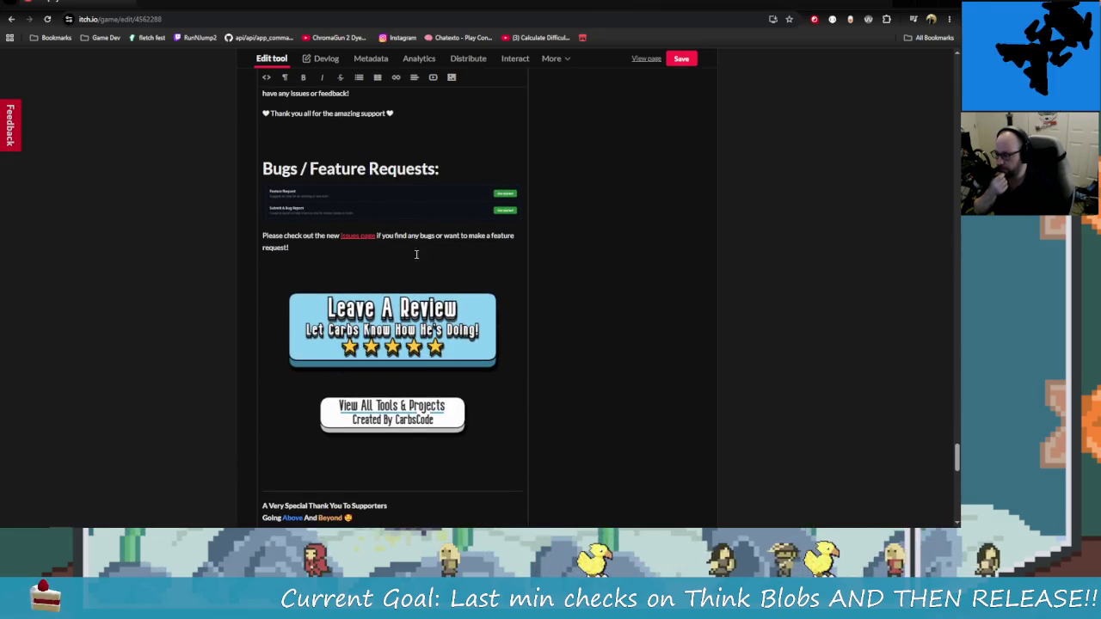
double_click(404, 335)
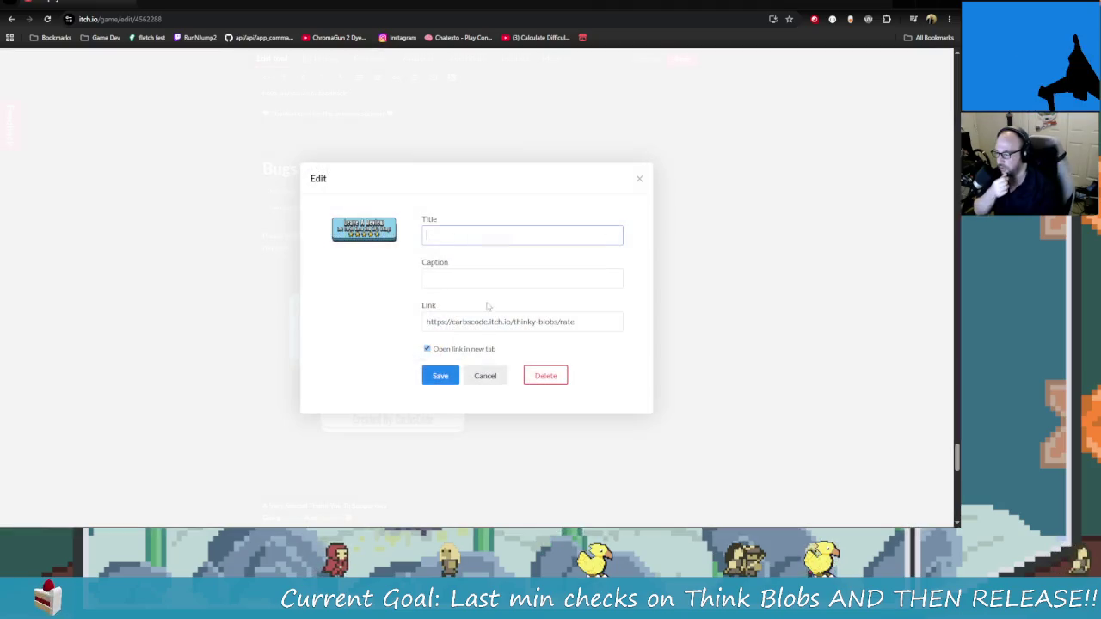
left_click_drag(606, 321, 505, 321)
left_click(488, 376)
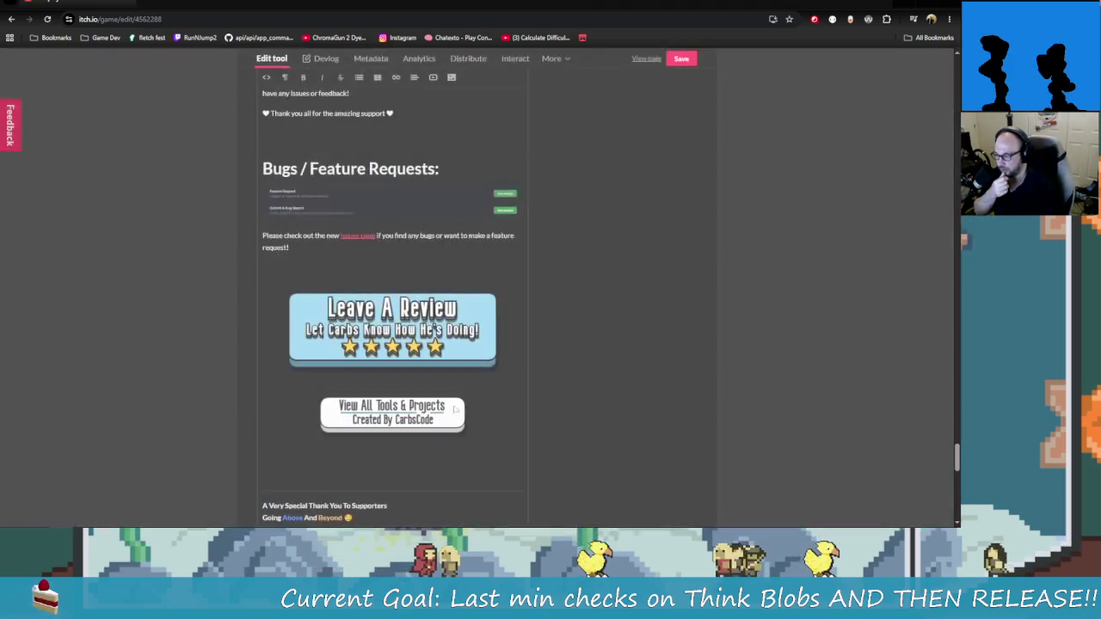
scroll(428, 402, "down", 2)
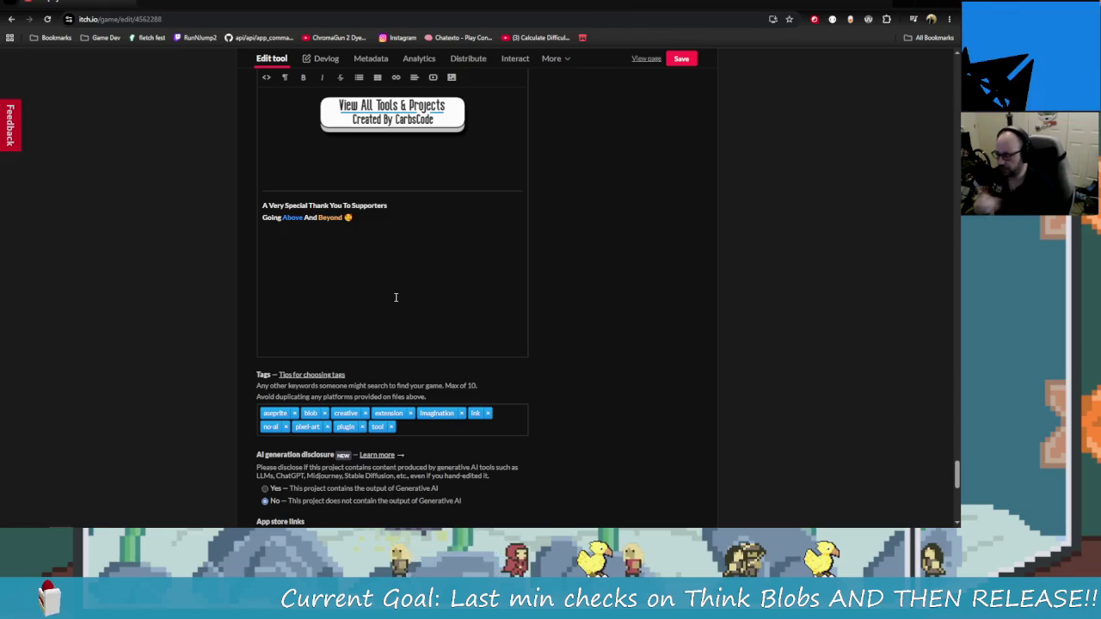
scroll(434, 405, "down", 3)
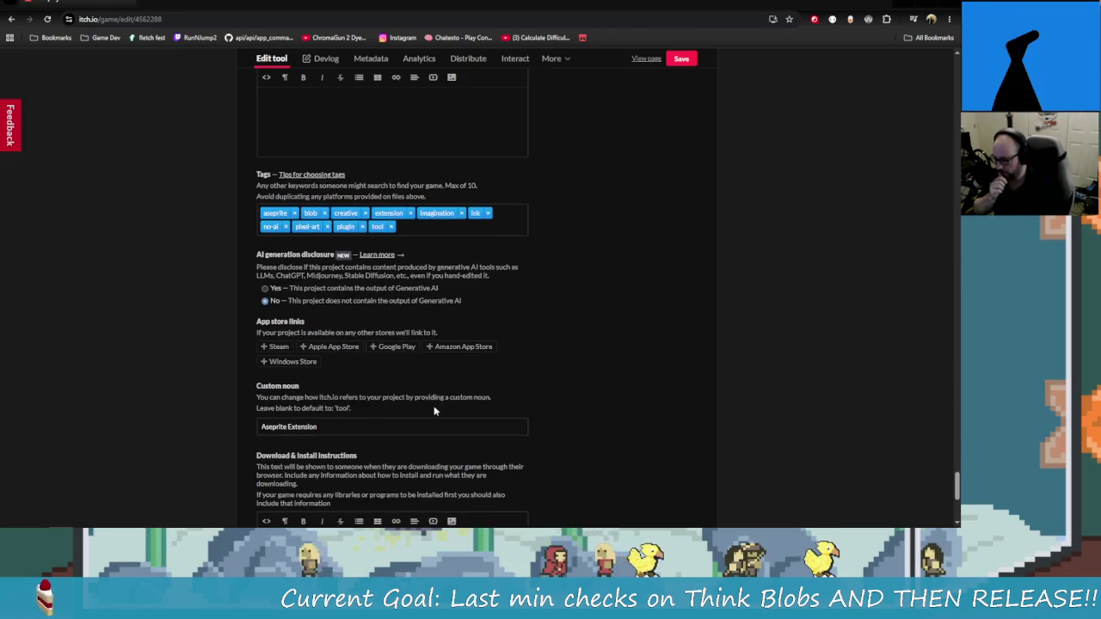
scroll(378, 370, "down", 2)
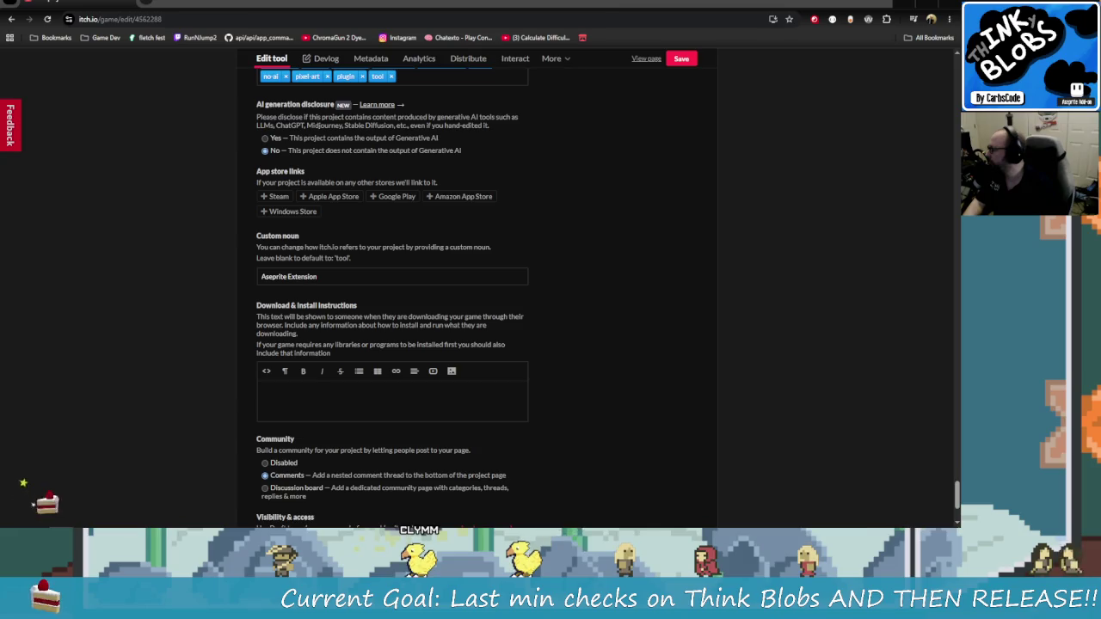
Paste the prepared steps into Download & Install Instructions and delete the empty trailing bullet
left_click(365, 404)
key("ctrl+v")
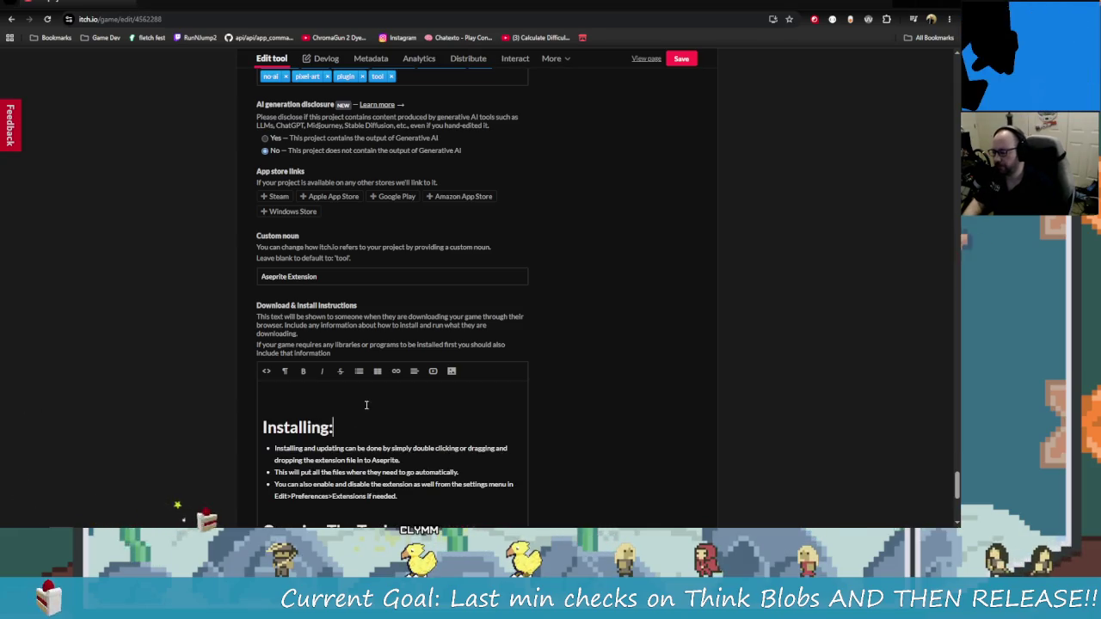
scroll(365, 404, "down", 2)
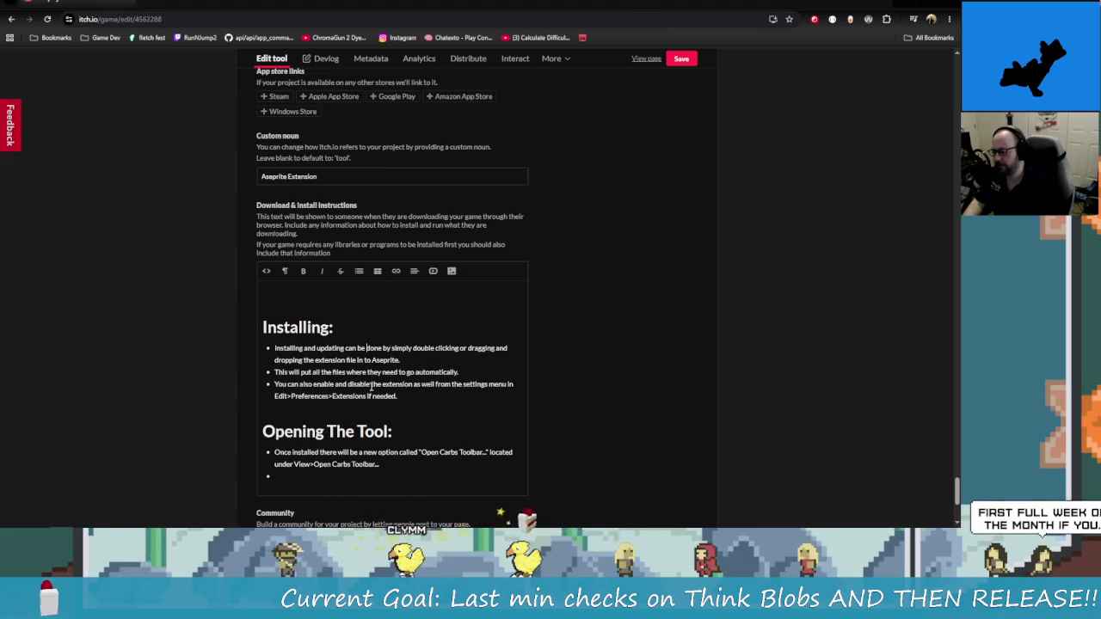
scroll(308, 379, "down", 3)
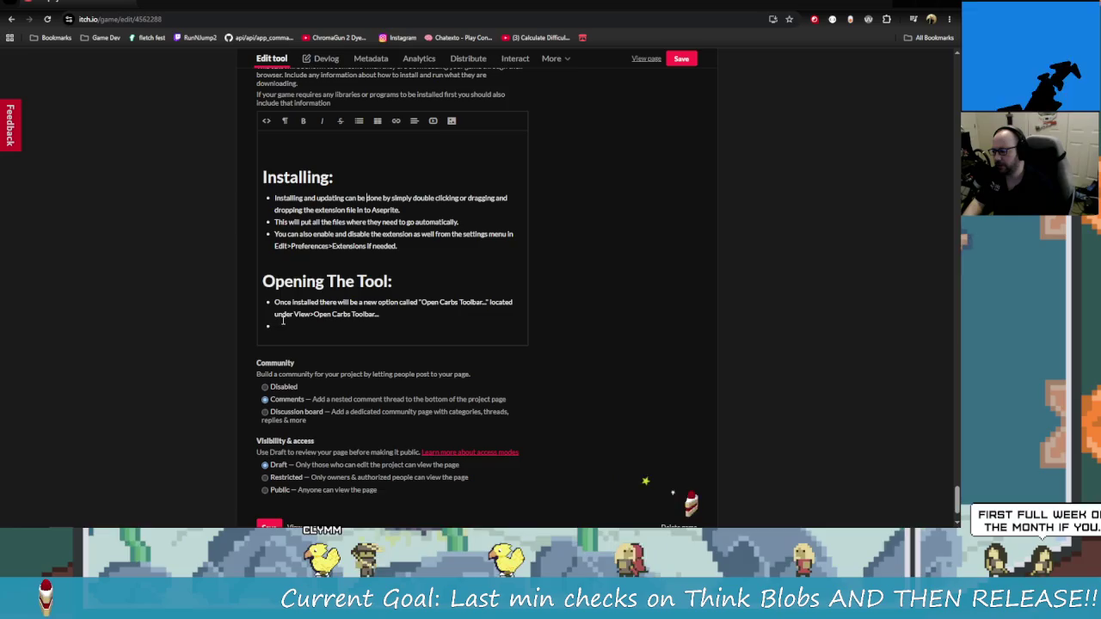
left_click(378, 342)
key("BackSpace")
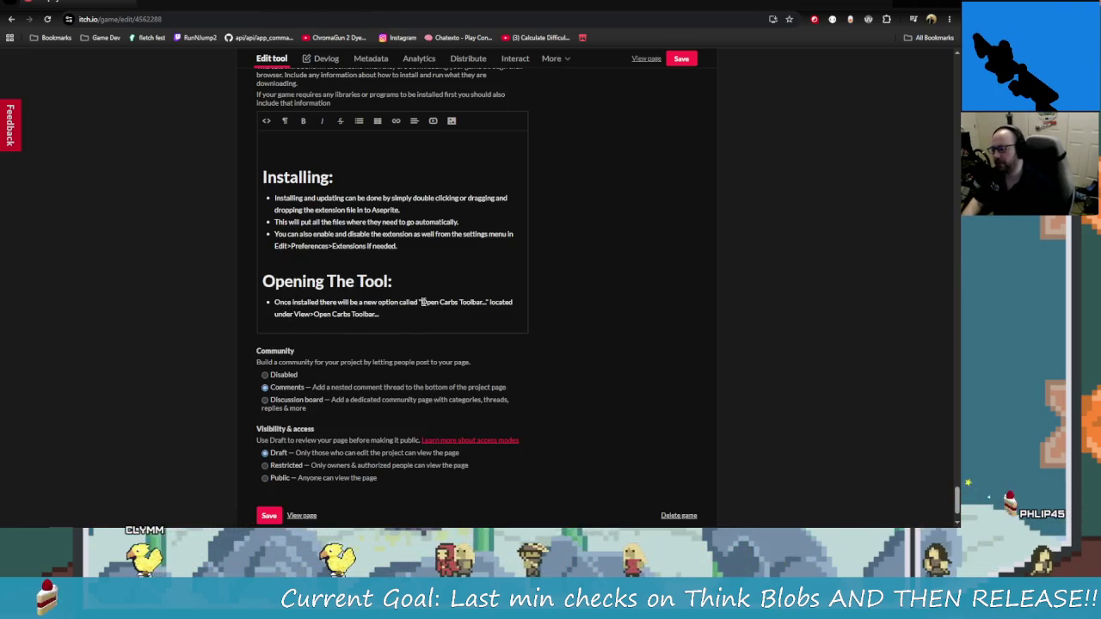
Replace the old Carbs option name in the instructions with 'Thinky Blobs'
left_click_drag(420, 303, 474, 303)
key("BackSpace")
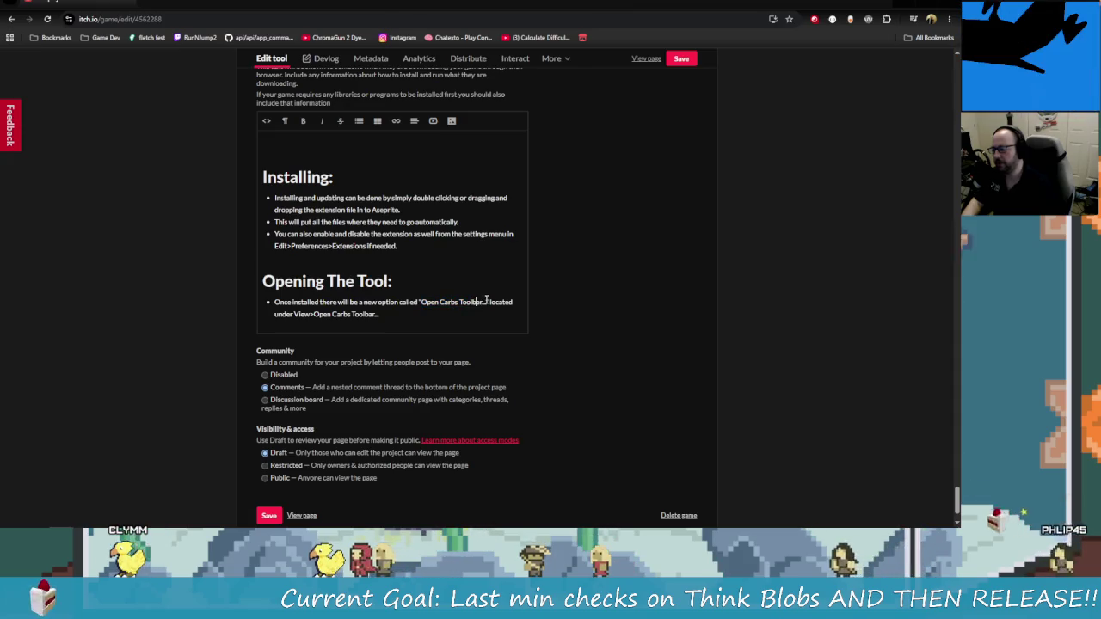
key("BackSpace")
key("BackSpace")
key("BackSpace")
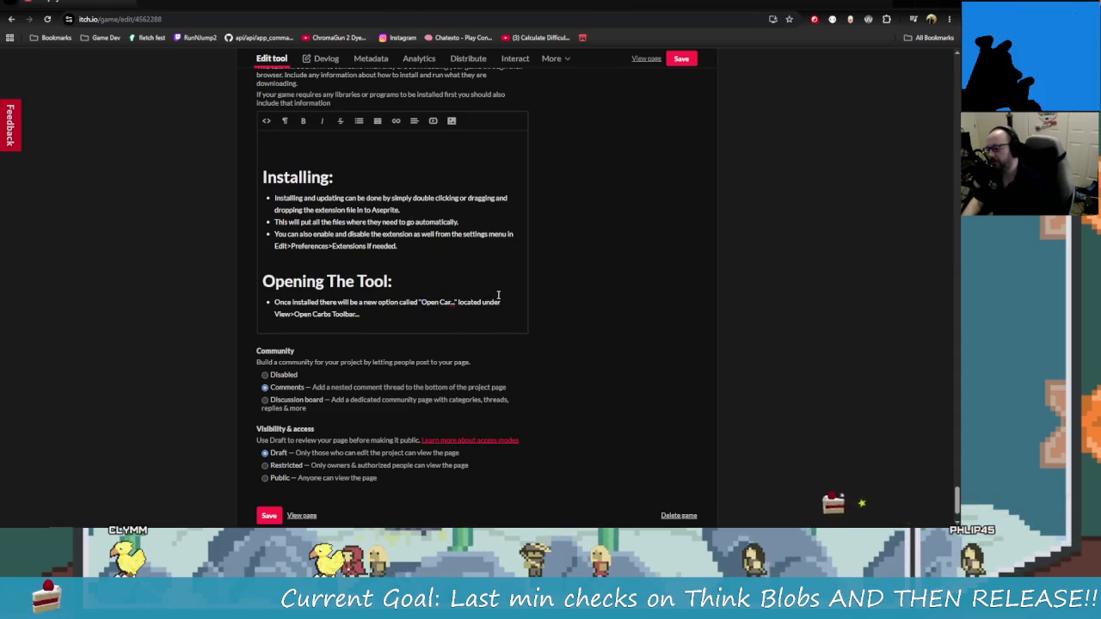
type("Thinky Blobs")
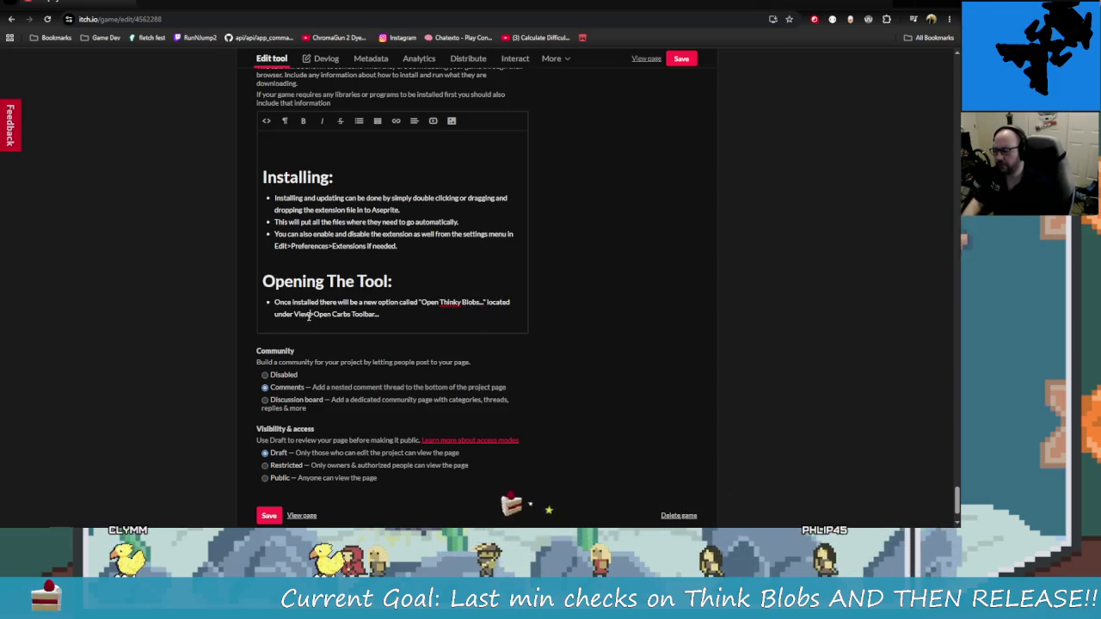
After checking Aseprite's menus, change the menu path to Frame > Open Thinky Blobs..
key("alt+Tab")
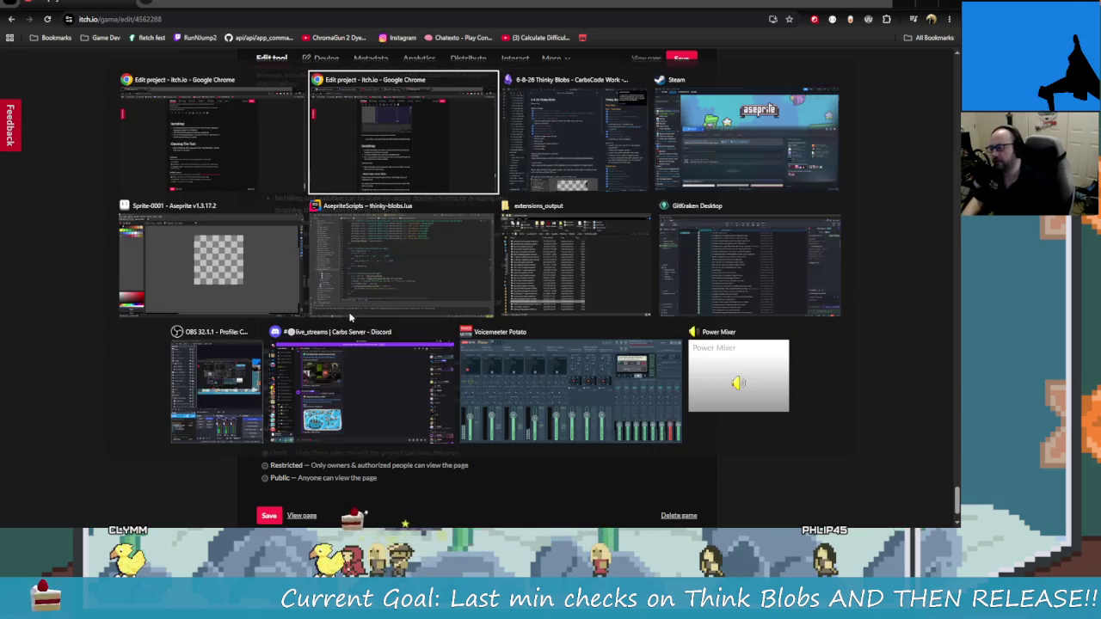
key("alt+Tab")
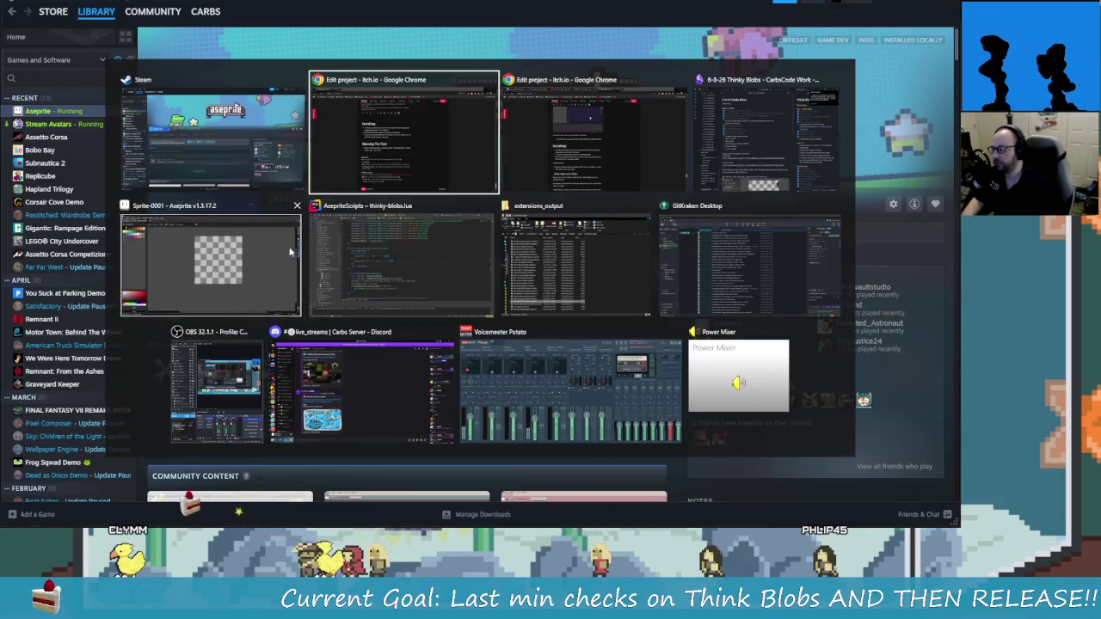
left_click(215, 258)
left_click(125, 4)
key("alt+Tab")
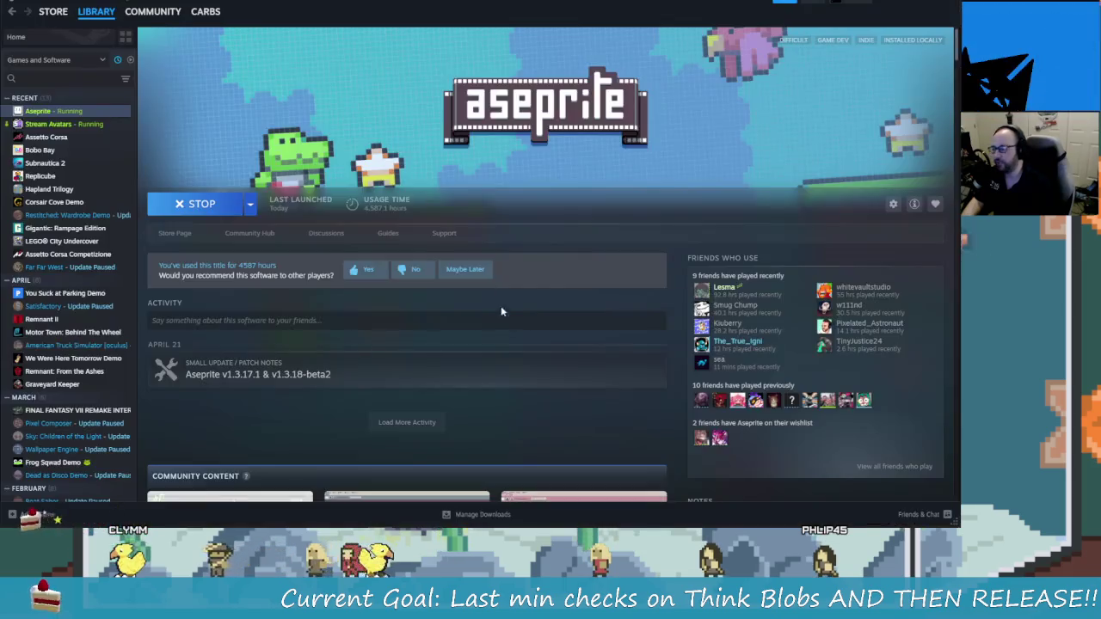
key("alt+Tab")
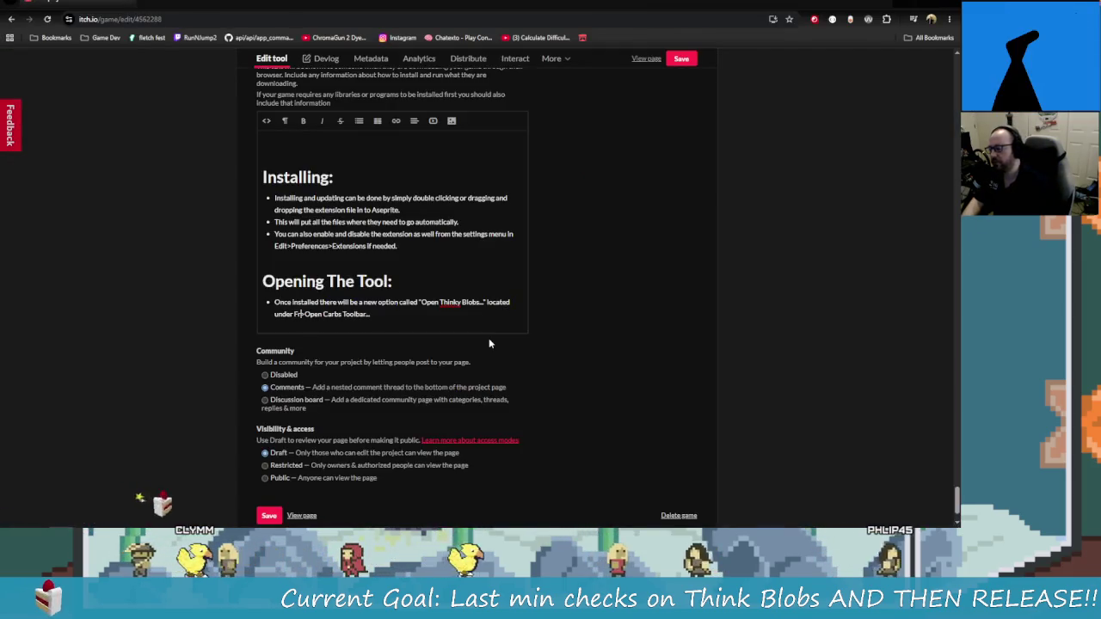
type("Frame")
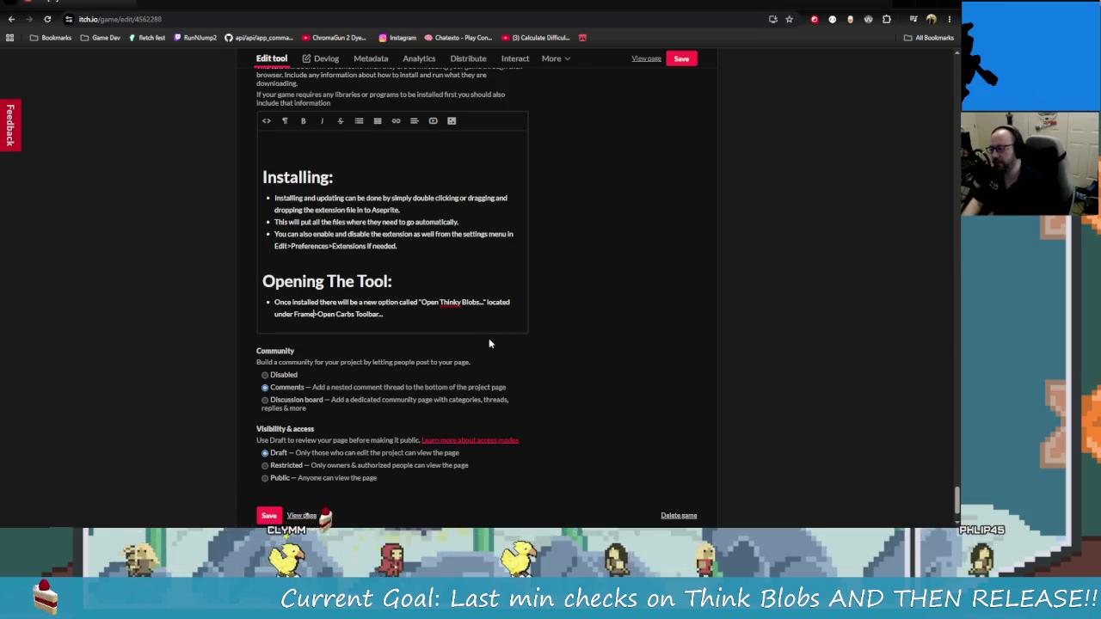
key("Right")
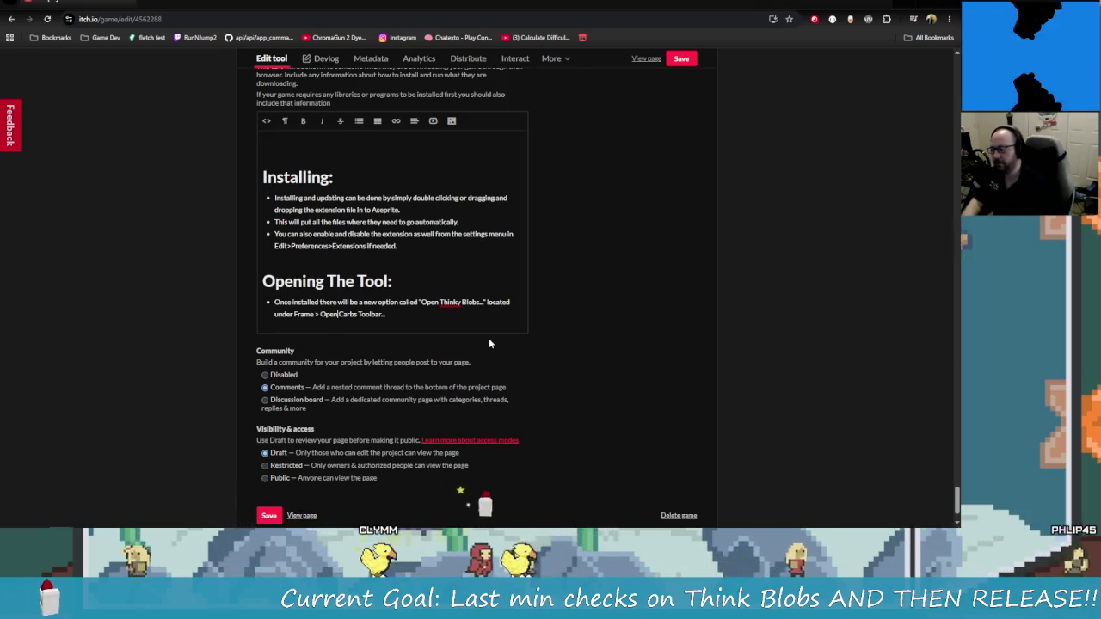
key("BackSpace")
key("BackSpace")
key("BackSpace")
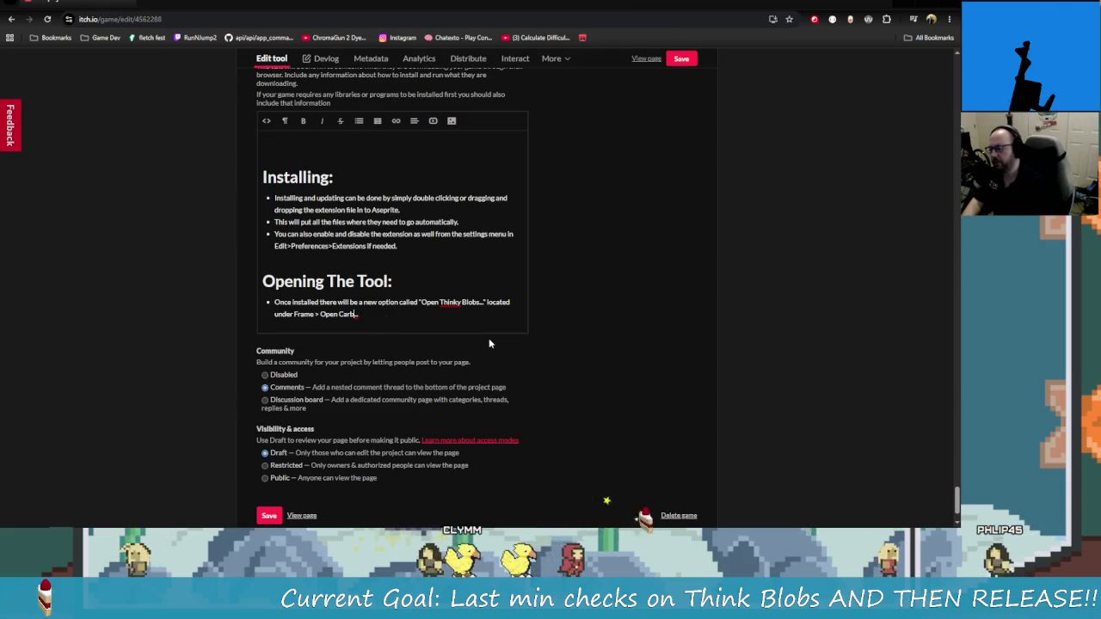
key("BackSpace")
key("BackSpace")
key("BackSpace")
type("Thinky")
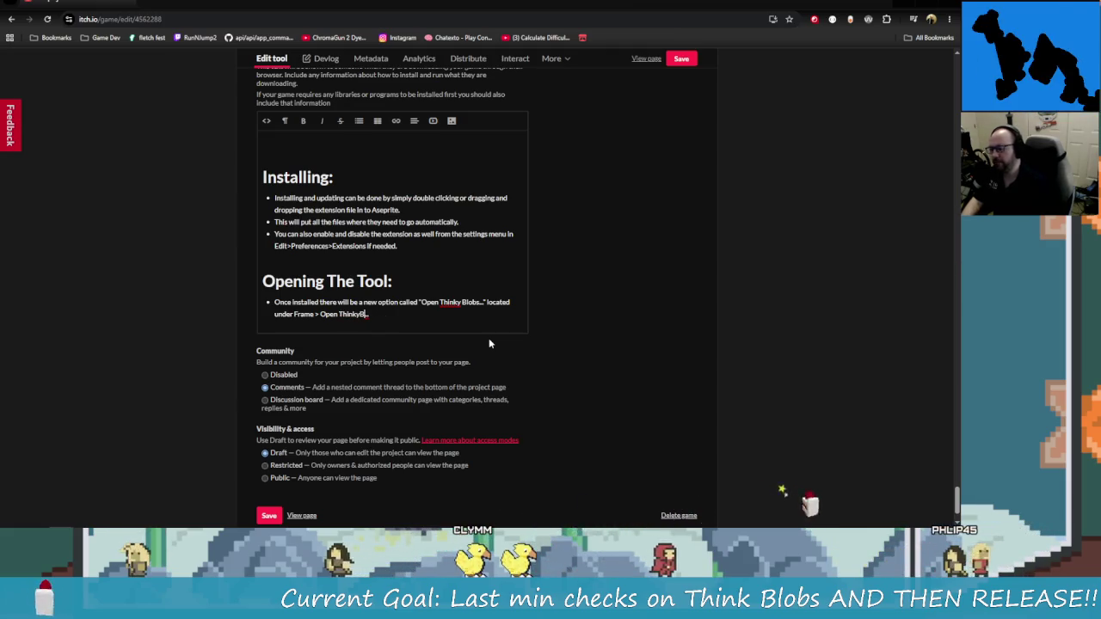
type(" Blobs...")
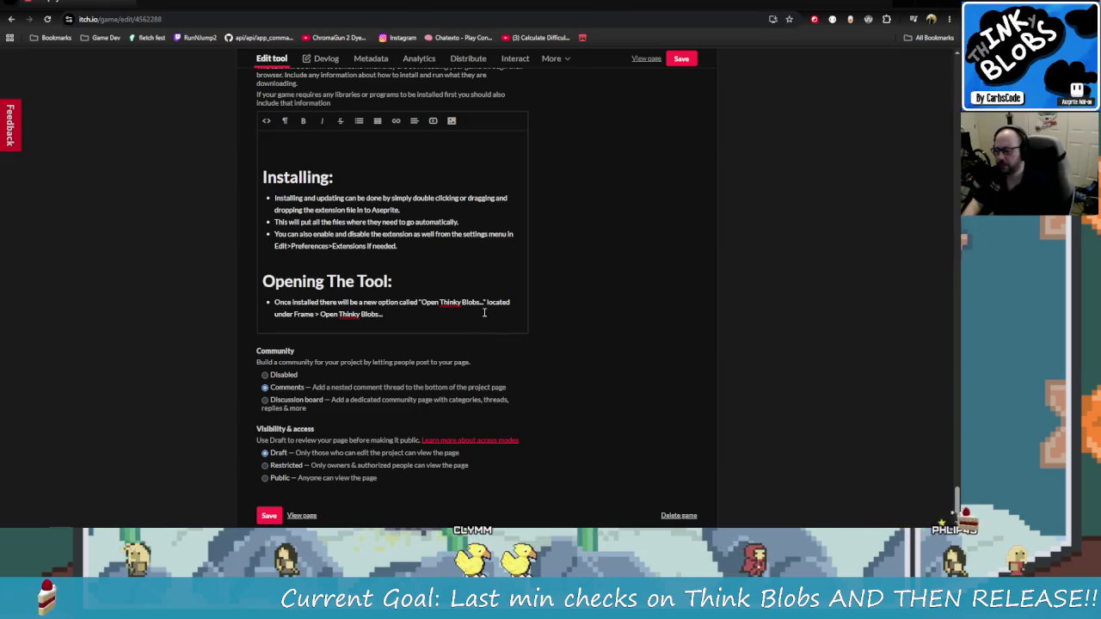
Remove the blank line above Installing: and restore it as a large heading
left_click(414, 257)
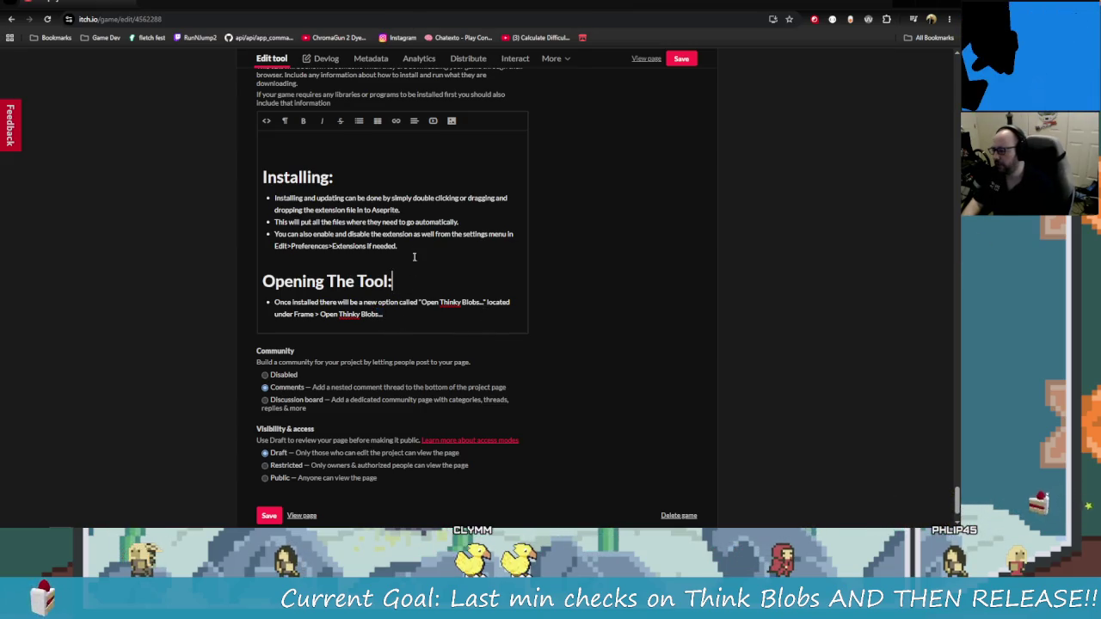
left_click_drag(414, 256, 263, 175)
right_click(260, 179)
left_click(315, 222)
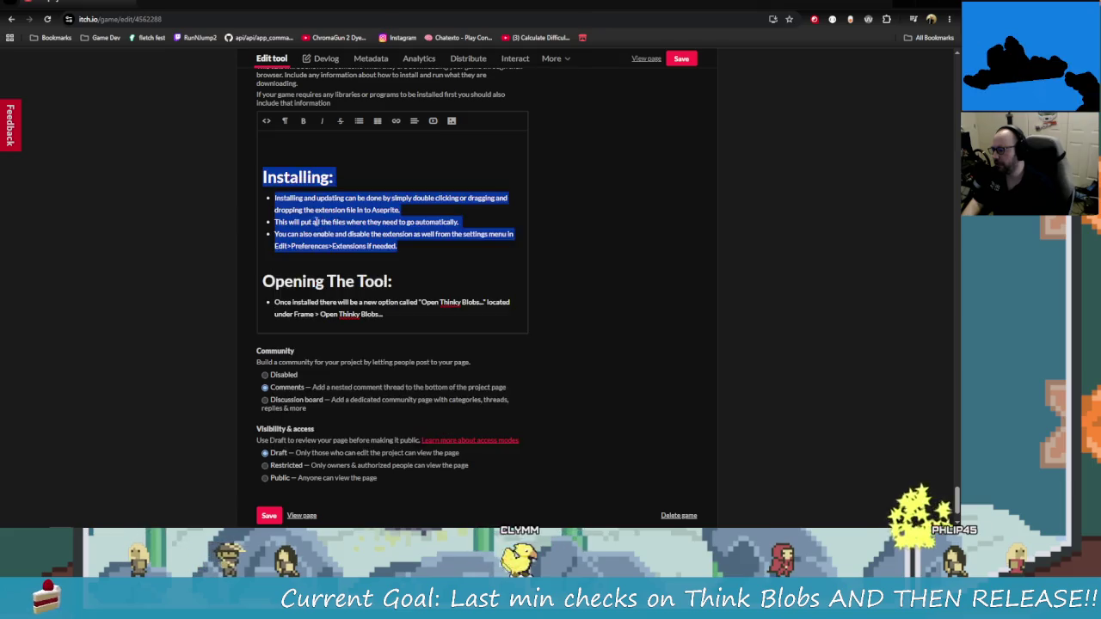
left_click(287, 177)
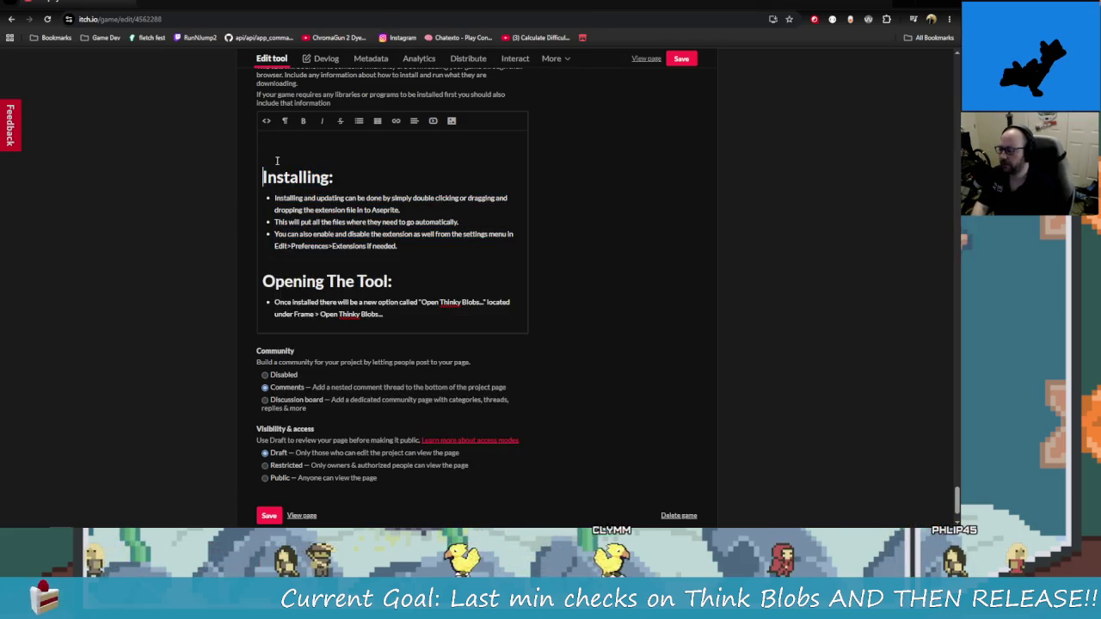
key("BackSpace")
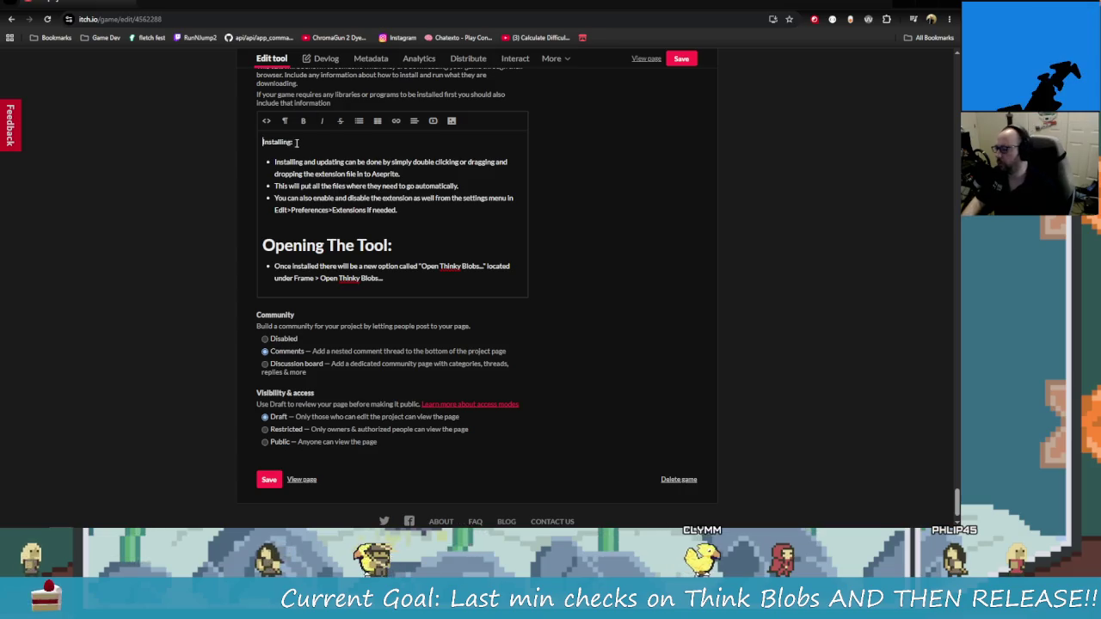
triple_click(296, 143)
left_click(285, 121)
left_click(332, 214)
left_click(350, 164)
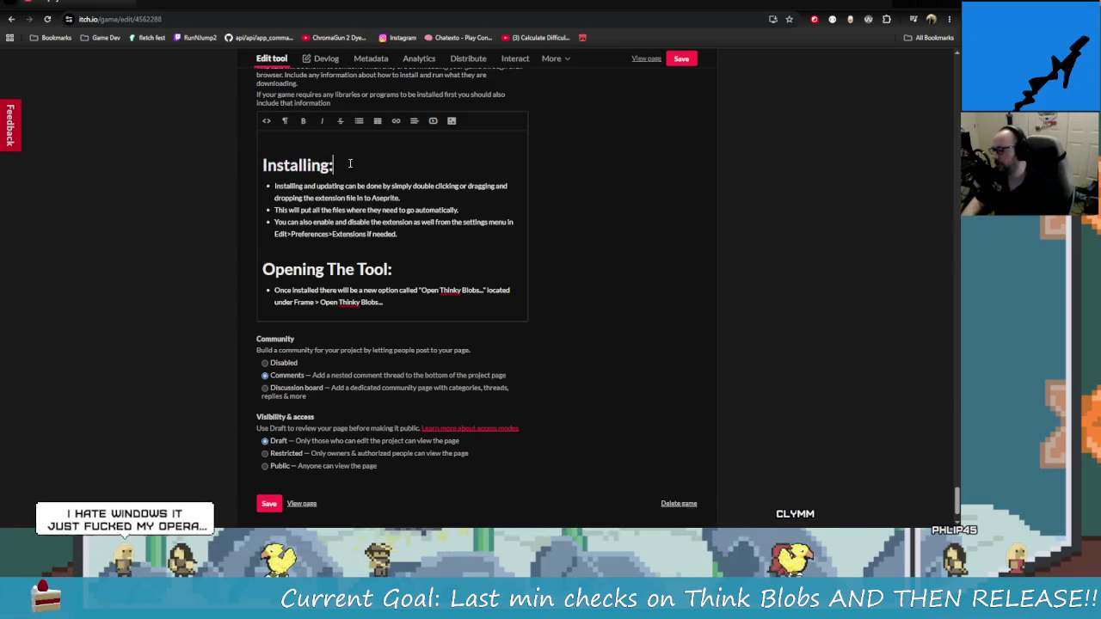
Paste the Installing heading and bullets below the INKspired line, removing extra blank lines
scroll(486, 395, "up", 15)
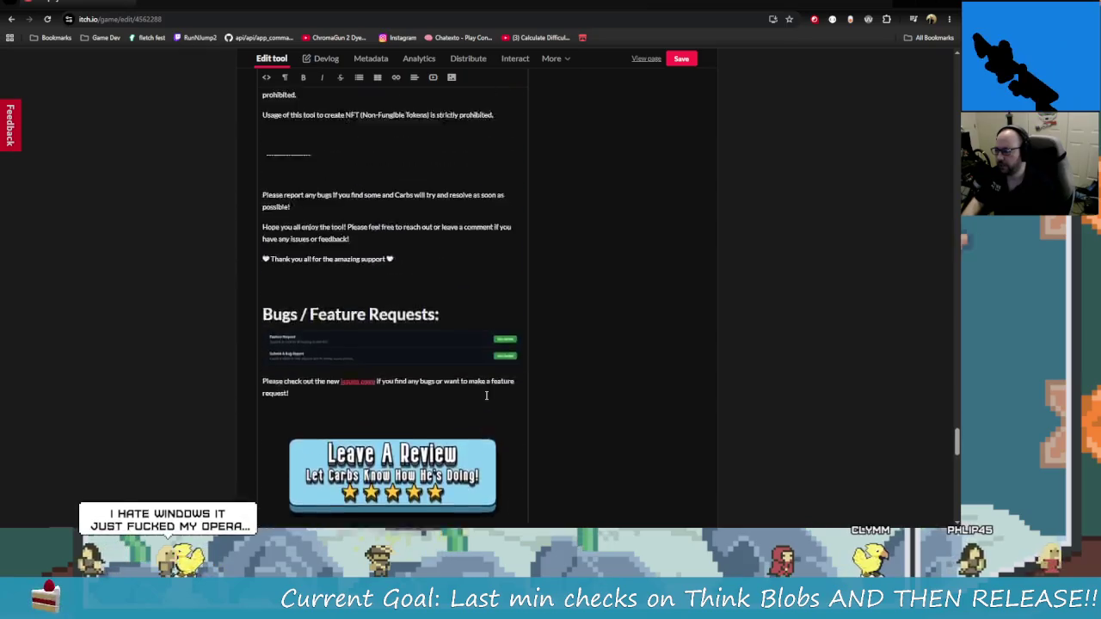
scroll(486, 395, "up", 15)
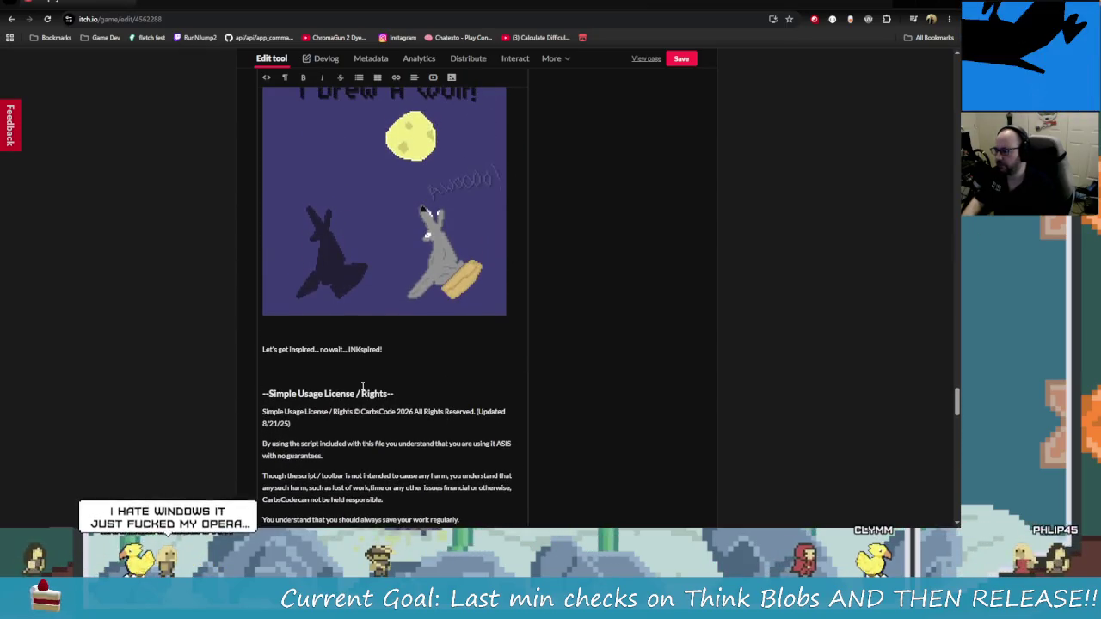
left_click(419, 350)
key("Return")
key("Return")
key("Return")
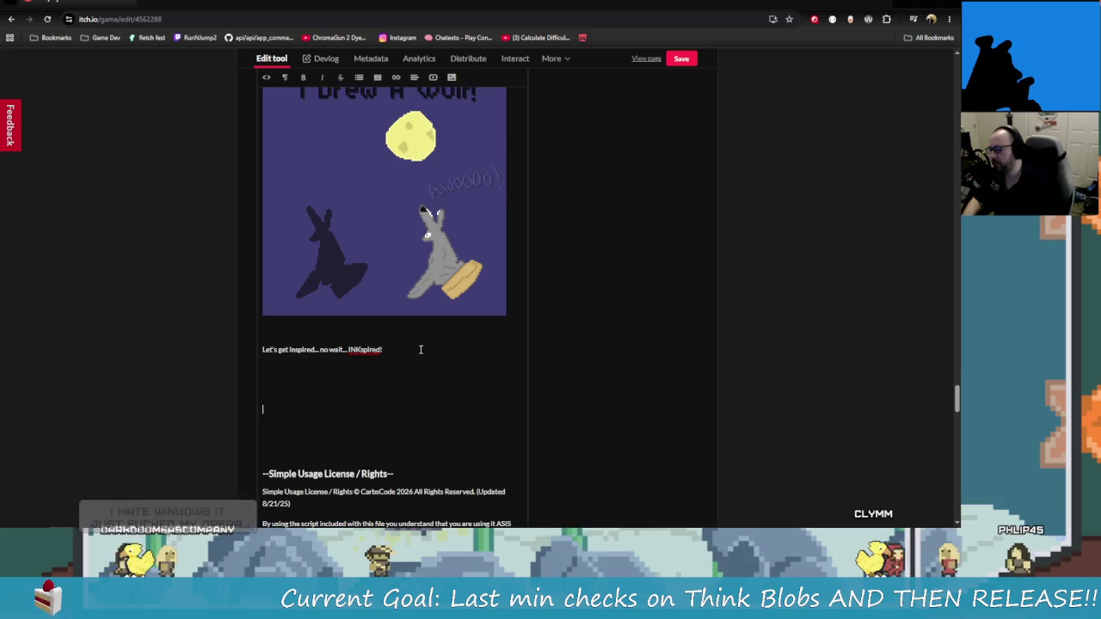
key("ctrl+v")
scroll(349, 277, "down", 2)
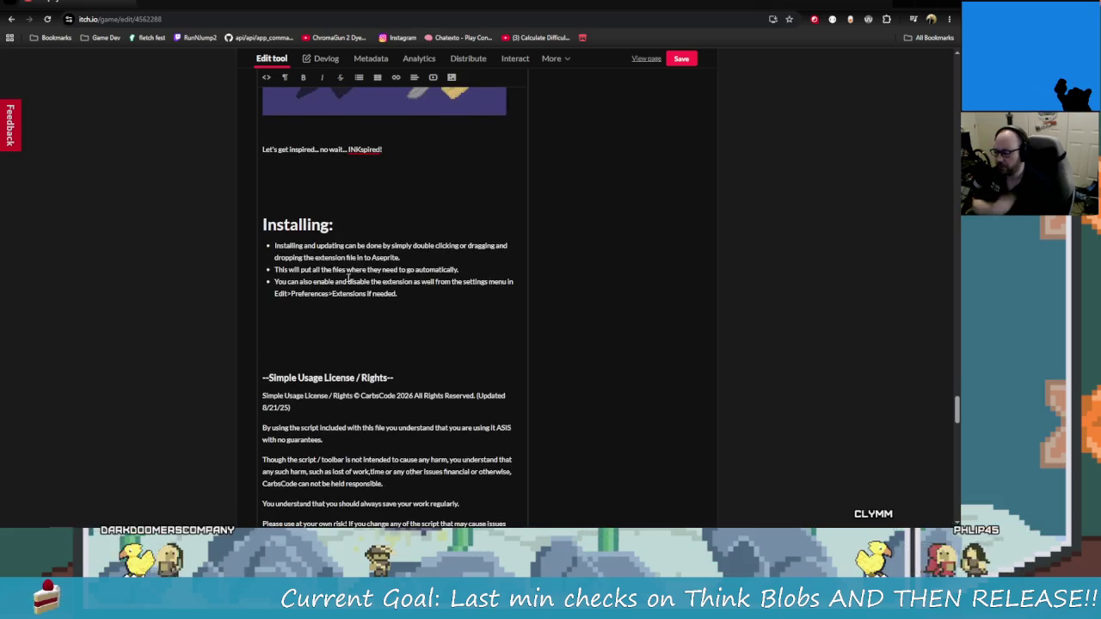
left_click(341, 186)
key("BackSpace")
key("BackSpace")
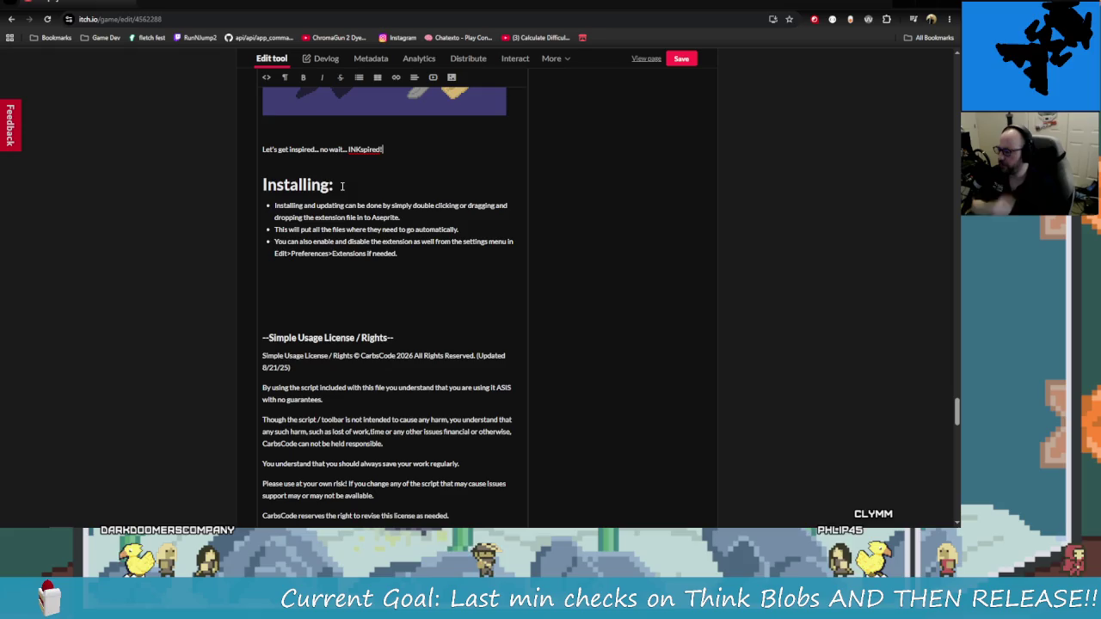
left_click(305, 297)
key("BackSpace")
key("BackSpace")
Review the edited description and save the project page
scroll(305, 298, "down", 8)
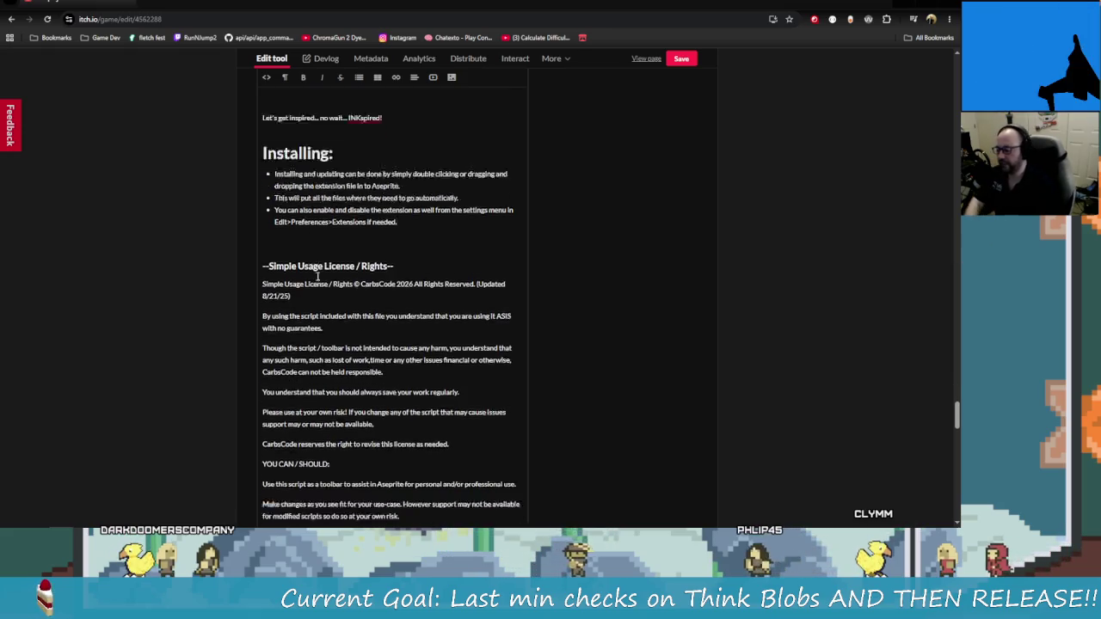
scroll(327, 213, "up", 12)
scroll(327, 213, "up", 4)
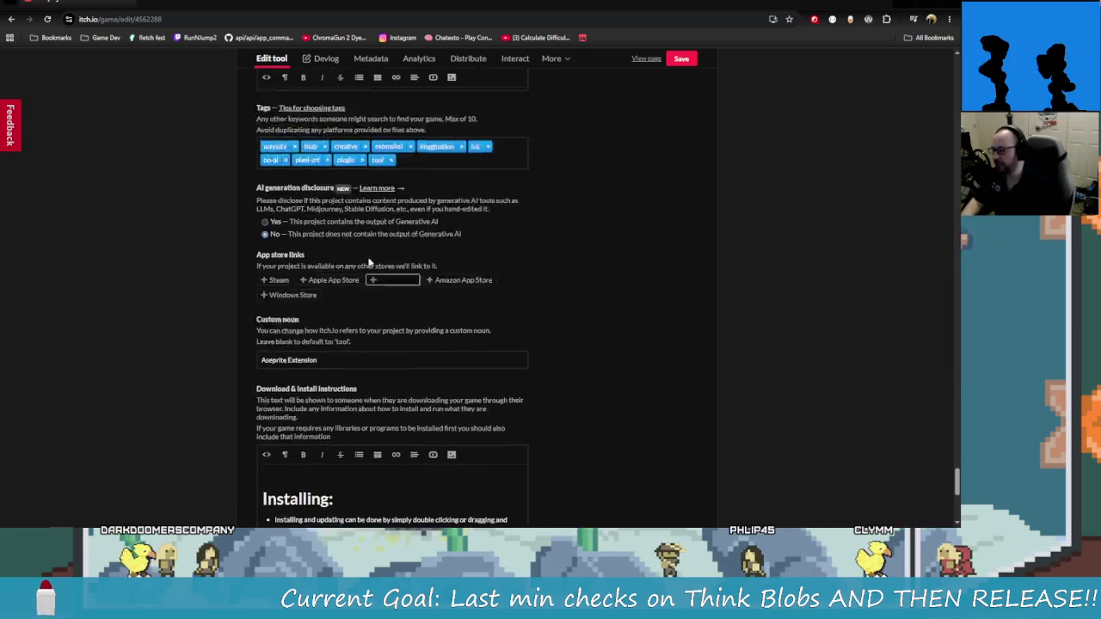
scroll(515, 408, "down", 5)
scroll(448, 354, "down", 3)
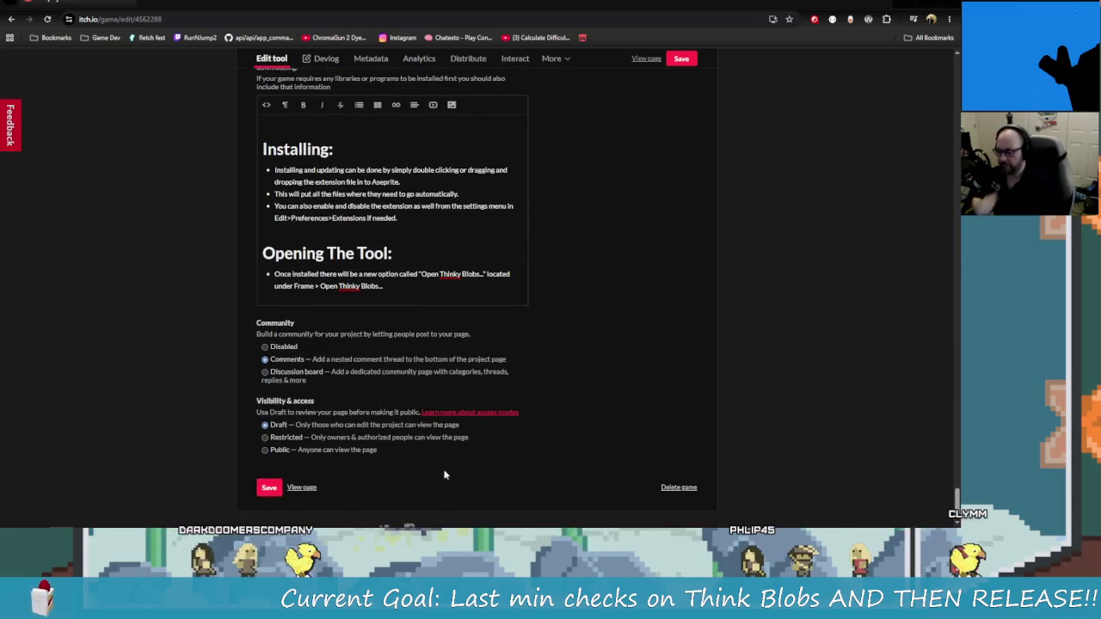
left_click(681, 59)
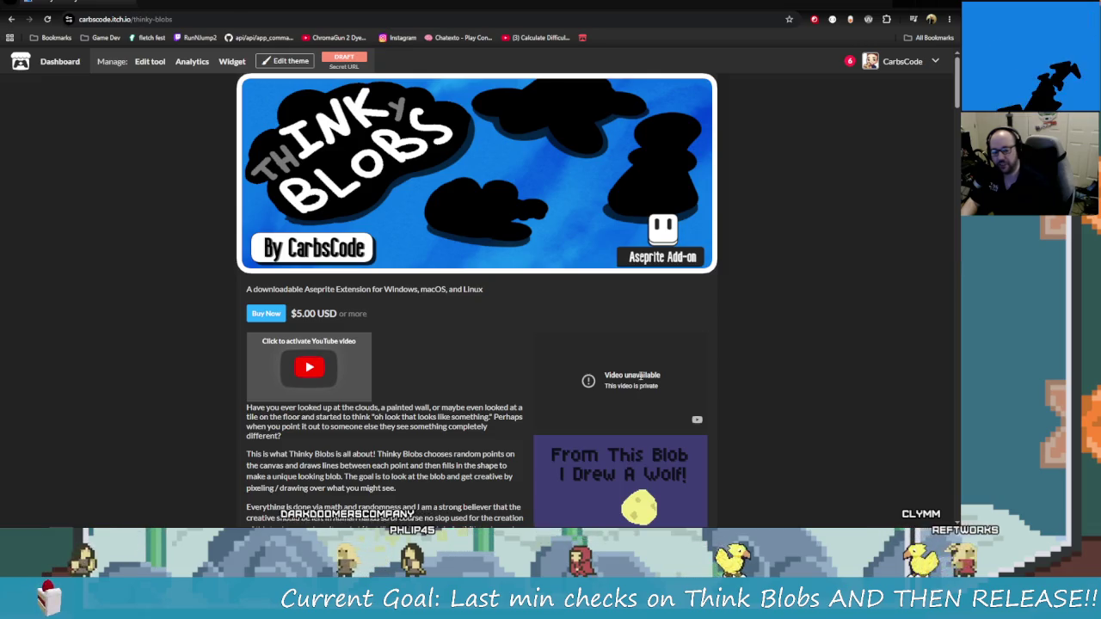
Scroll the saved store page down to Purchase and Comments, then go back to the edit page
scroll(506, 334, "down", 1)
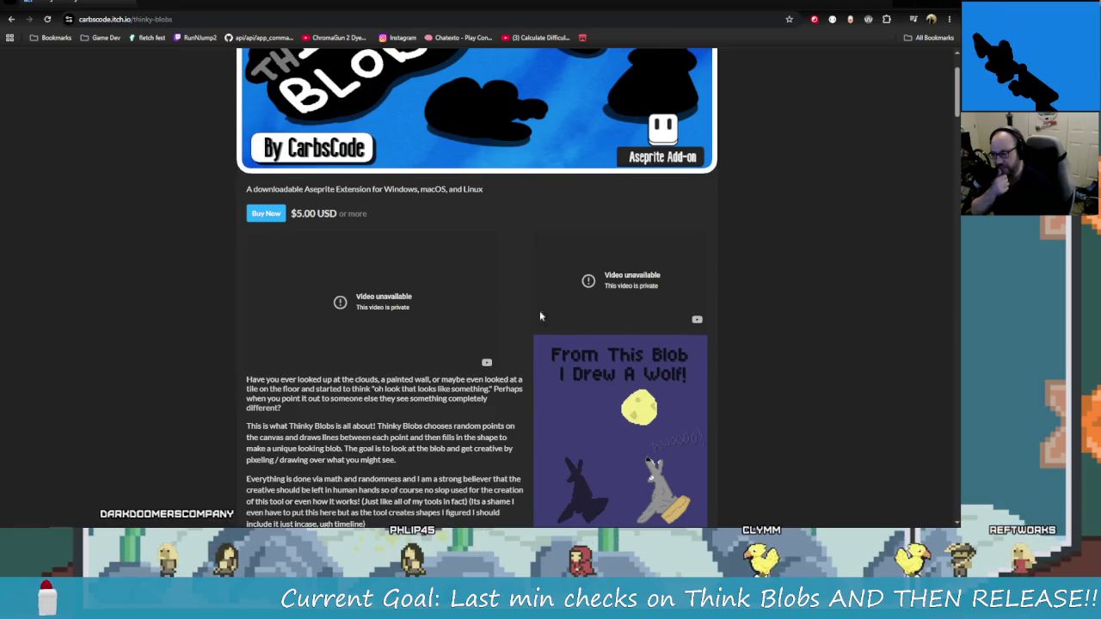
scroll(756, 413, "down", 3)
scroll(756, 423, "down", 1)
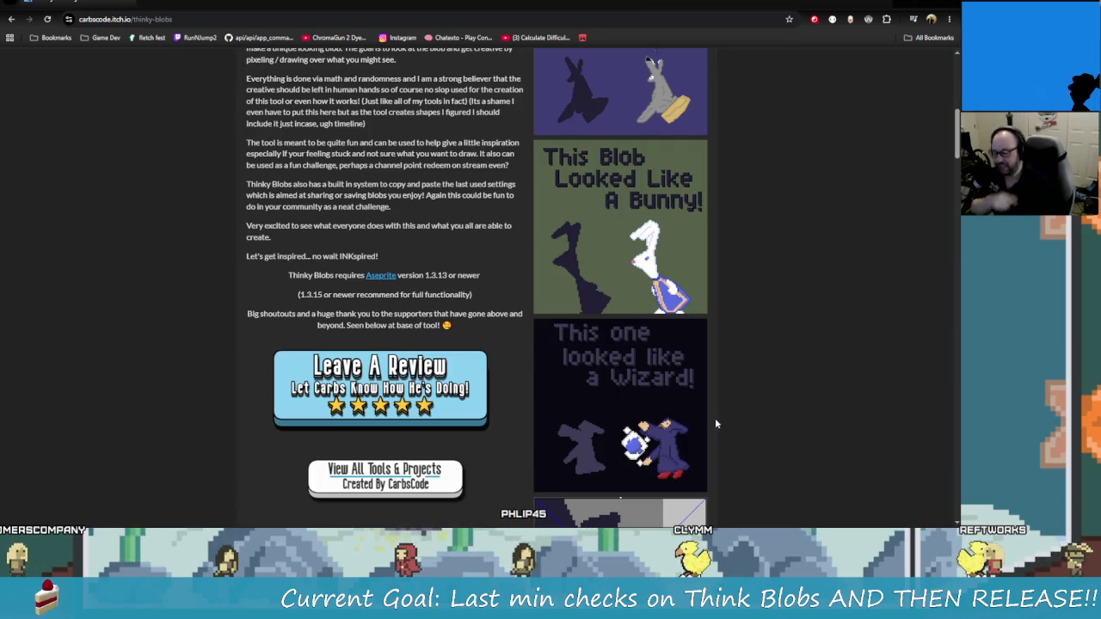
scroll(715, 423, "down", 1)
scroll(458, 278, "down", 15)
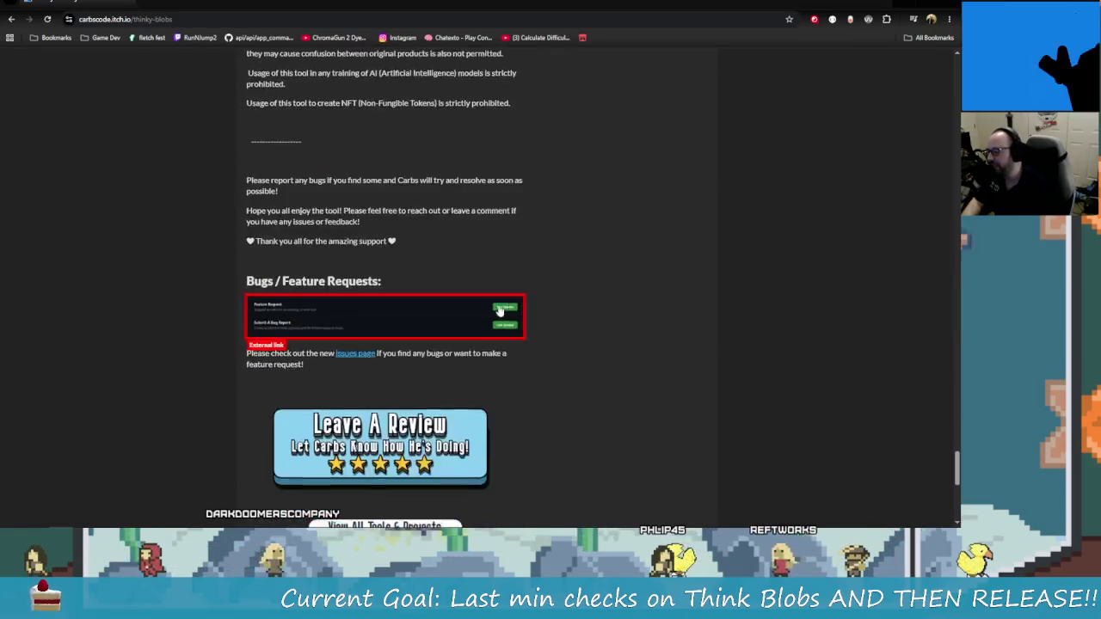
scroll(499, 313, "down", 5)
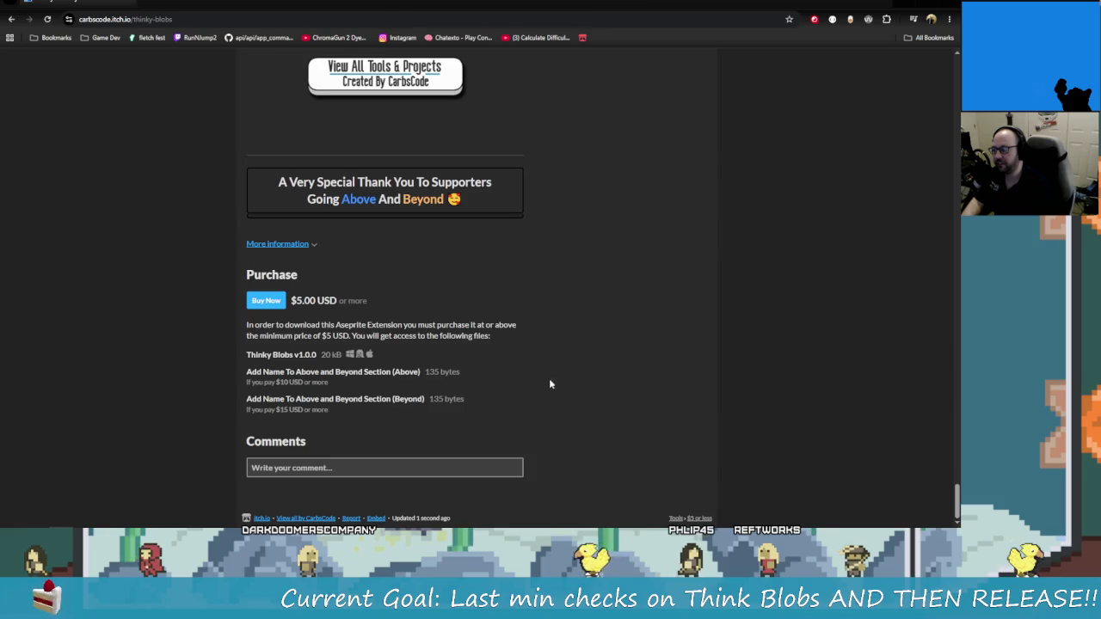
scroll(560, 356, "up", 20)
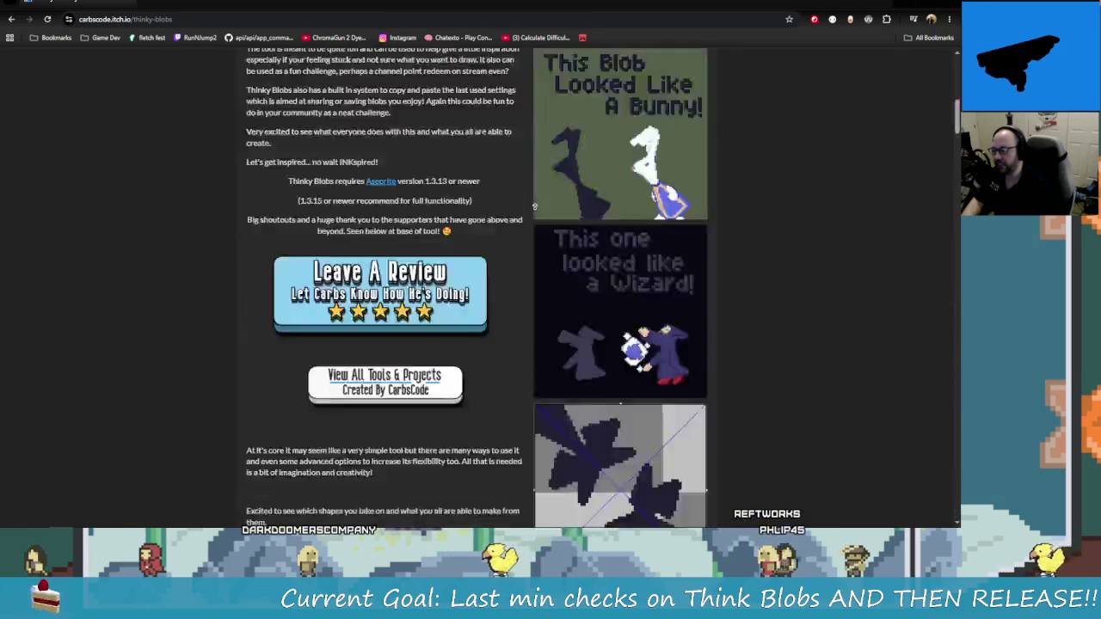
key("alt+Left")
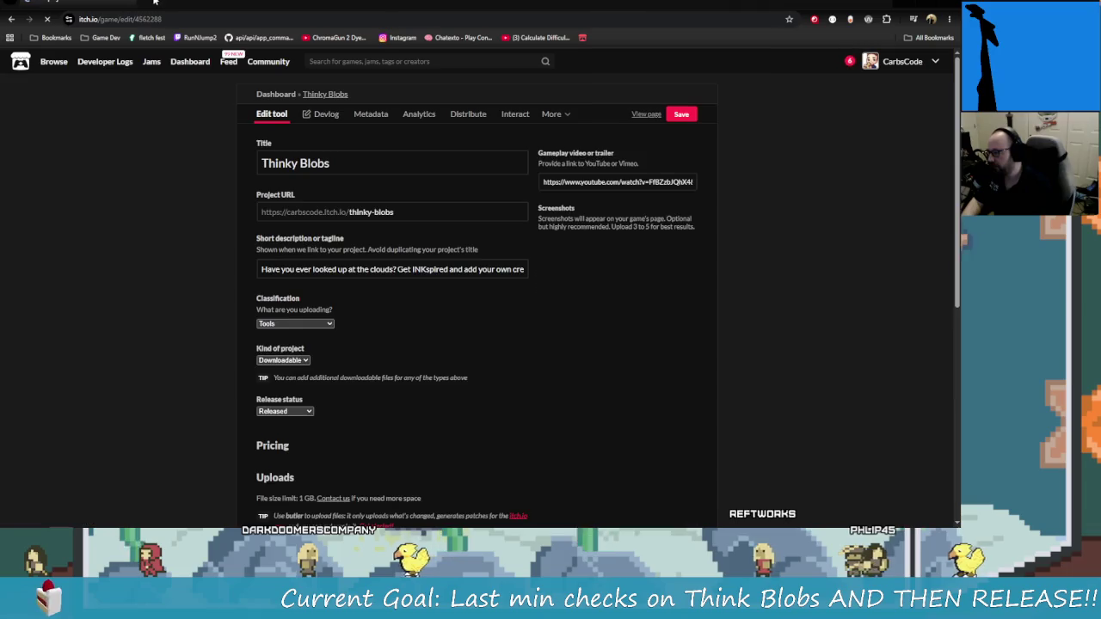
Switch the Description to HTML source and scroll to the custom-extra-supporters block
scroll(258, 151, "down", 15)
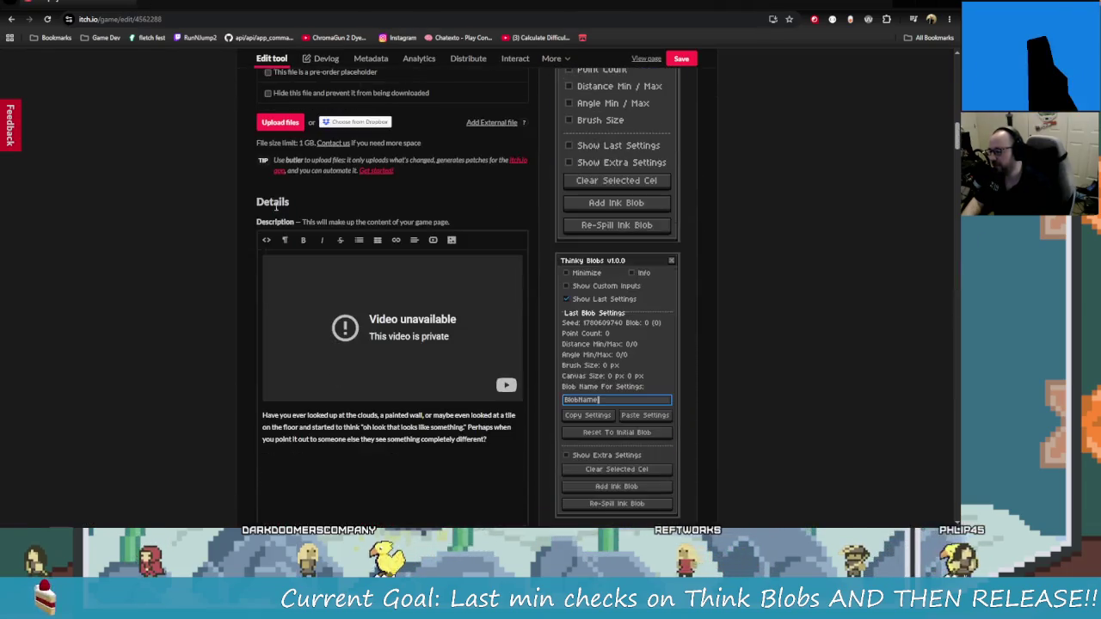
left_click(270, 247)
scroll(352, 274, "down", 15)
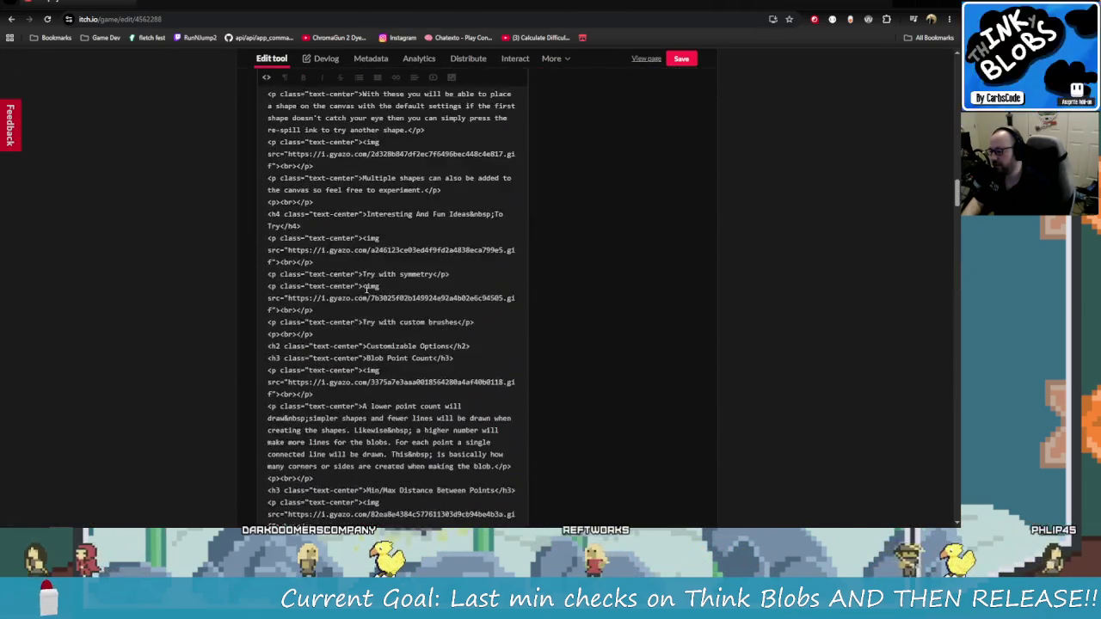
scroll(352, 274, "down", 20)
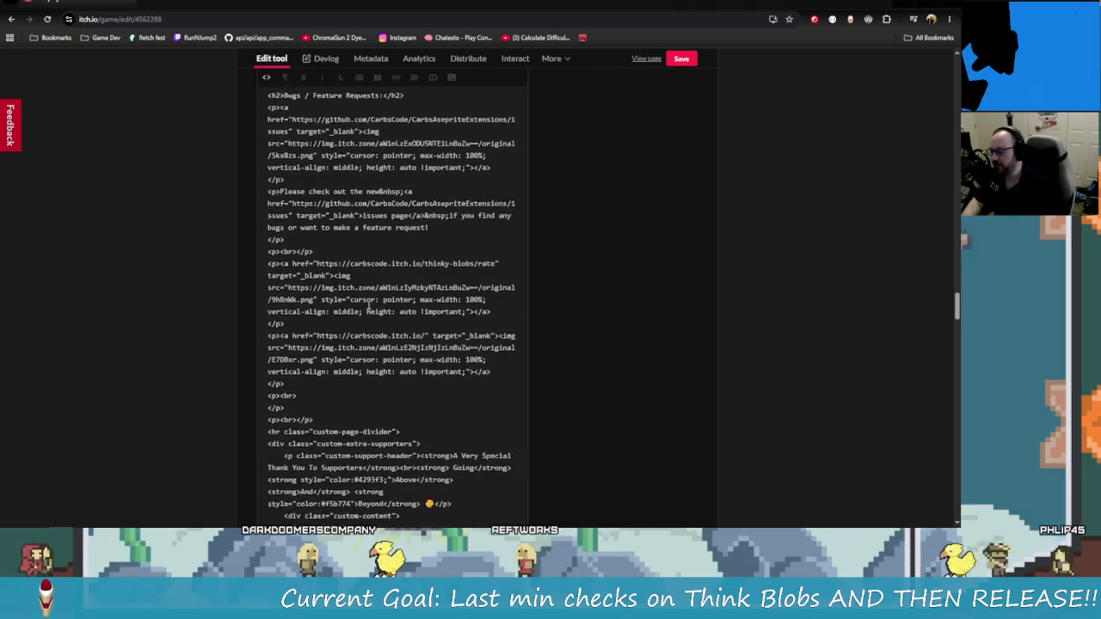
scroll(360, 303, "up", 2)
mouse_move(303, 328)
left_mouse_down()
mouse_move(282, 288)
mouse_move(284, 256)
left_mouse_up()
left_click(284, 256)
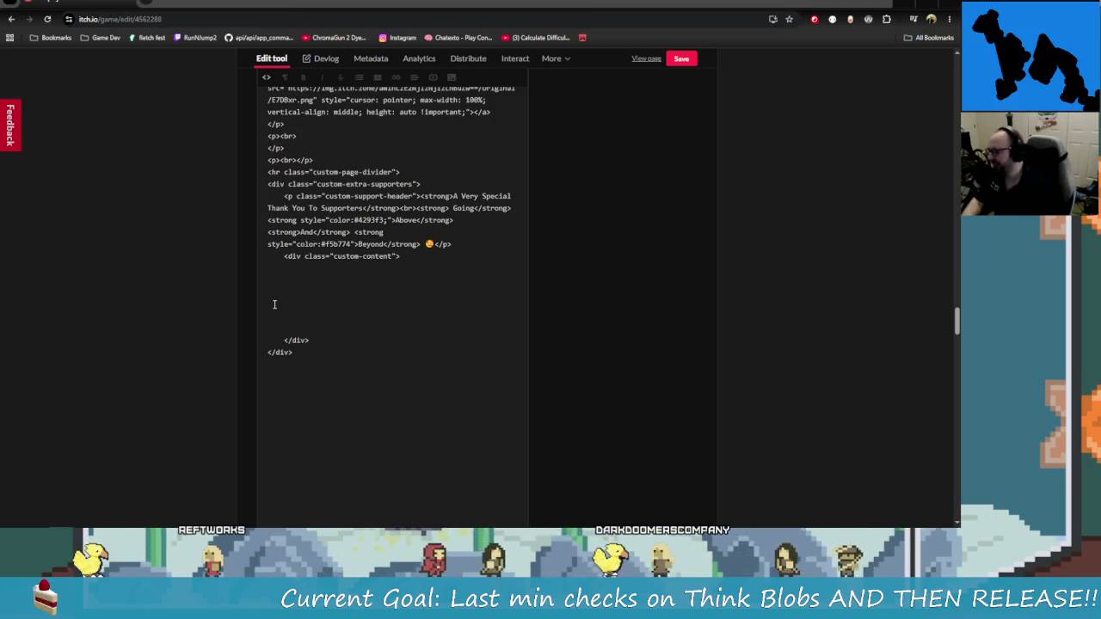
Paste the five custom-support paragraph lines into the custom-content div and remove the blank lines
left_click(325, 267)
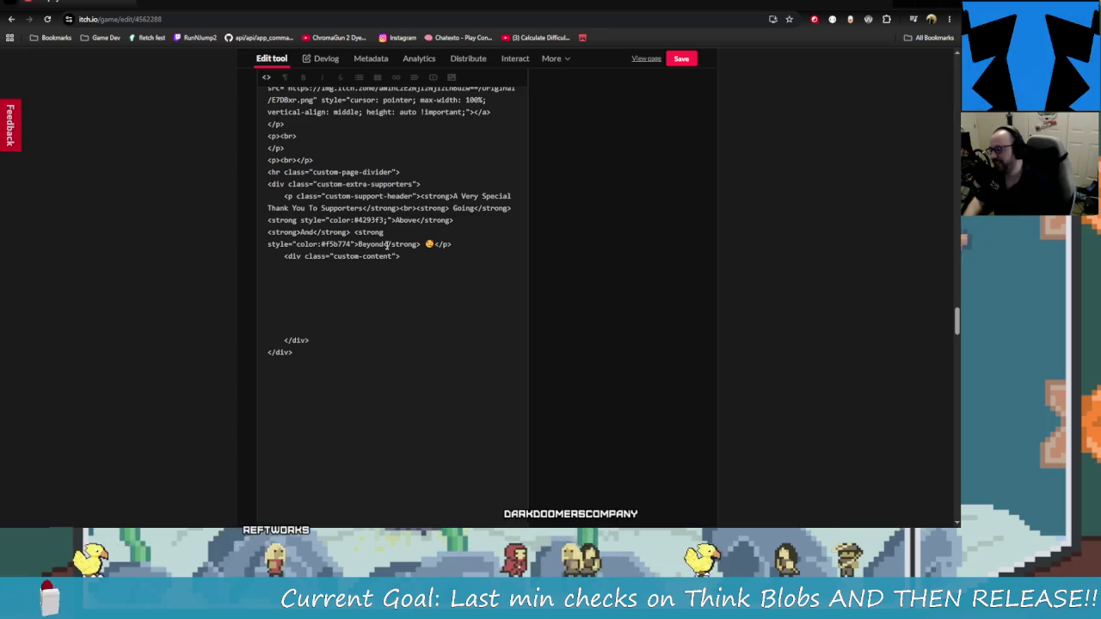
key("BackSpace")
key("BackSpace")
key("BackSpace")
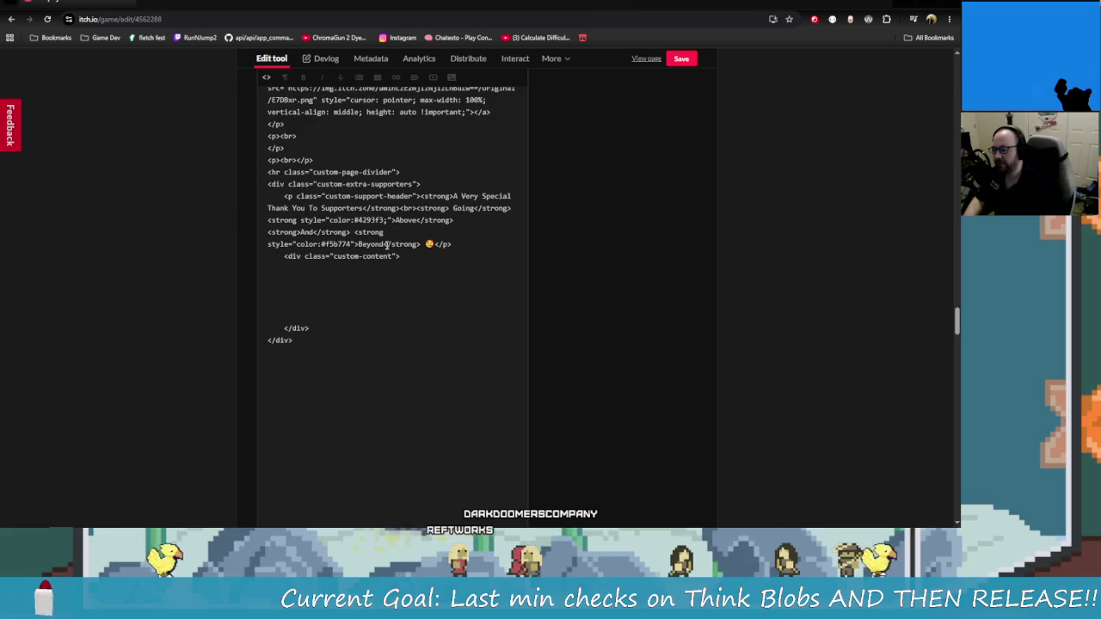
key("ctrl+v")
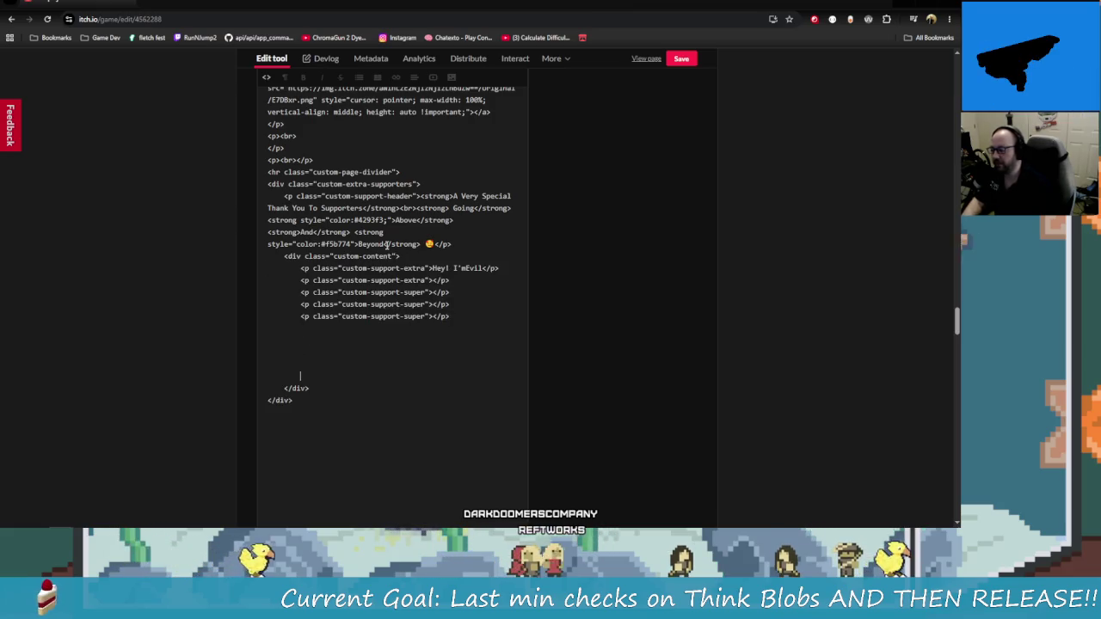
key("BackSpace")
key("BackSpace")
key("BackSpace")
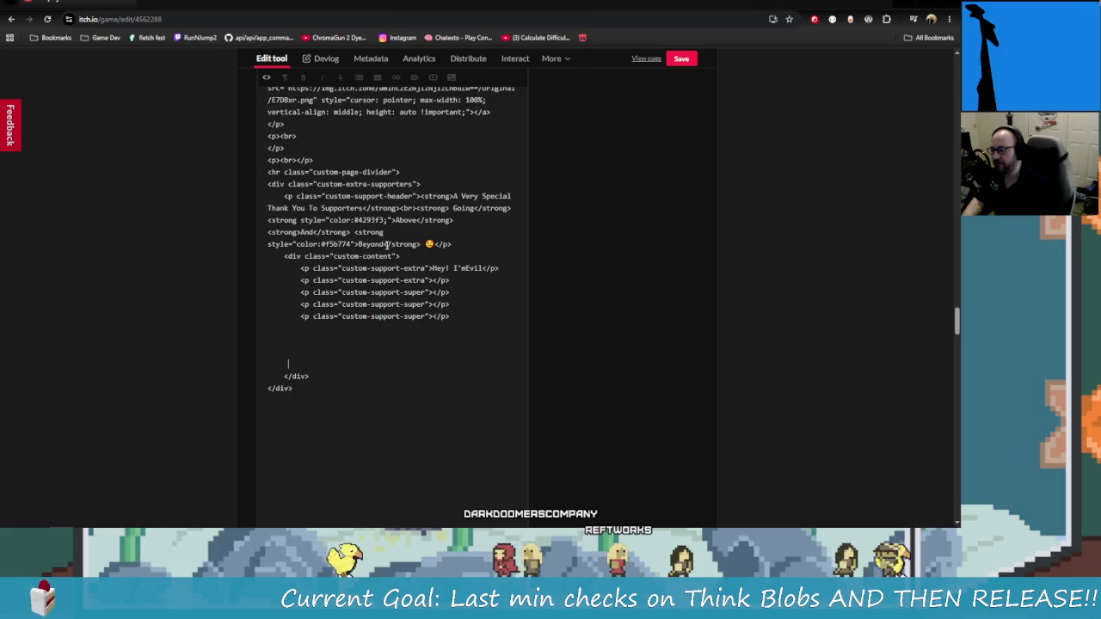
key("BackSpace")
key("BackSpace")
key("BackSpace")
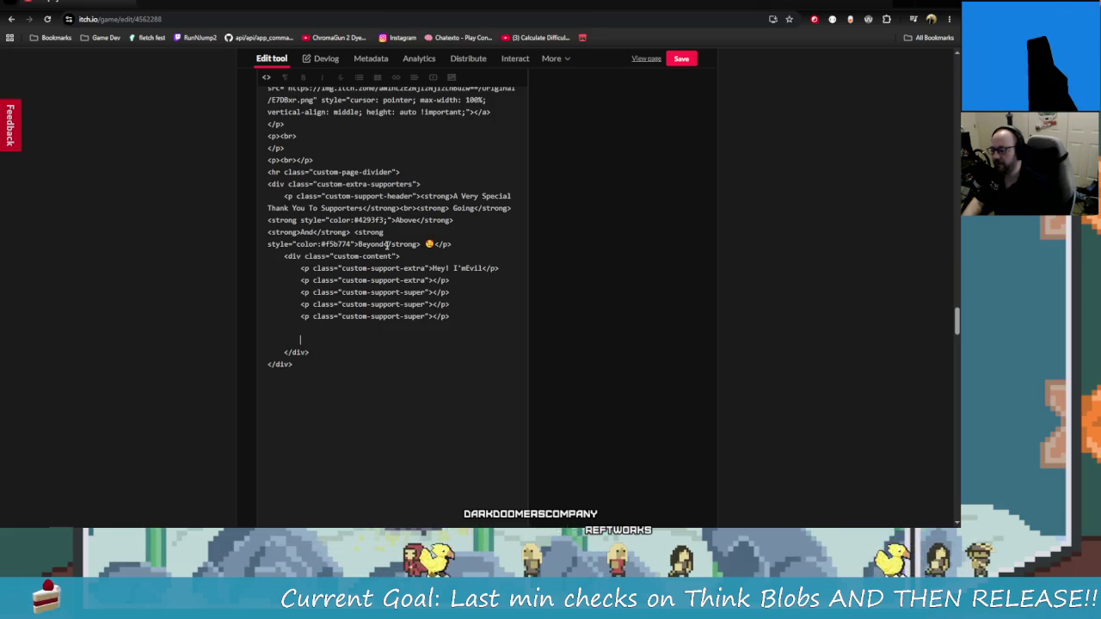
key("BackSpace")
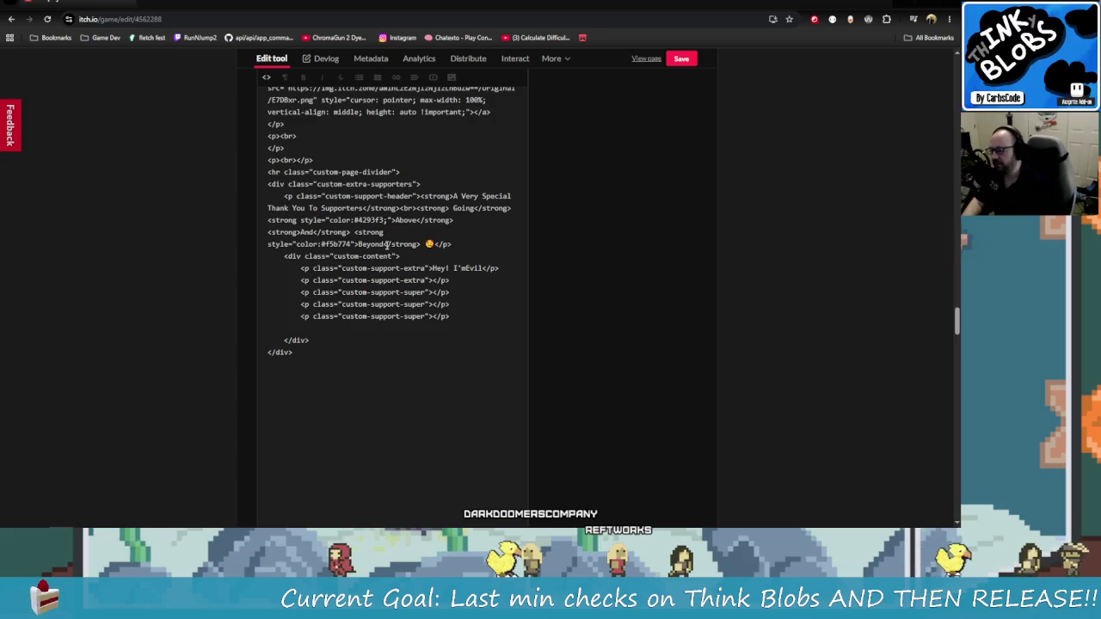
key("BackSpace")
key("BackSpace")
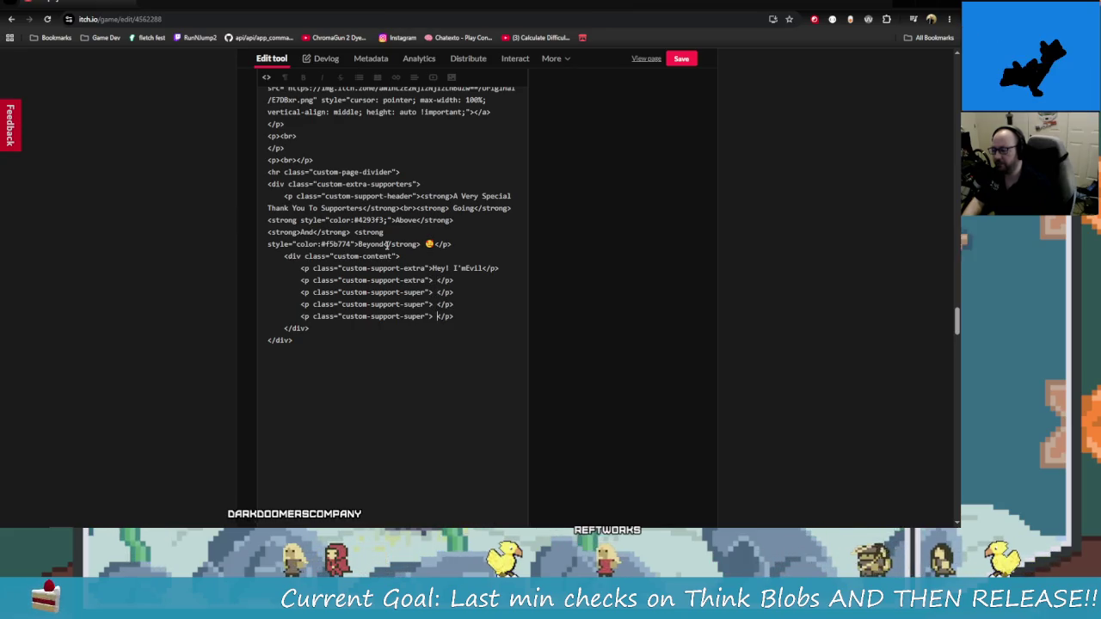
Attempt a Ctrl+S save, dismiss the browser's save dialog, and return to formatted view
left_click(464, 305)
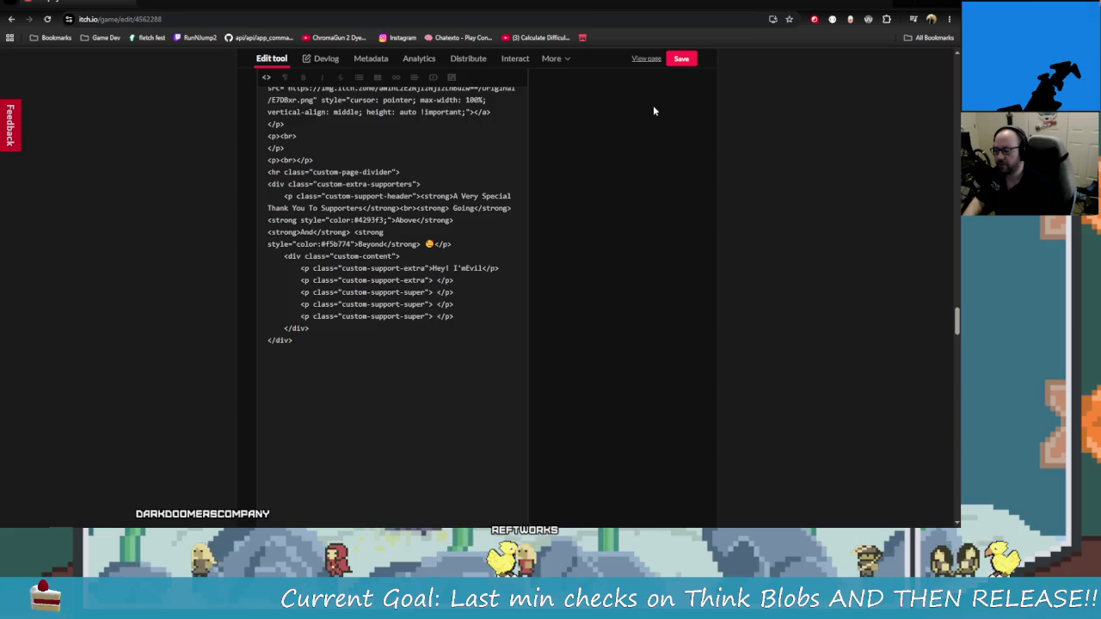
key("ctrl+s")
left_click(392, 340)
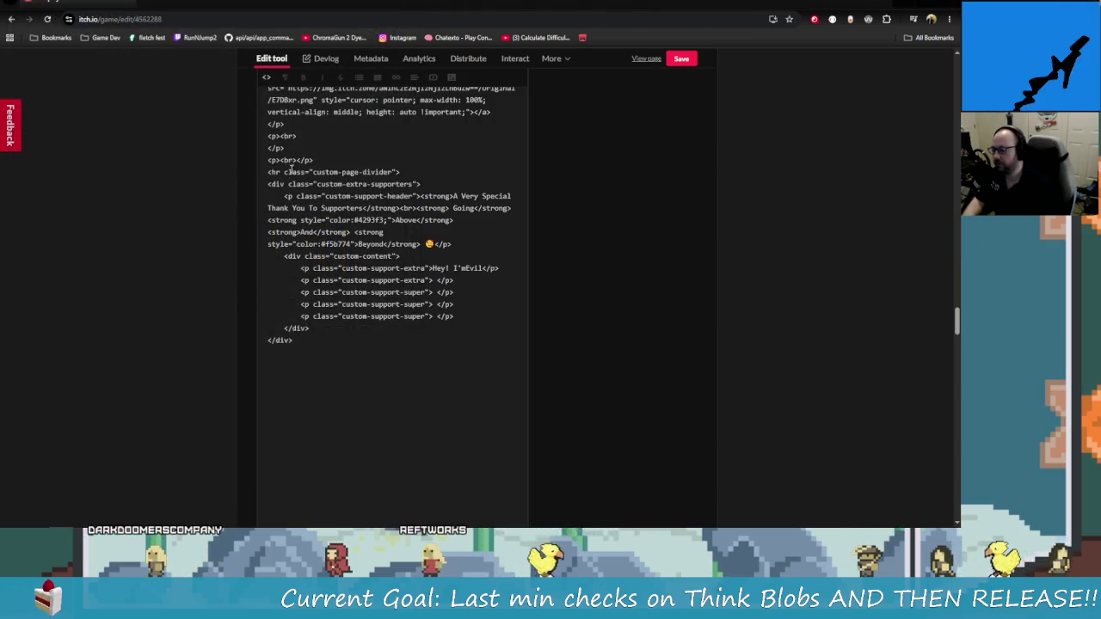
left_click(266, 77)
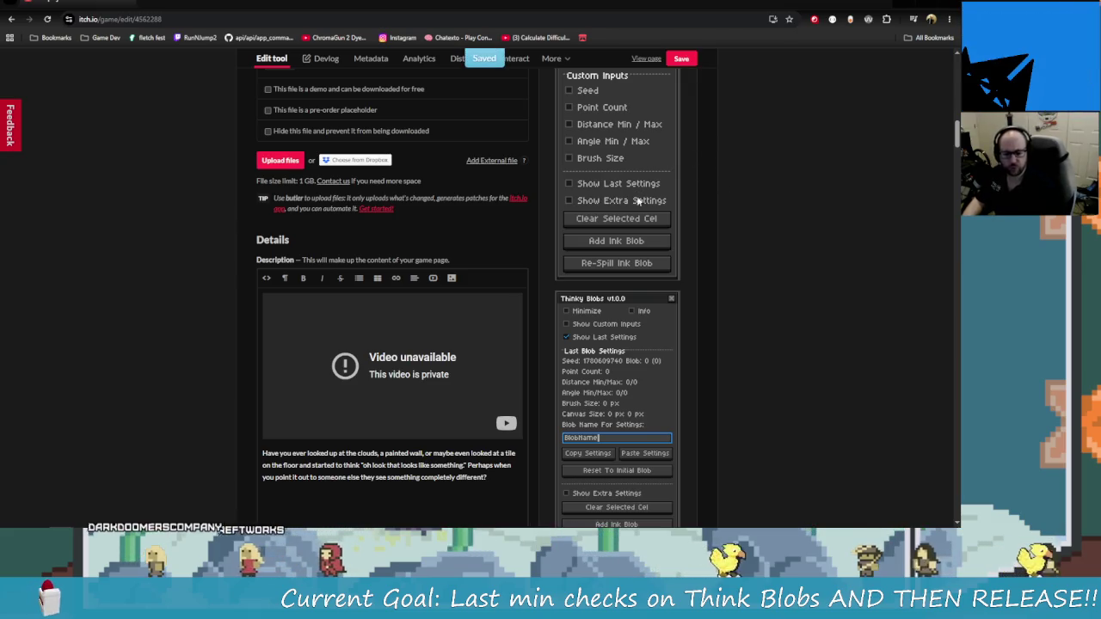
Save the project page with the new supporter lines
left_click(646, 58)
scroll(488, 448, "down", 3)
scroll(489, 448, "down", 15)
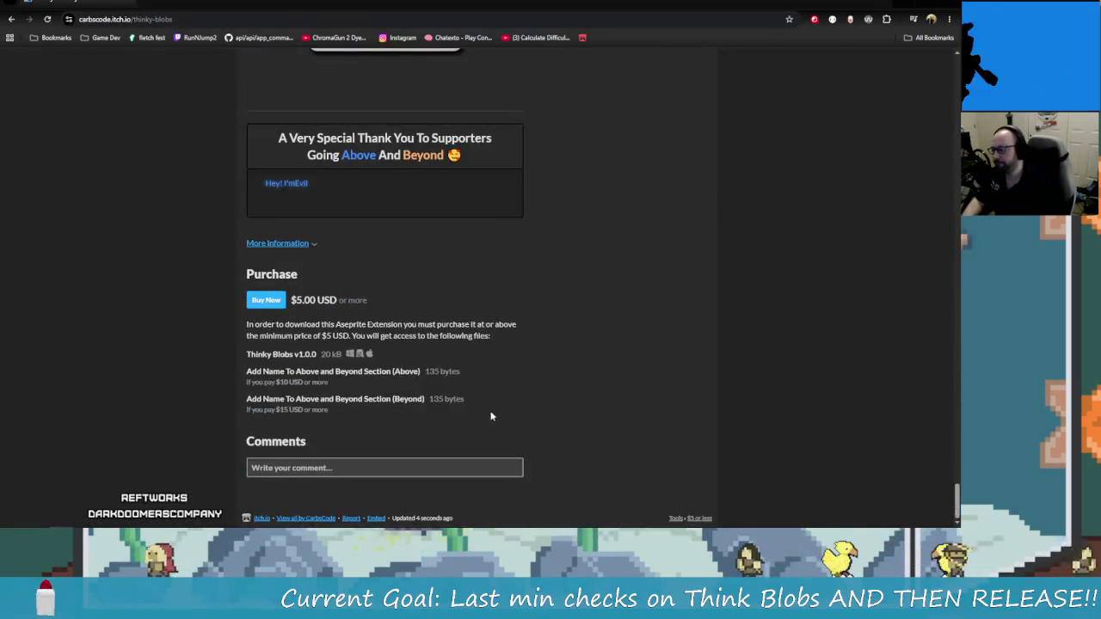
scroll(617, 285, "up", 20)
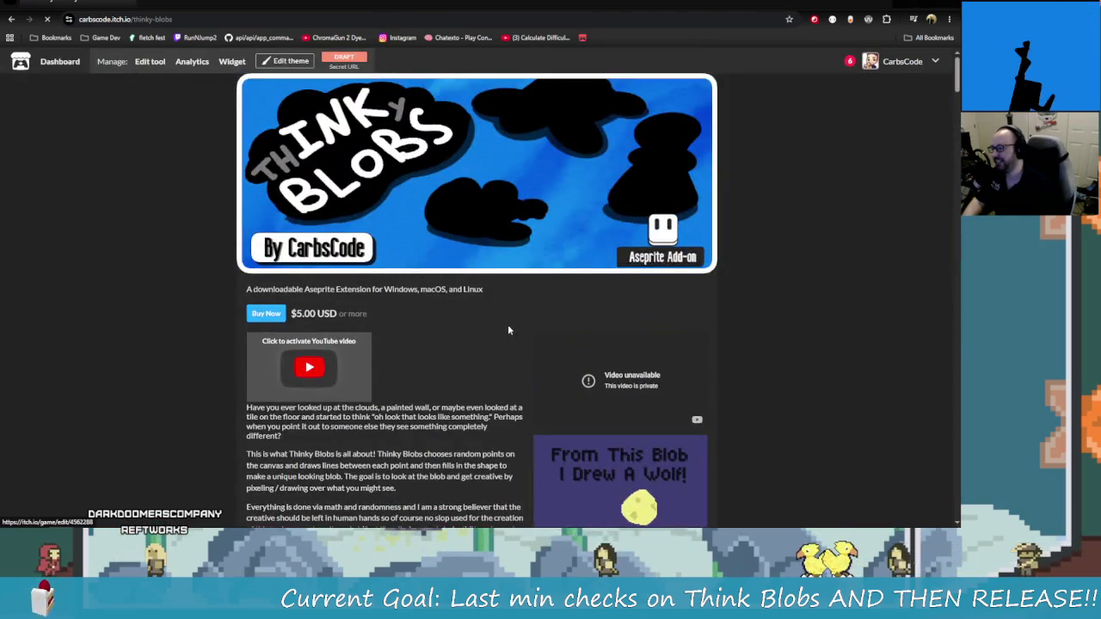
scroll(302, 289, "down", 10)
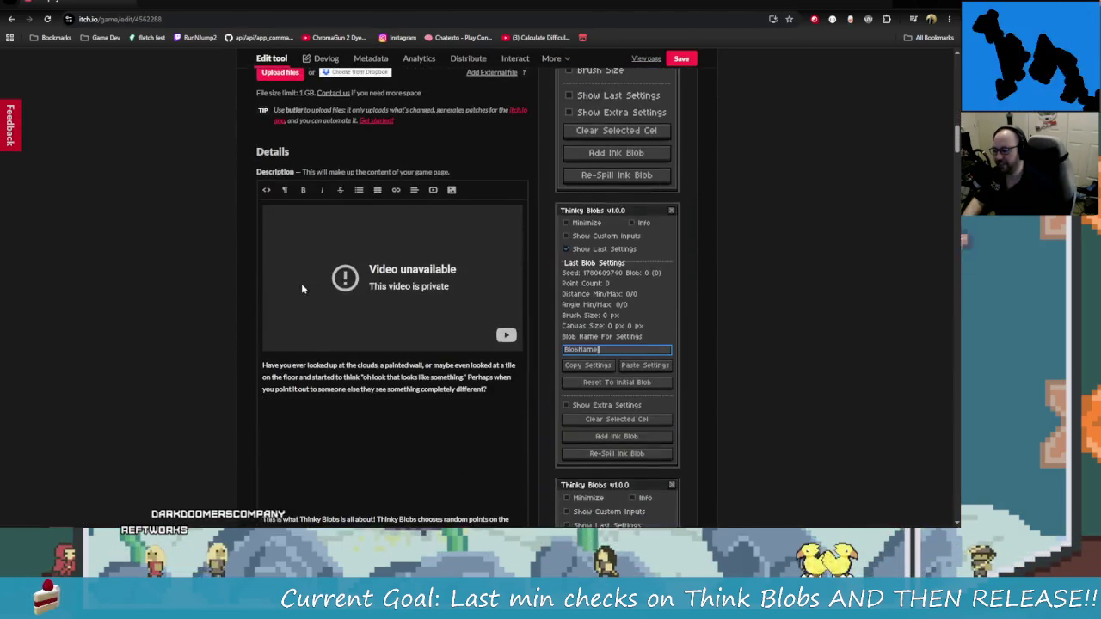
In HTML view, delete the first supporter line's placeholder text, then save again
left_click(266, 190)
scroll(402, 308, "down", 10)
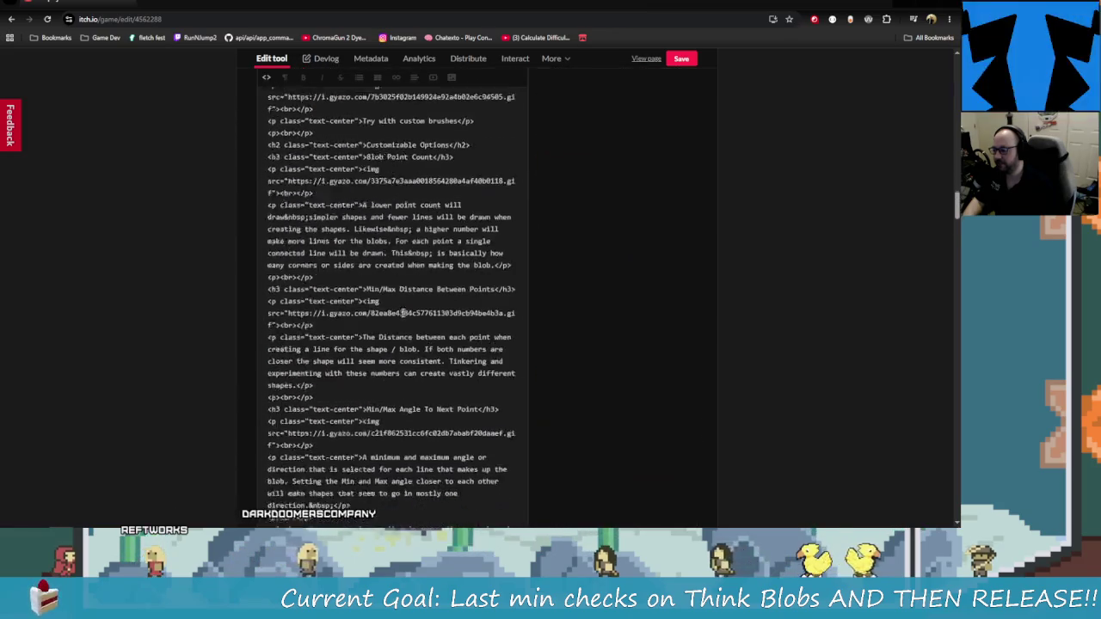
scroll(402, 308, "down", 15)
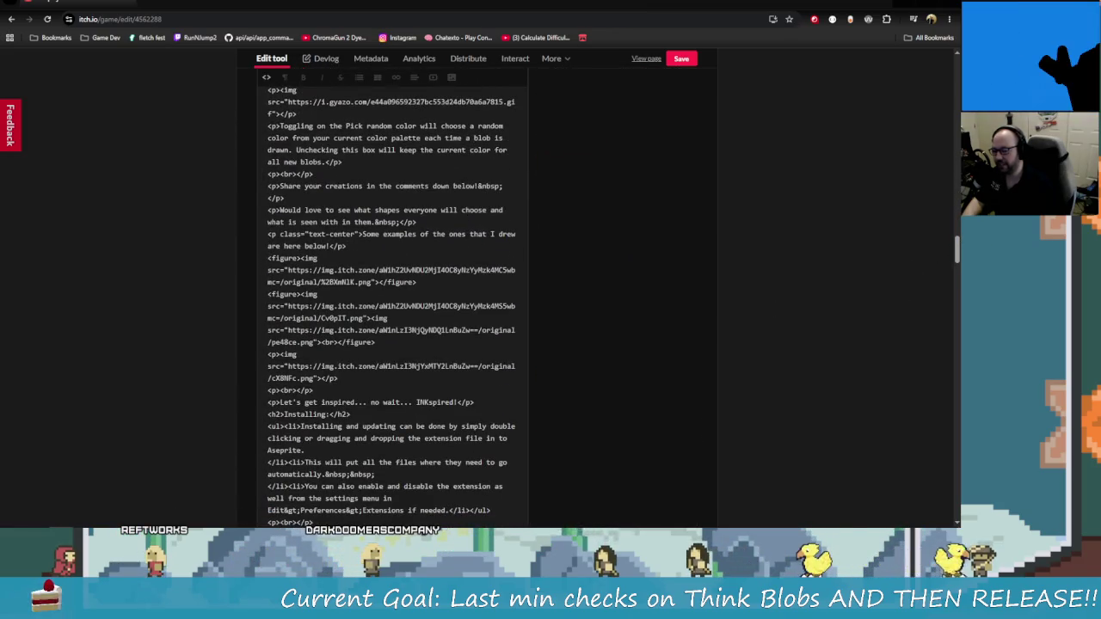
scroll(902, 309, "down", 15)
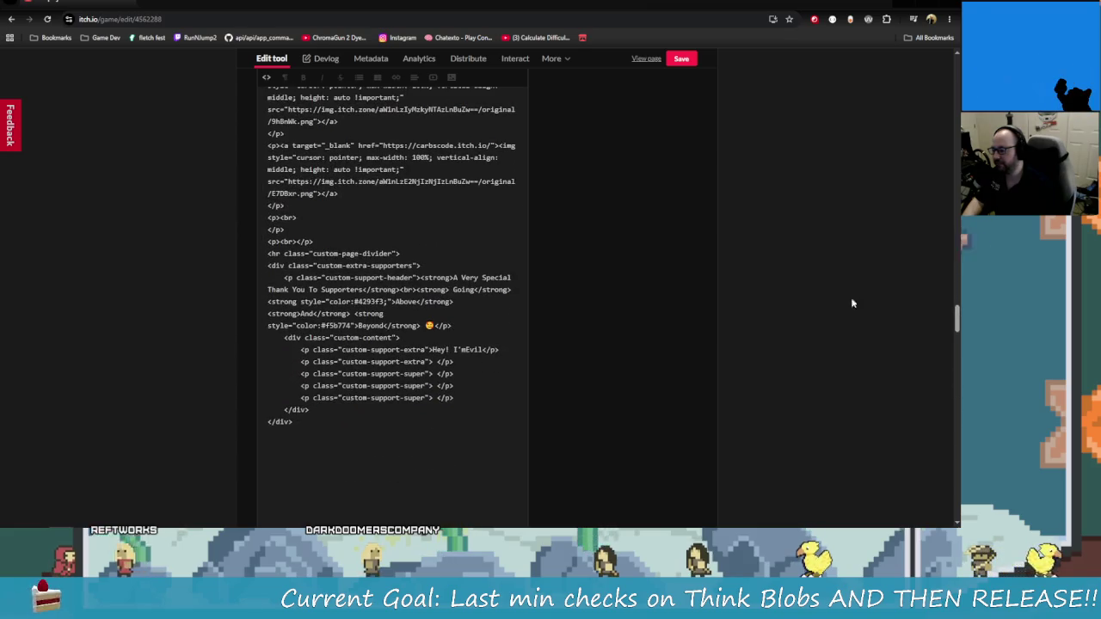
key("BackSpace")
key("BackSpace")
key("BackSpace")
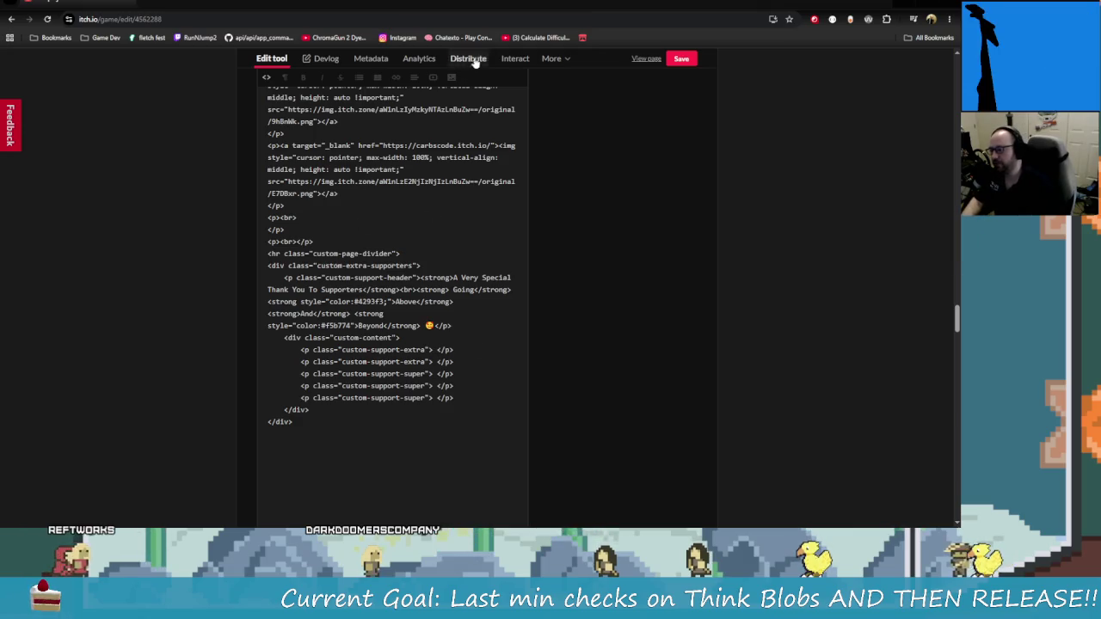
left_click(274, 79)
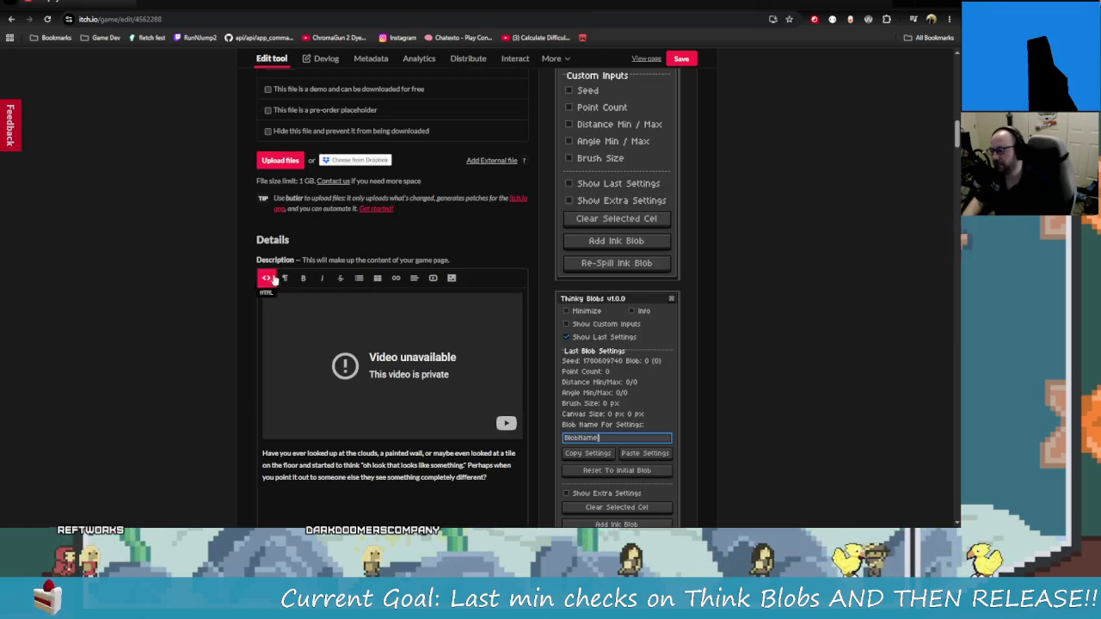
left_click(680, 59)
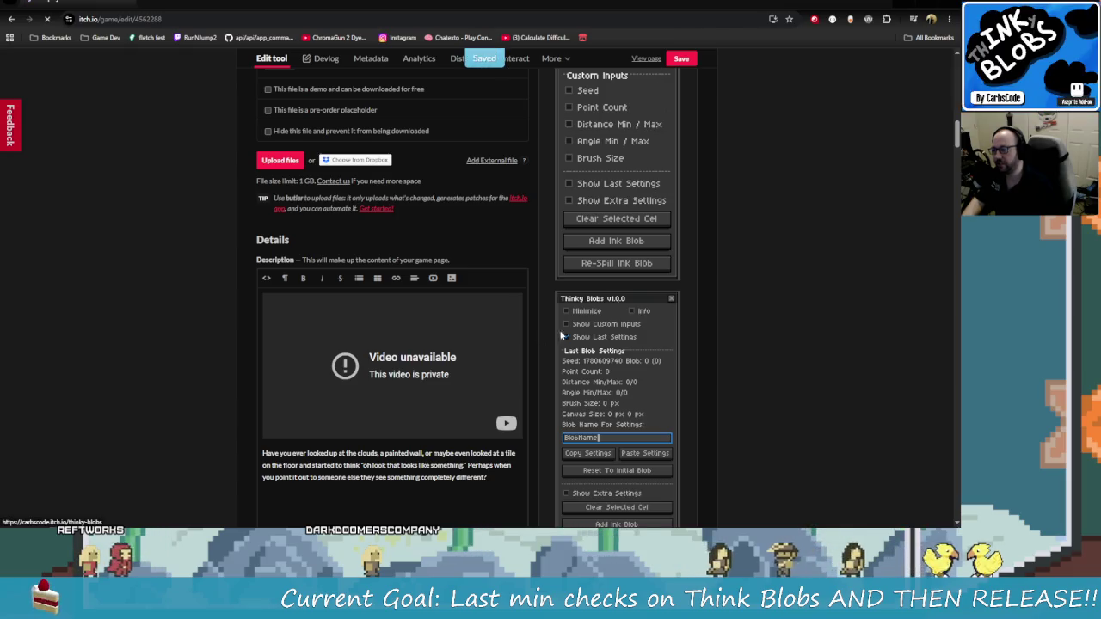
Check the empty supporters box and expand then collapse More information on the saved page
scroll(588, 335, "down", 20)
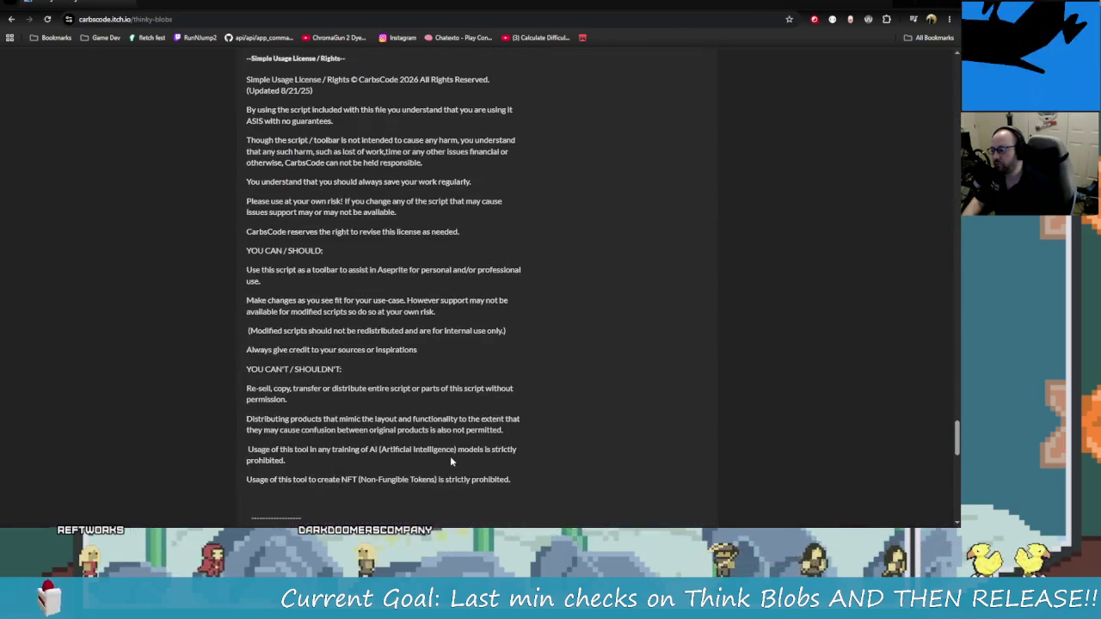
scroll(464, 439, "down", 7)
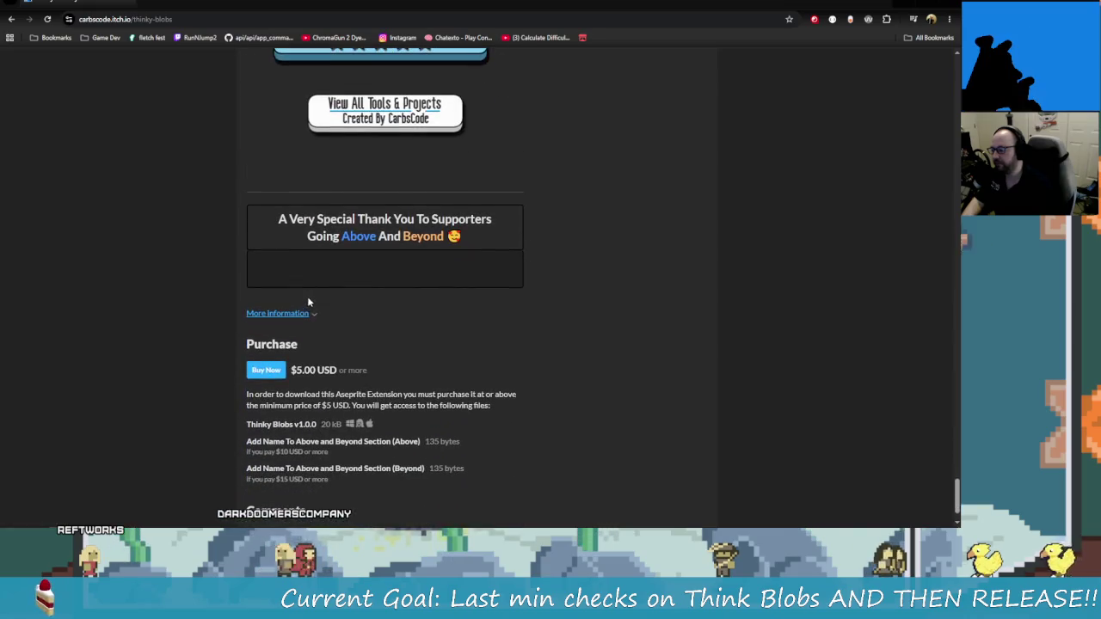
scroll(651, 370, "up", 1)
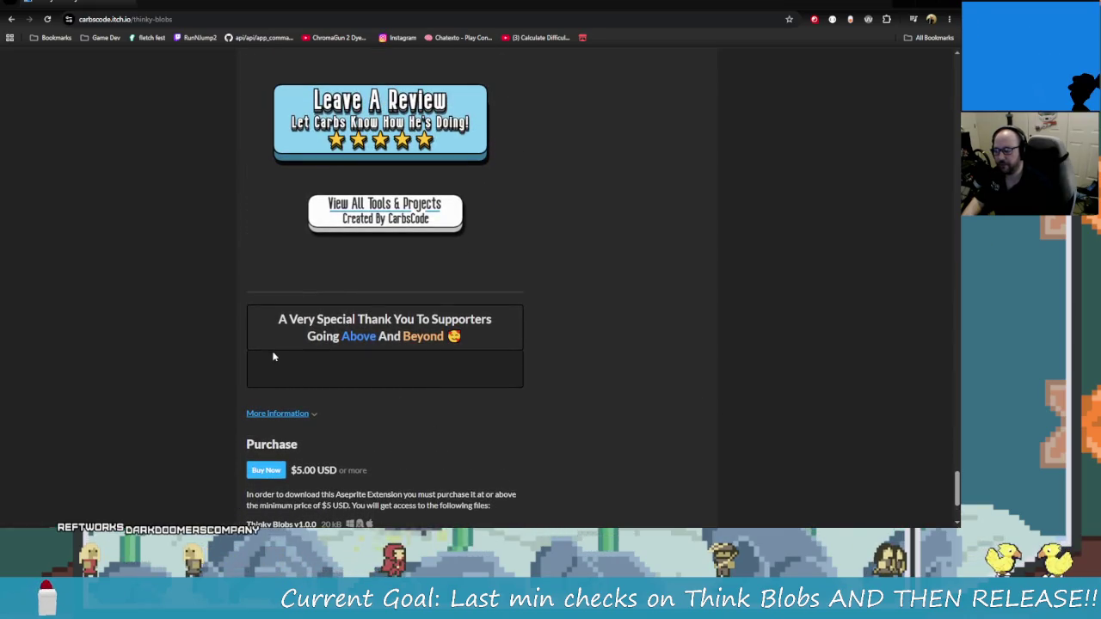
scroll(516, 387, "down", 2)
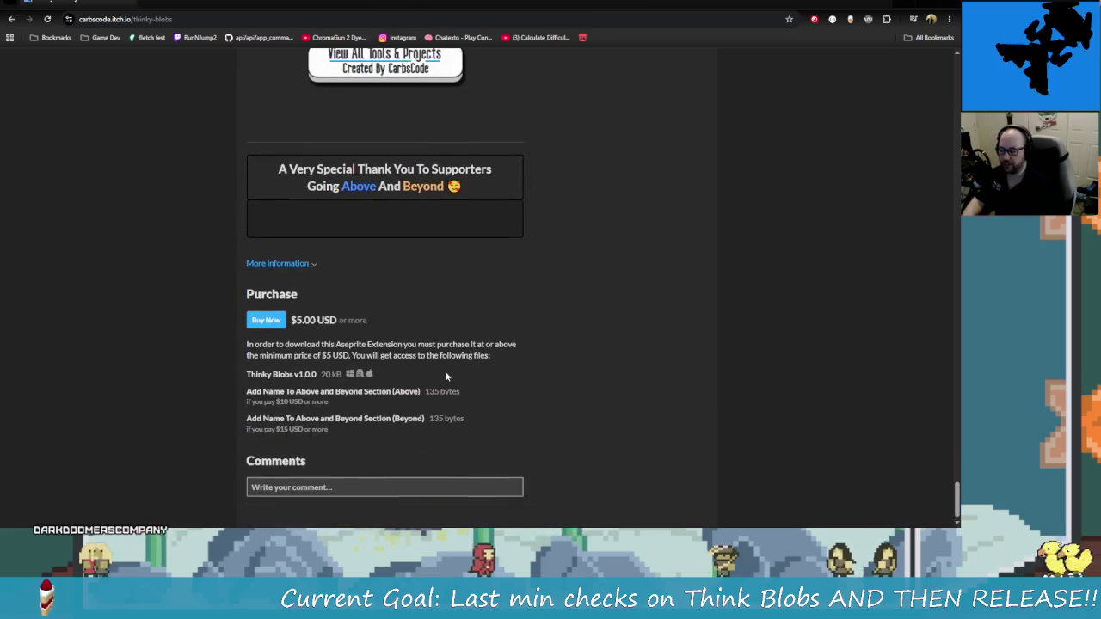
left_click(301, 267)
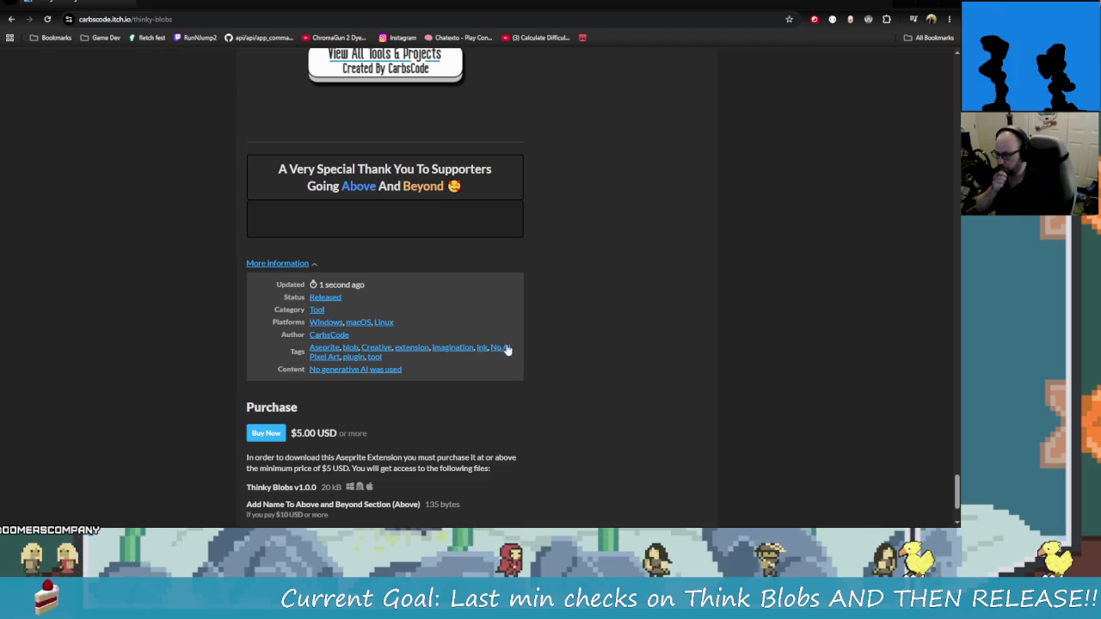
left_click(296, 266)
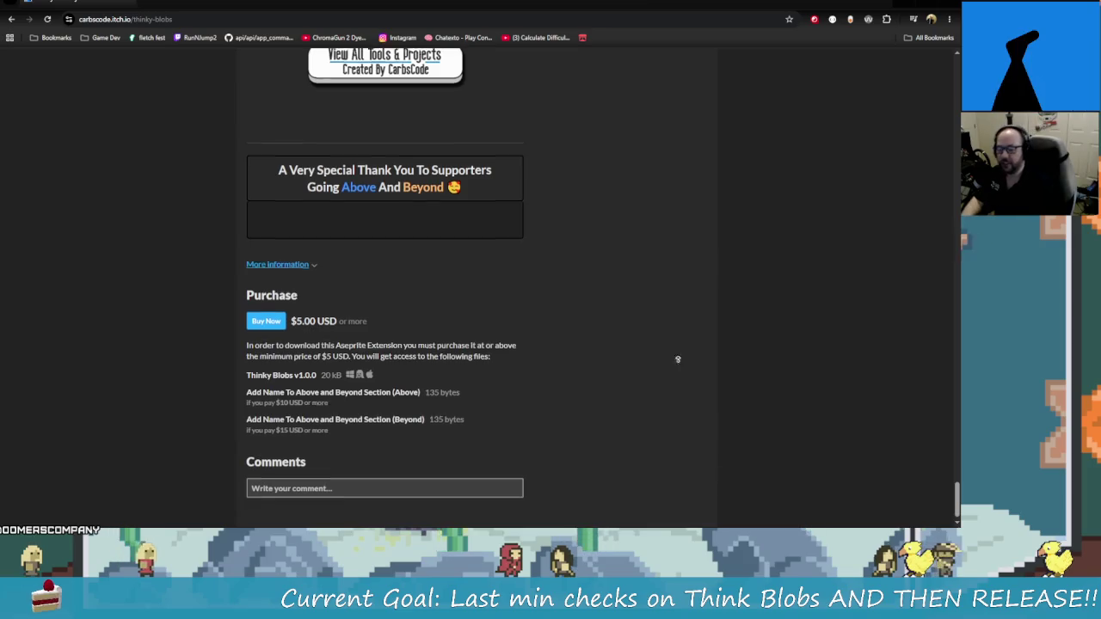
scroll(679, 404, "up", 20)
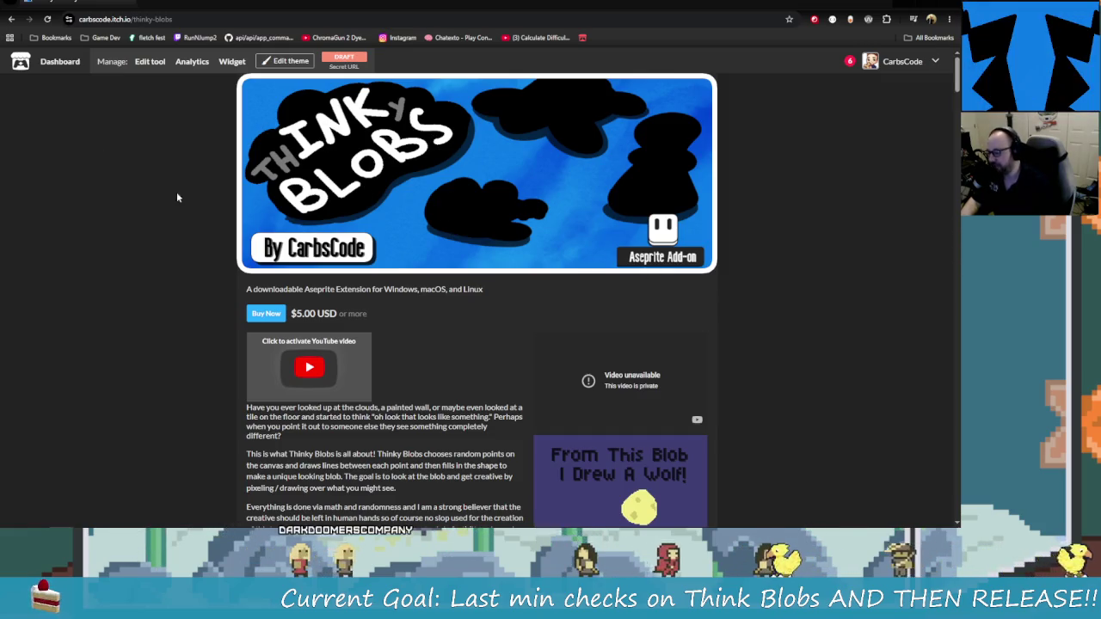
Try the announcement YouTube embed, then reload the page with F5
left_click(310, 368)
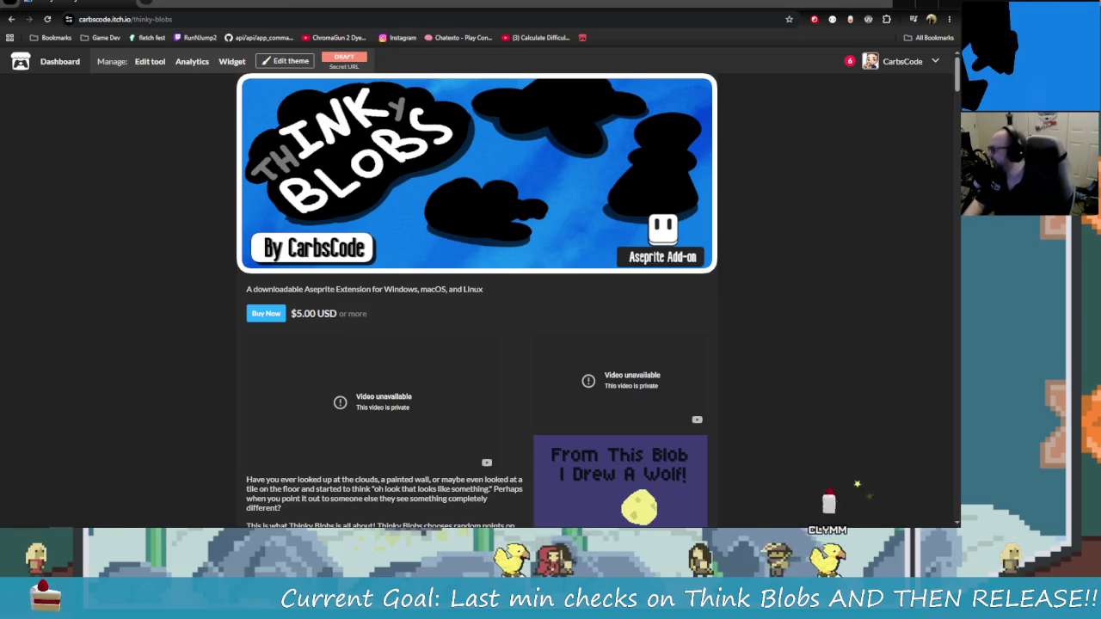
key("F5")
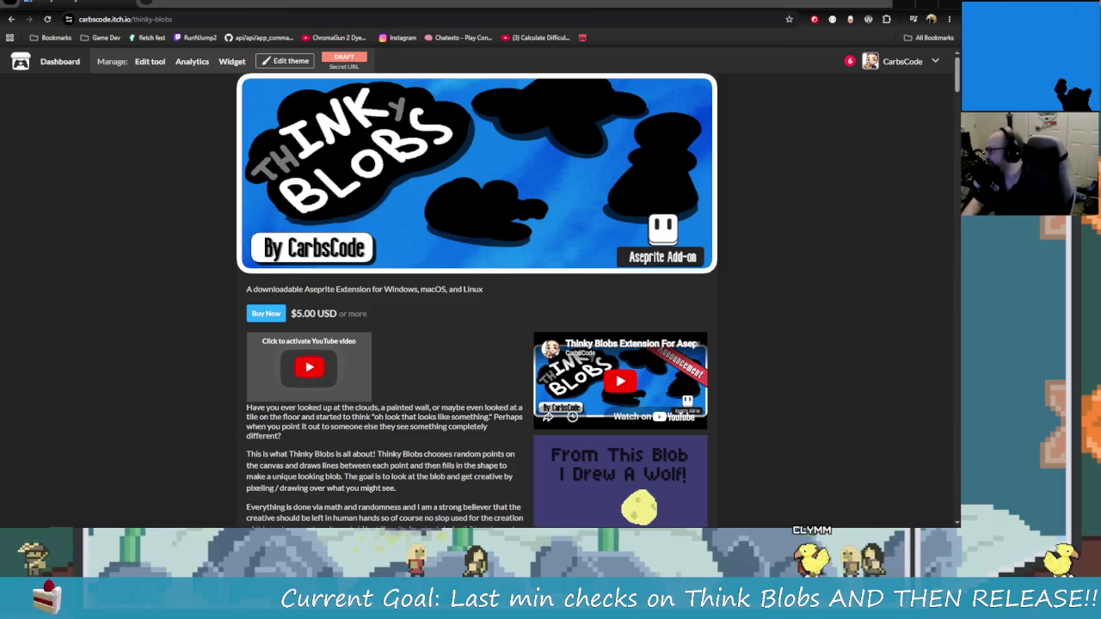
Reload the Thinky Blobs page from the address bar and check both YouTube embeds
left_click(249, 18)
key("Return")
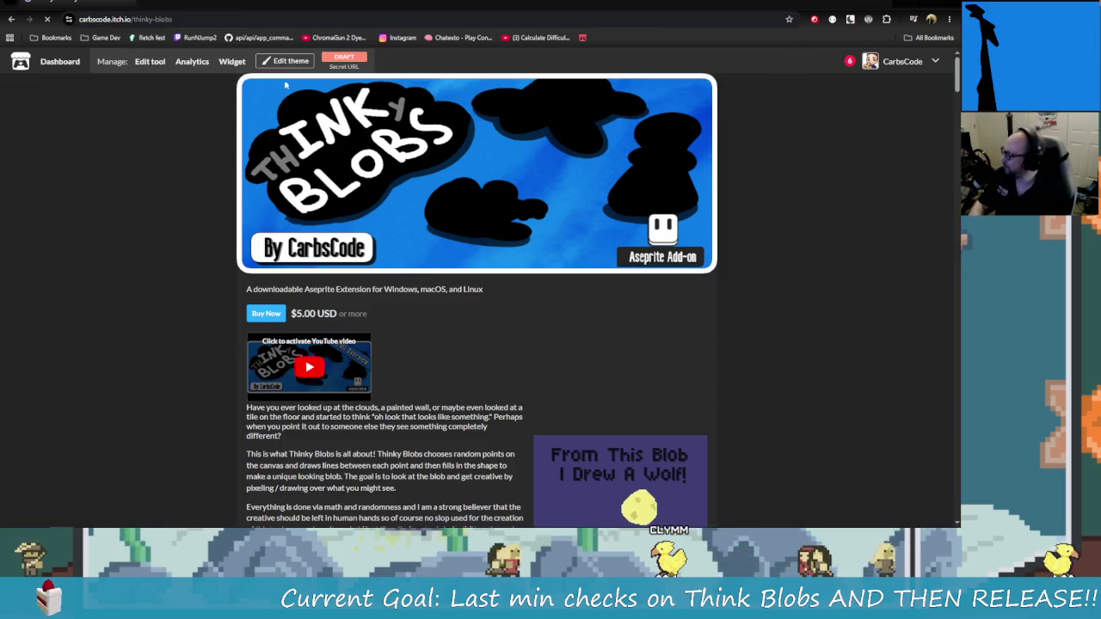
scroll(465, 293, "down", 1)
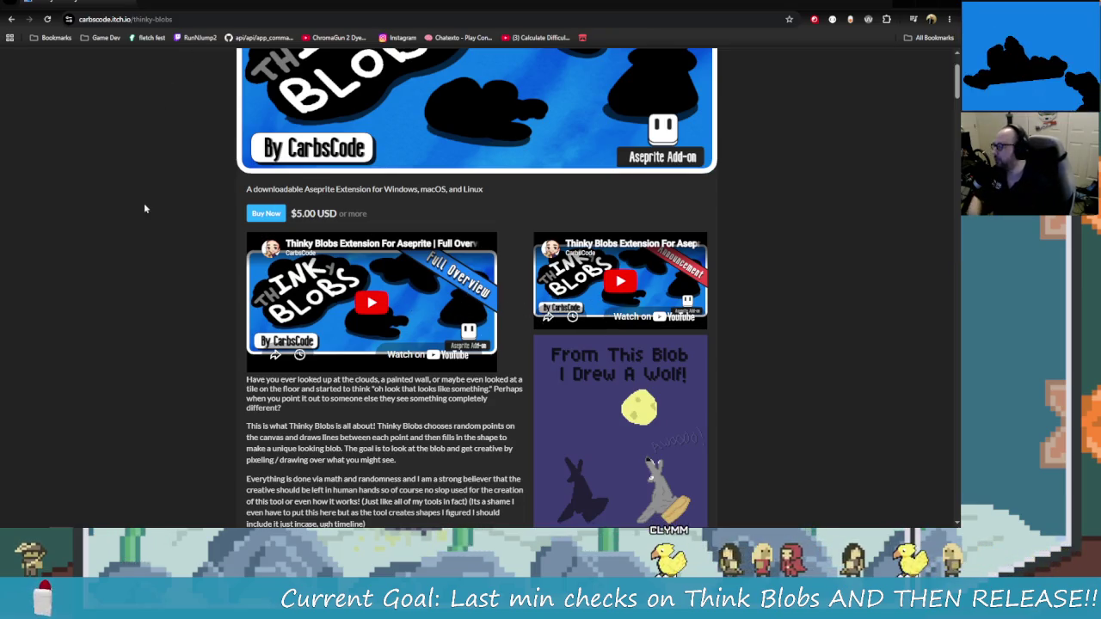
scroll(228, 215, "up", 1)
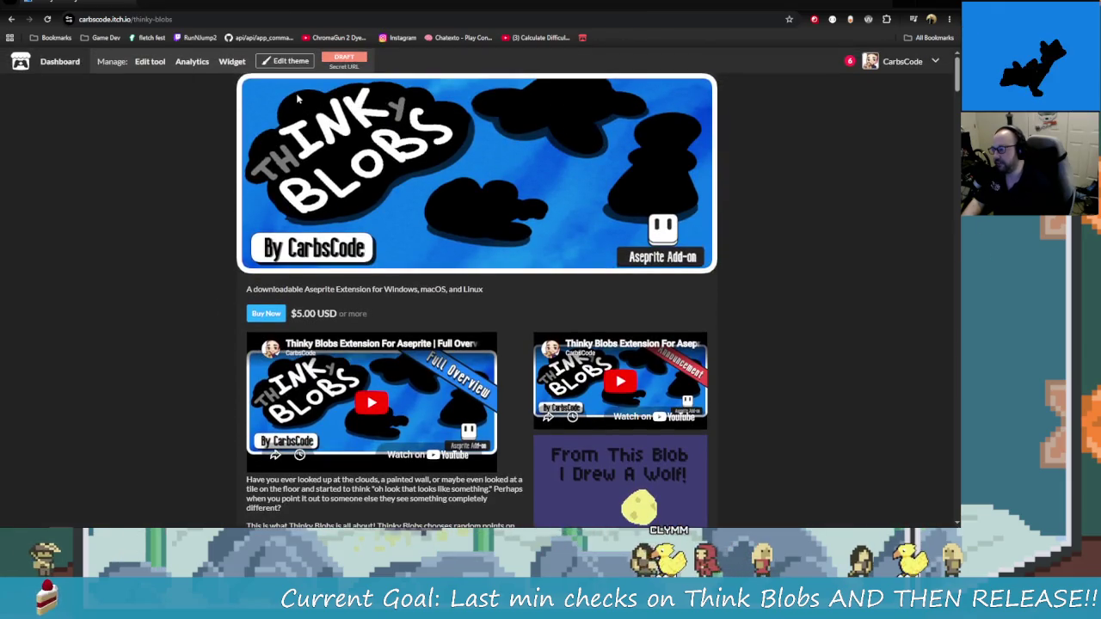
Save Thinky Blobs with Public visibility from Edit tool, then view the published page
left_click(151, 65)
scroll(350, 279, "down", 5)
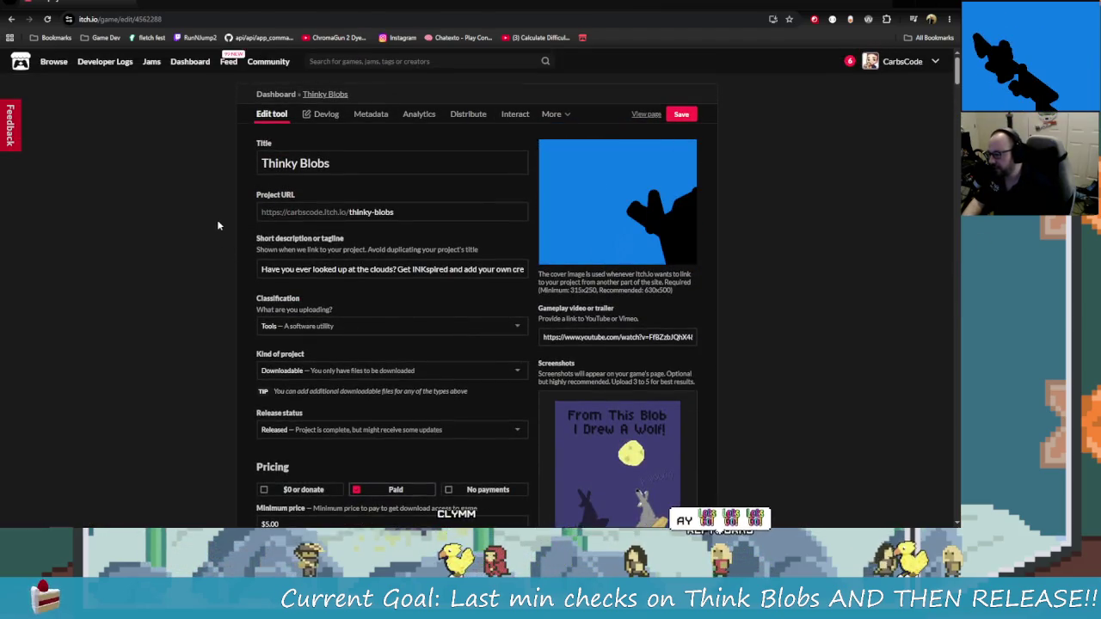
scroll(226, 224, "down", 3)
scroll(226, 258, "down", 20)
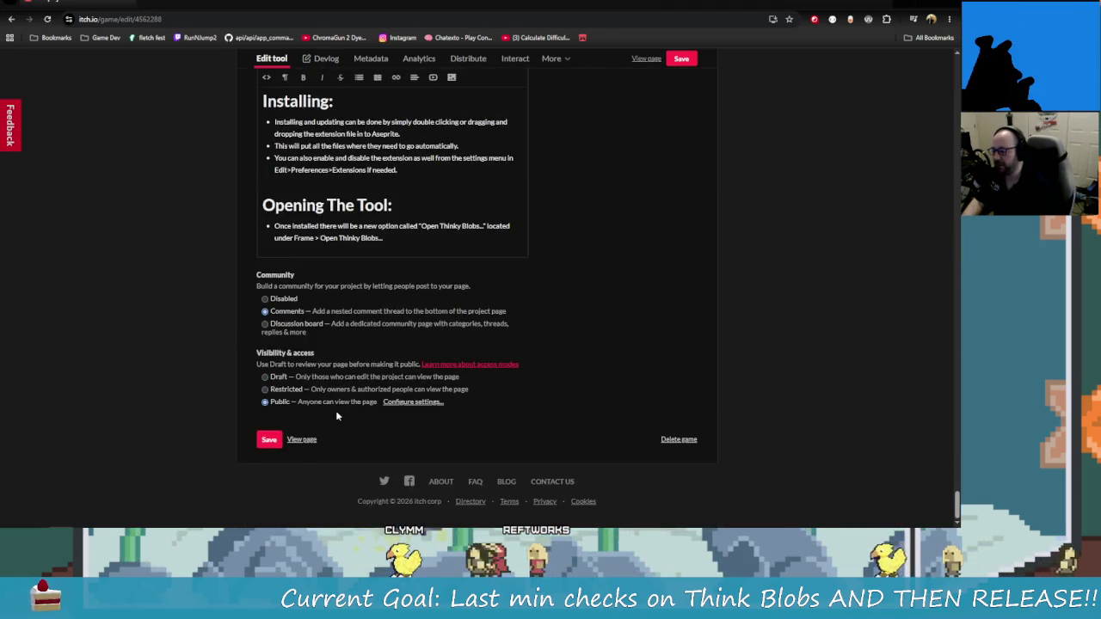
left_click(270, 441)
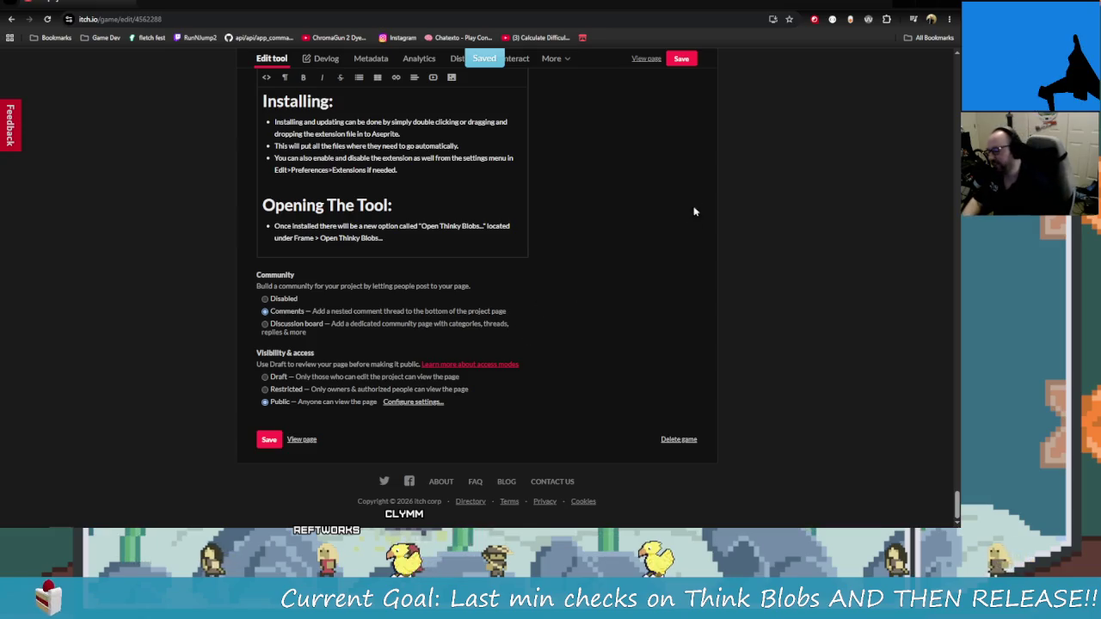
scroll(646, 304, "up", 15)
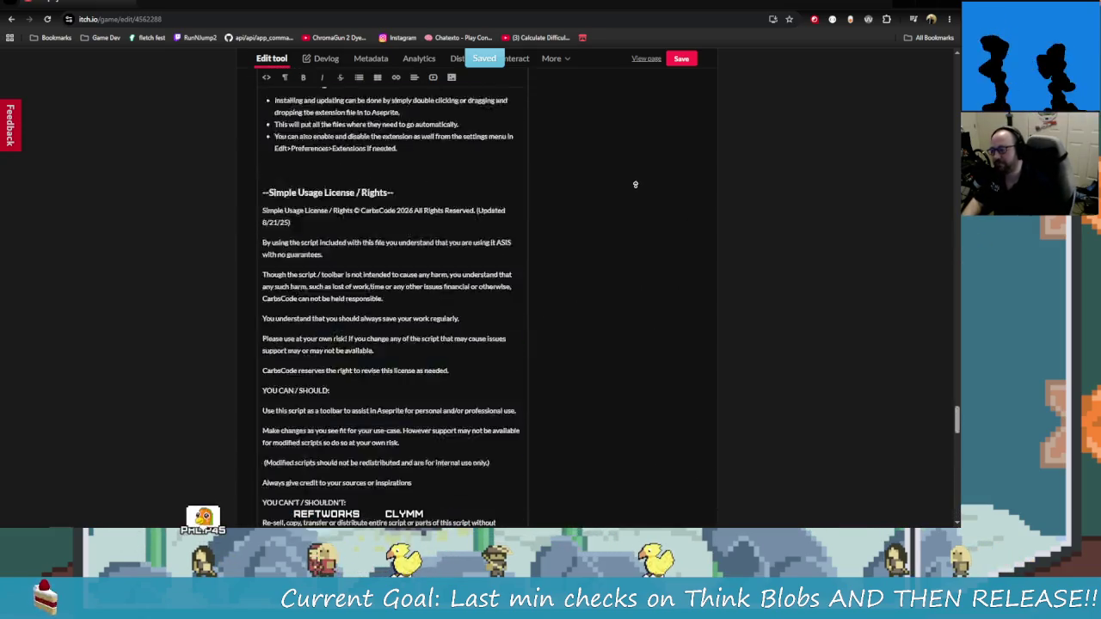
scroll(698, 182, "up", 4)
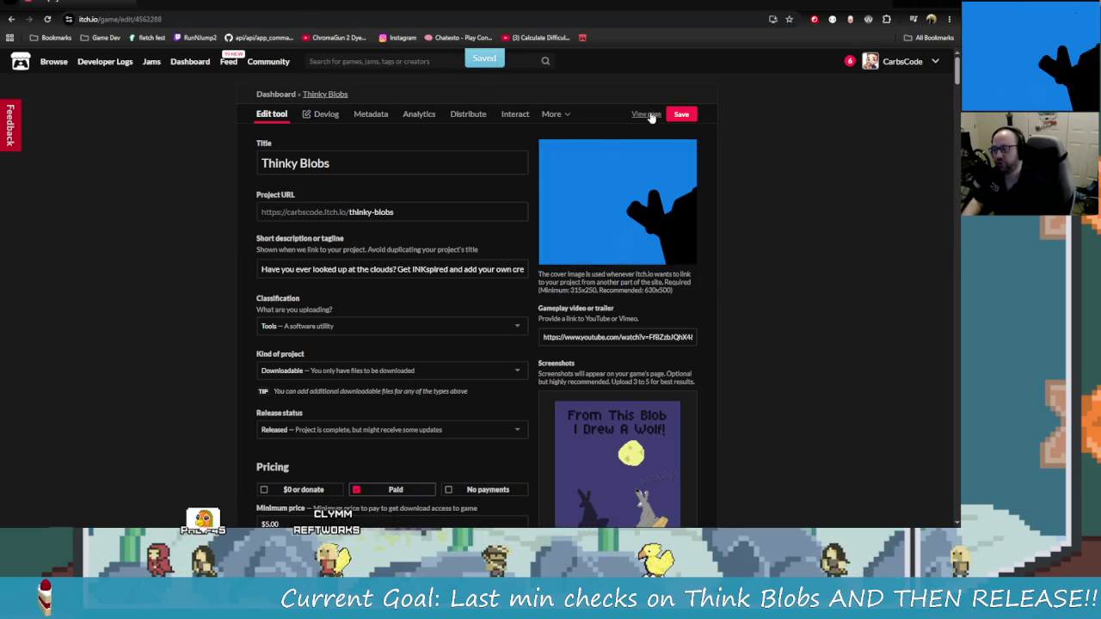
left_click(650, 115)
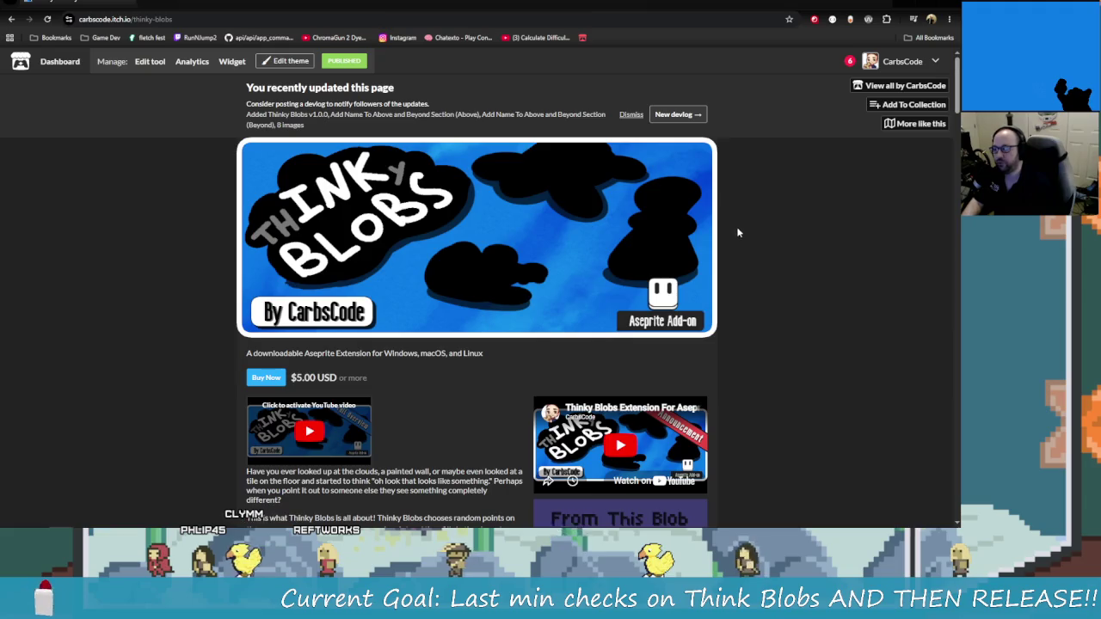
scroll(710, 278, "down", 12)
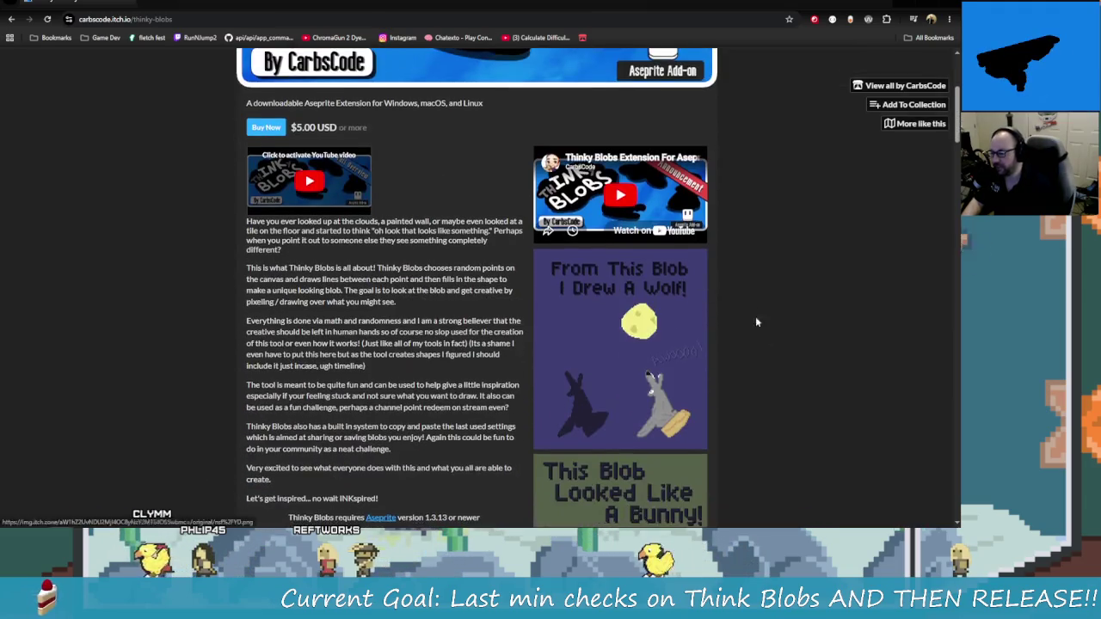
scroll(776, 348, "up", 12)
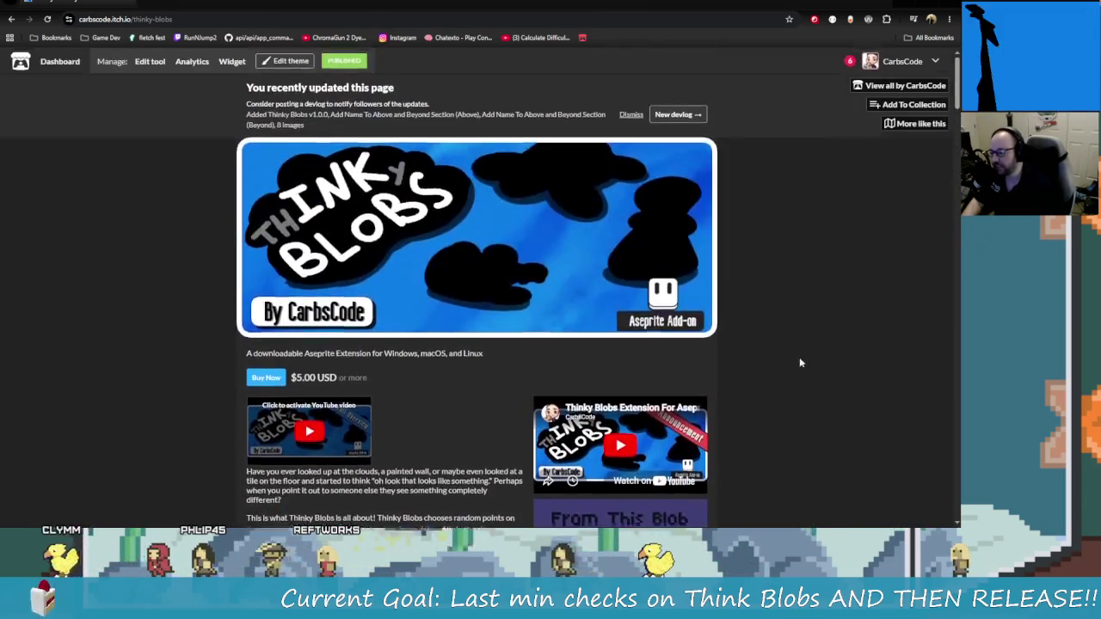
scroll(776, 346, "down", 3)
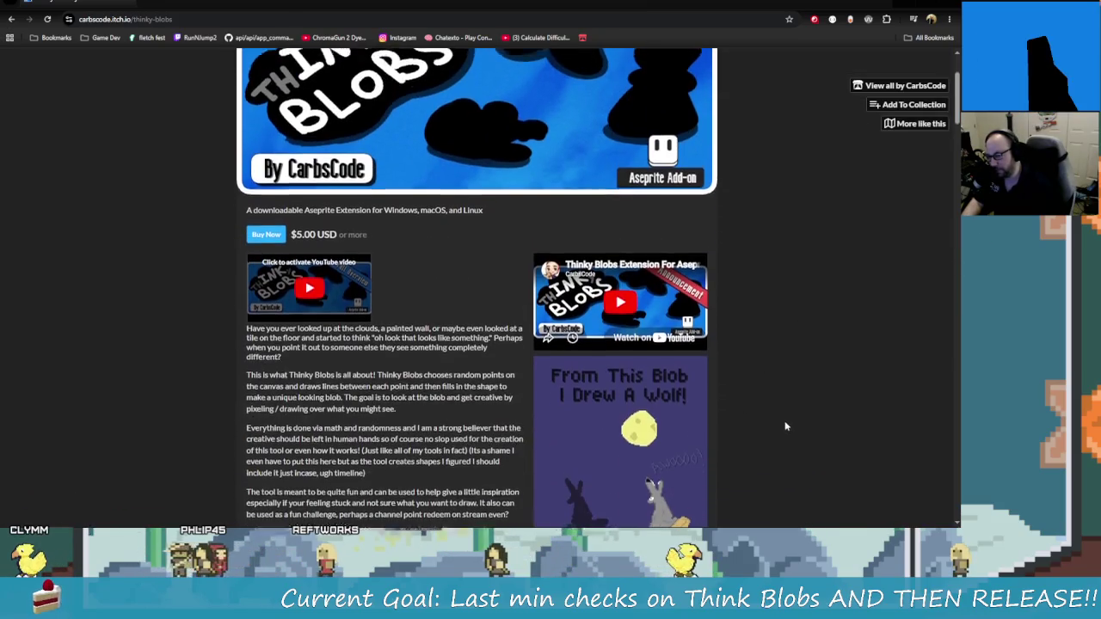
scroll(774, 359, "up", 3)
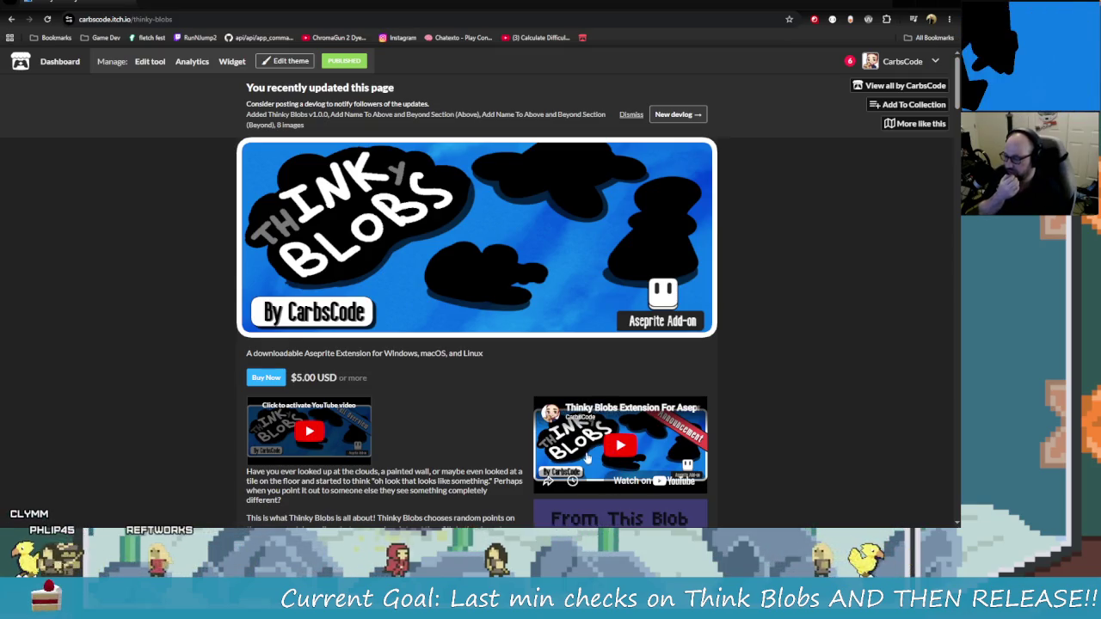
mouse_move(591, 421)
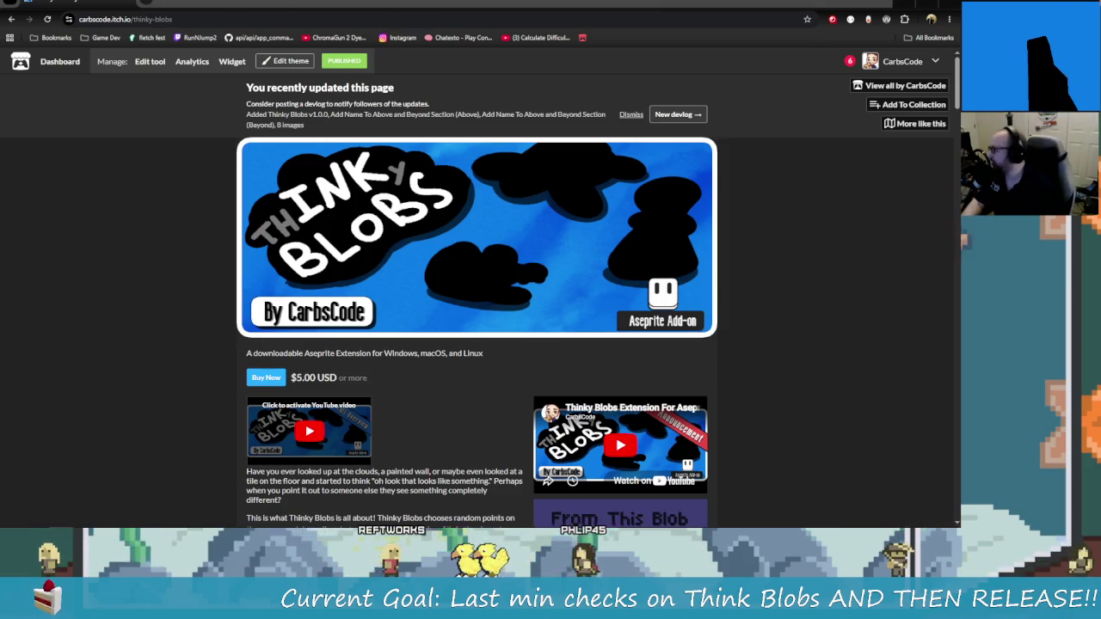
scroll(645, 373, "down", 2)
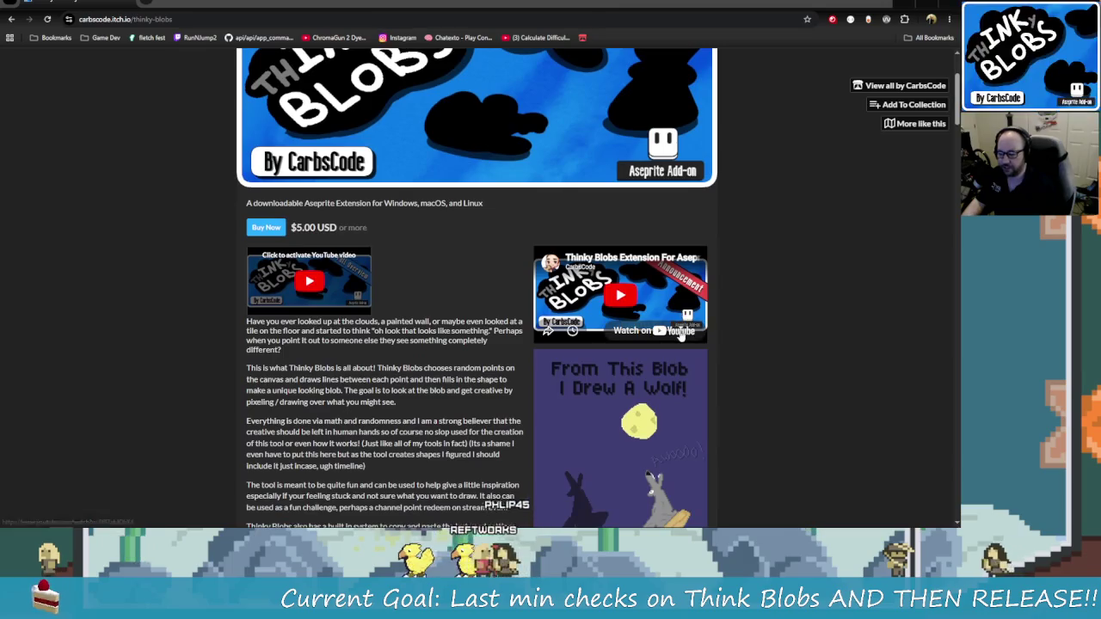
Open the 'Thinky Blobs Extension For Aseprite | Release Announcement | Version 1.0' video on YouTube in full screen
left_click(680, 331)
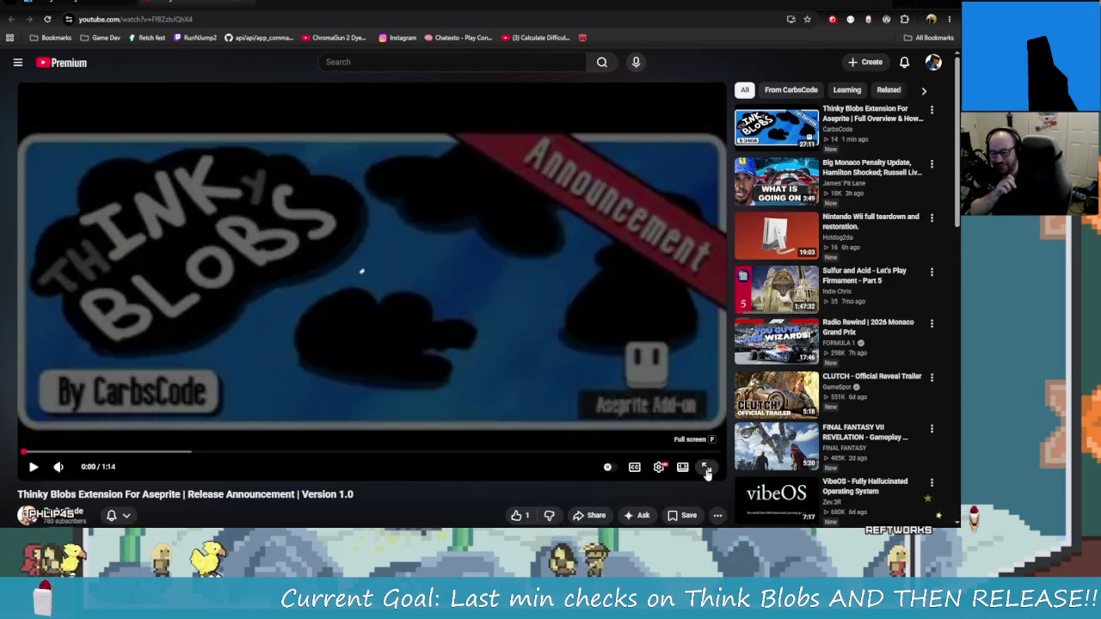
left_click(707, 468)
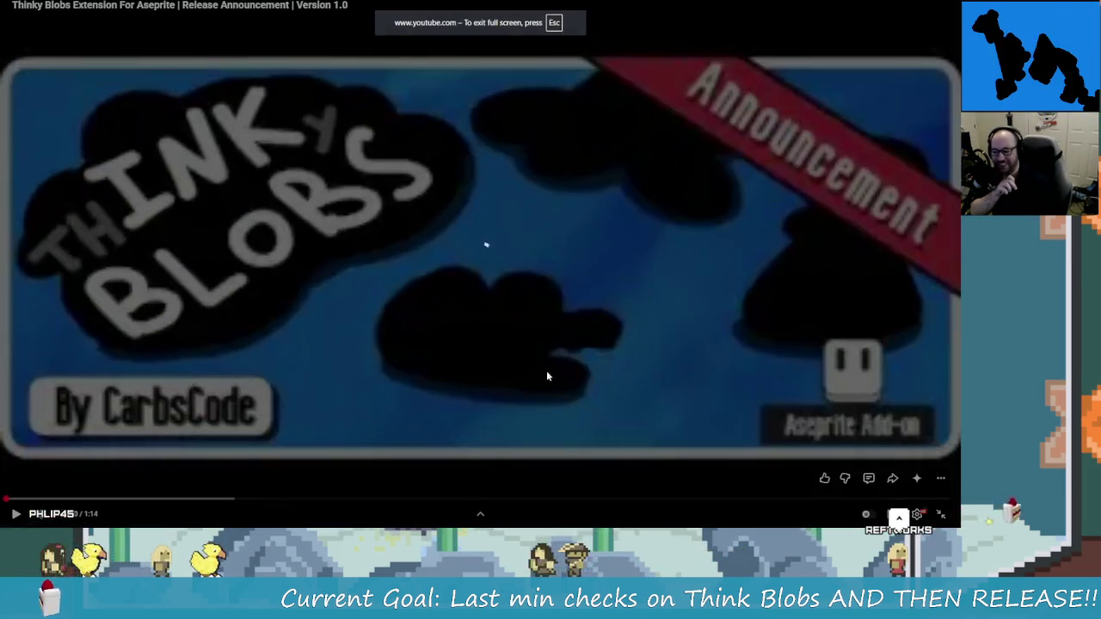
left_click(916, 515)
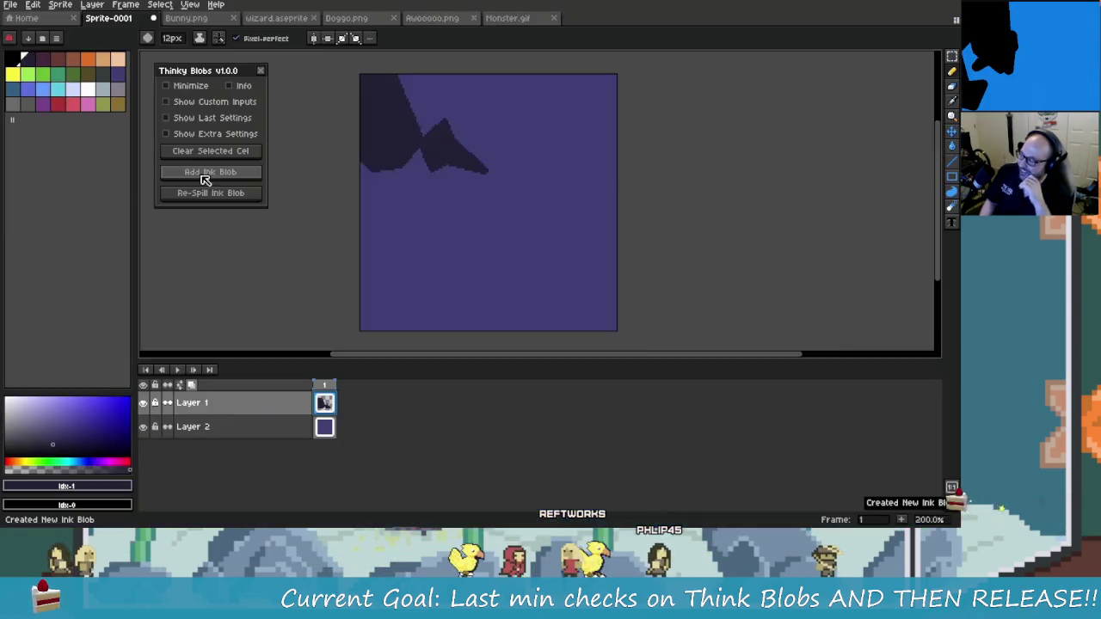
left_click(217, 194)
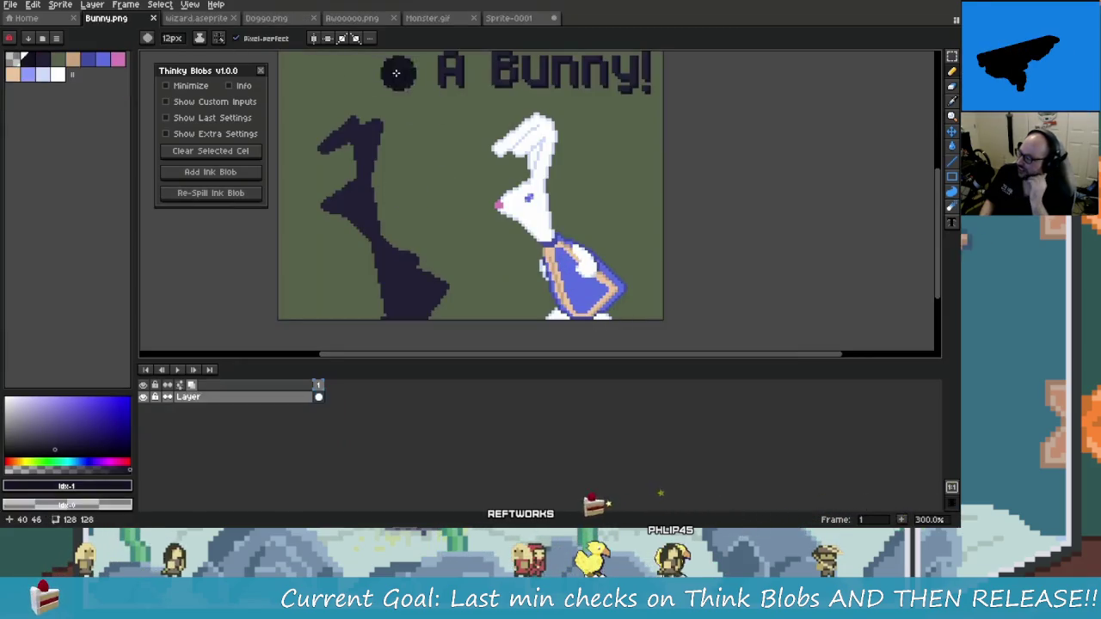
Keep the announcement video playing through its demo of saved last-blob settings for DoggoTrophy
key("ctrl+Tab")
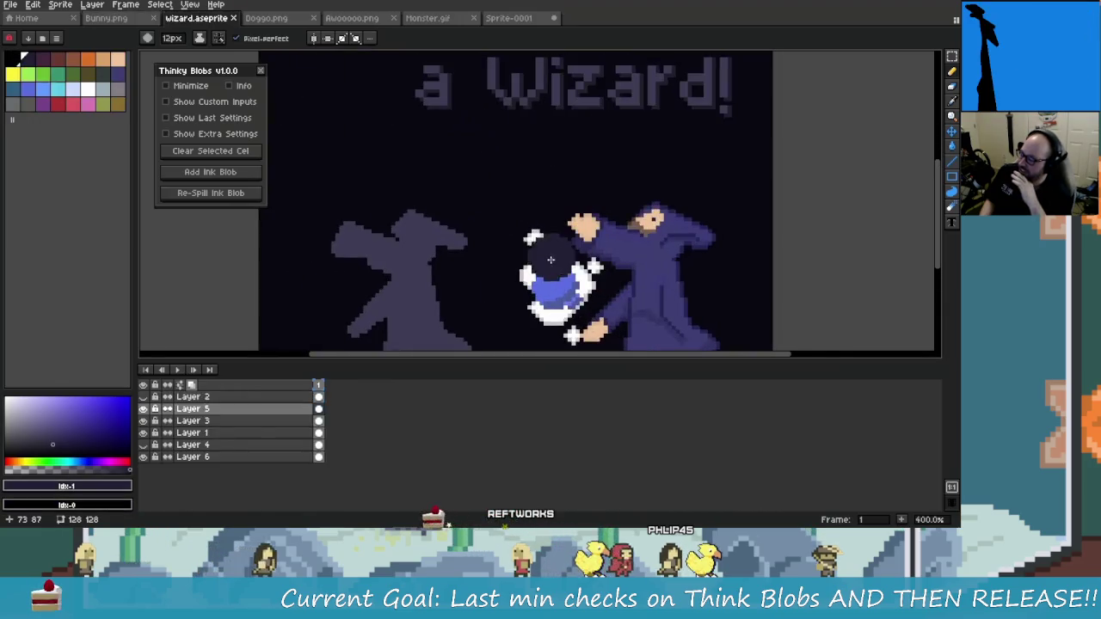
key("ctrl+Tab")
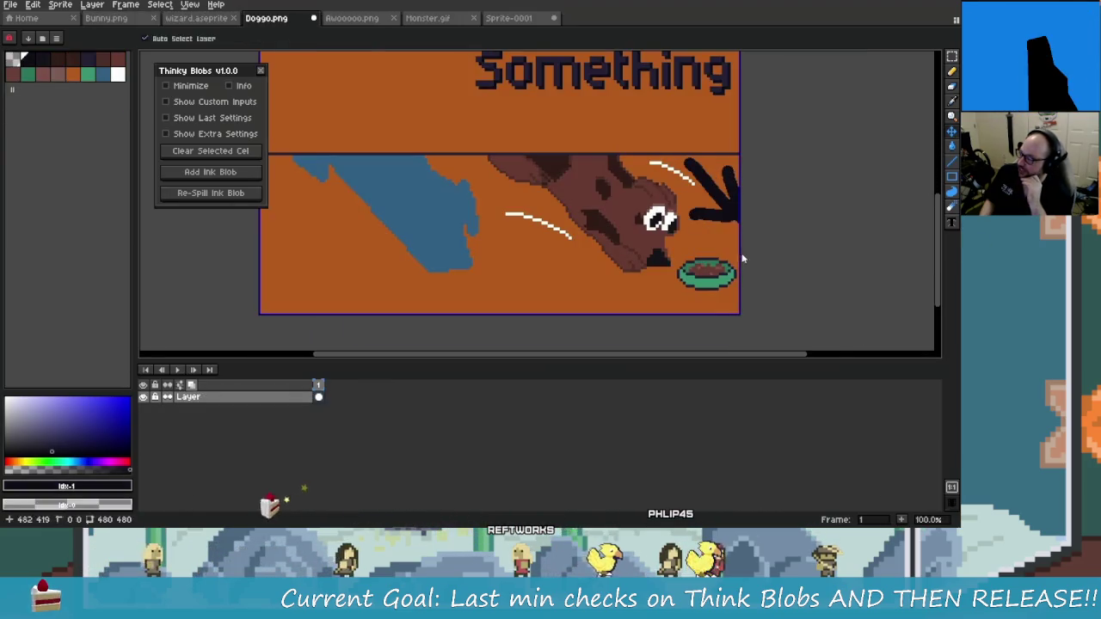
key("ctrl+Tab")
left_click_drag(563, 280, 536, 179)
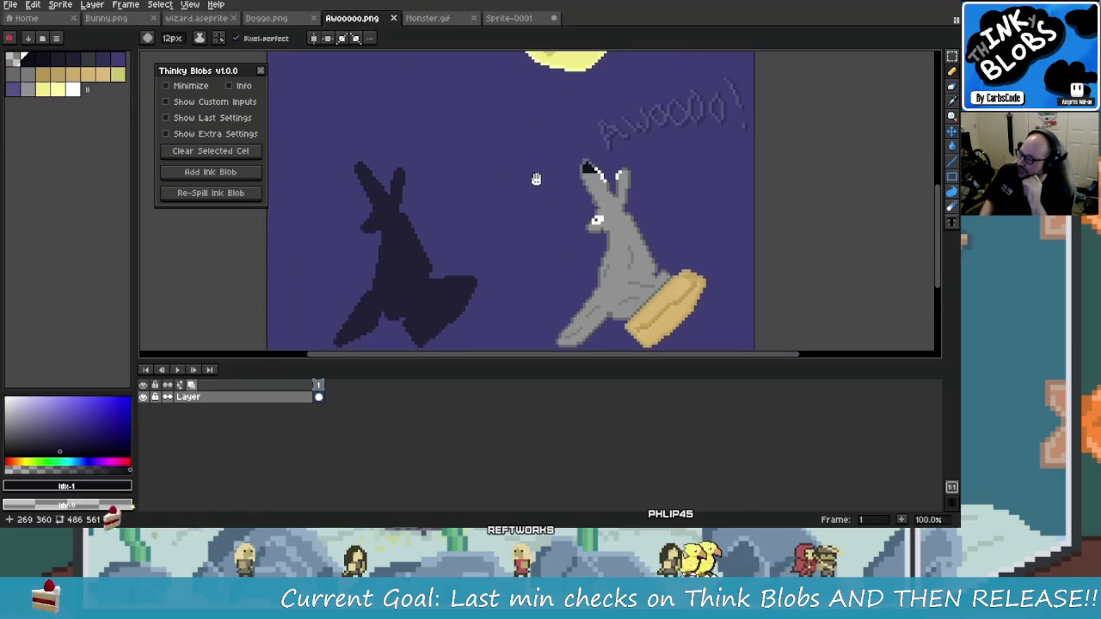
key("ctrl+Tab")
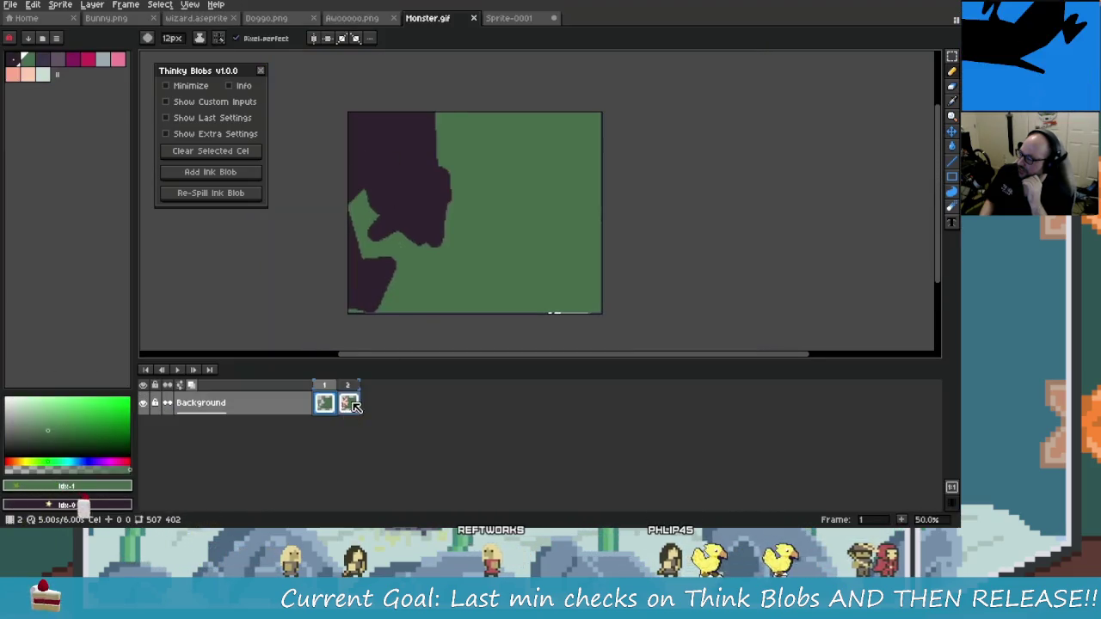
key("ctrl+Tab")
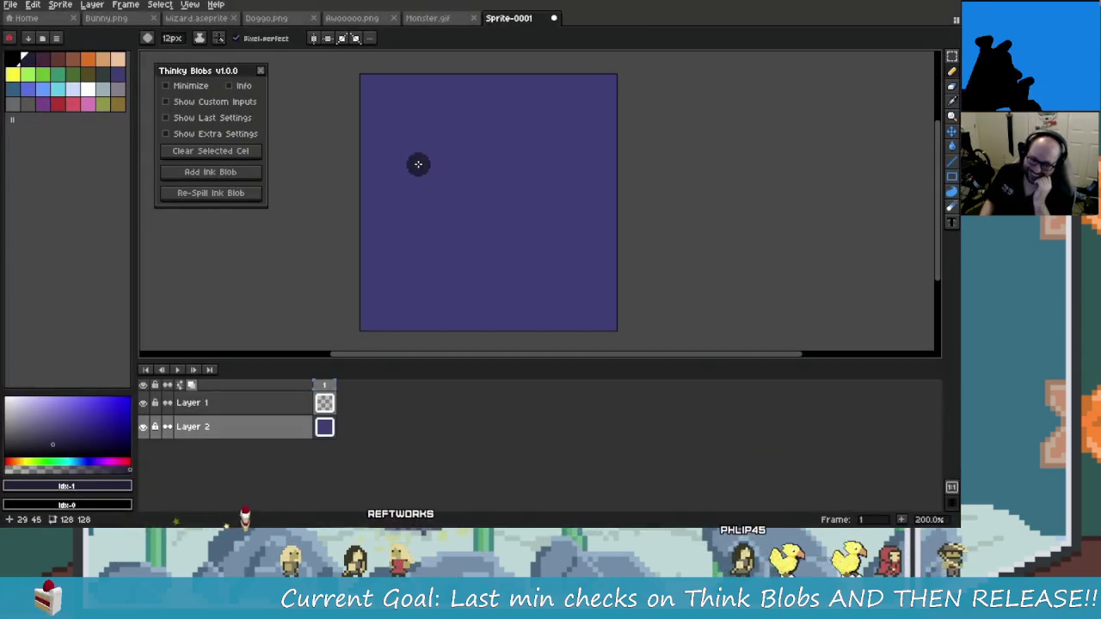
left_click(416, 162)
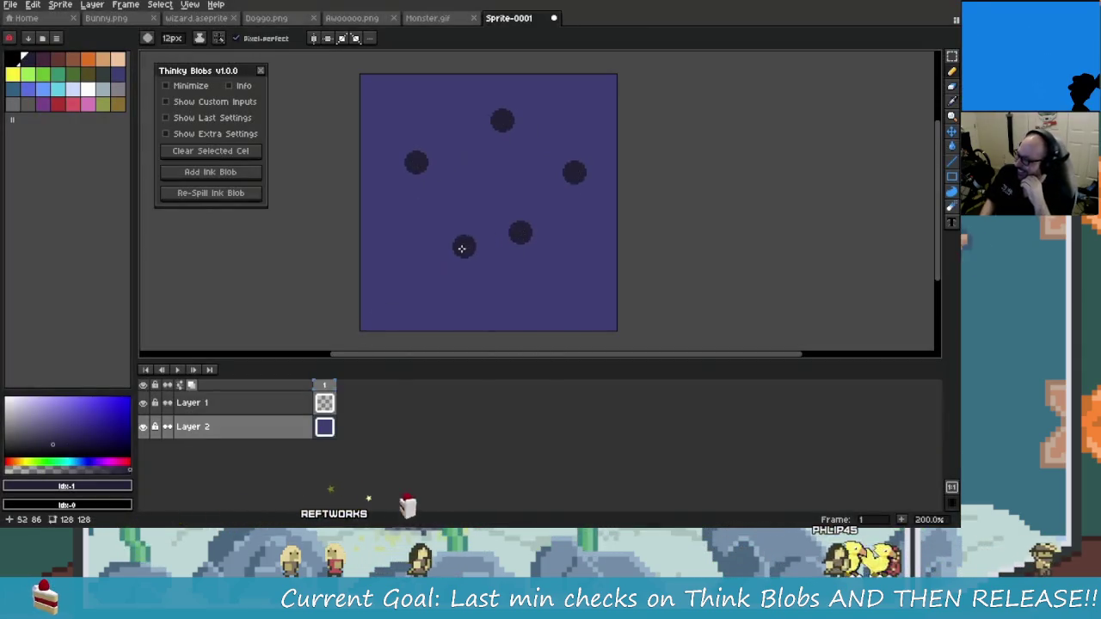
mouse_move(415, 163)
left_mouse_down()
mouse_move(573, 172)
mouse_move(425, 264)
mouse_move(442, 170)
mouse_move(475, 171)
left_mouse_up()
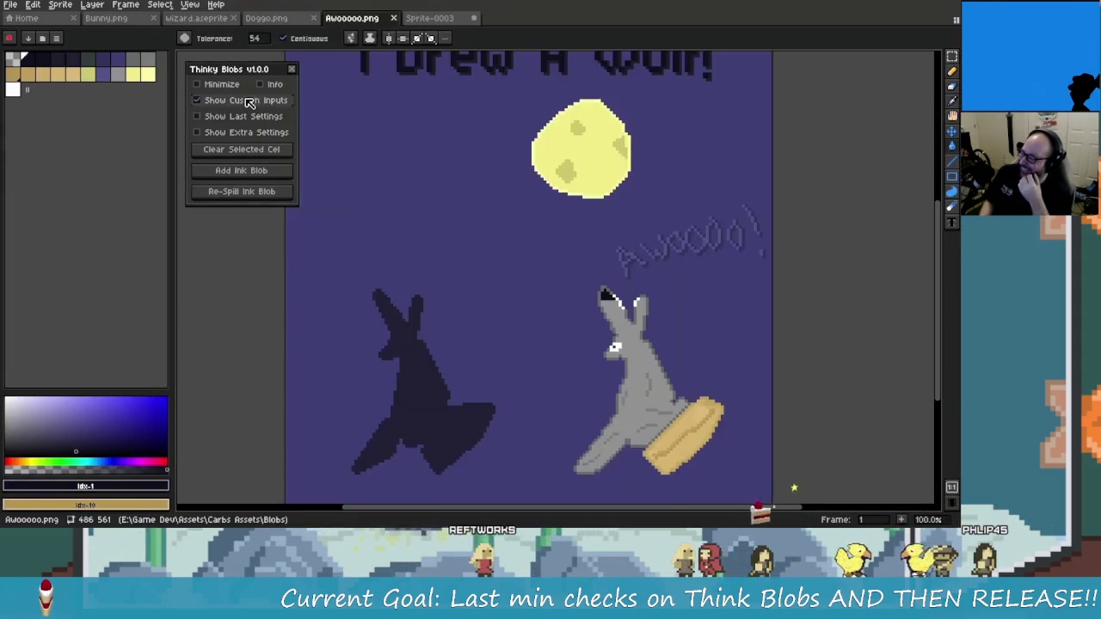
left_click(245, 101)
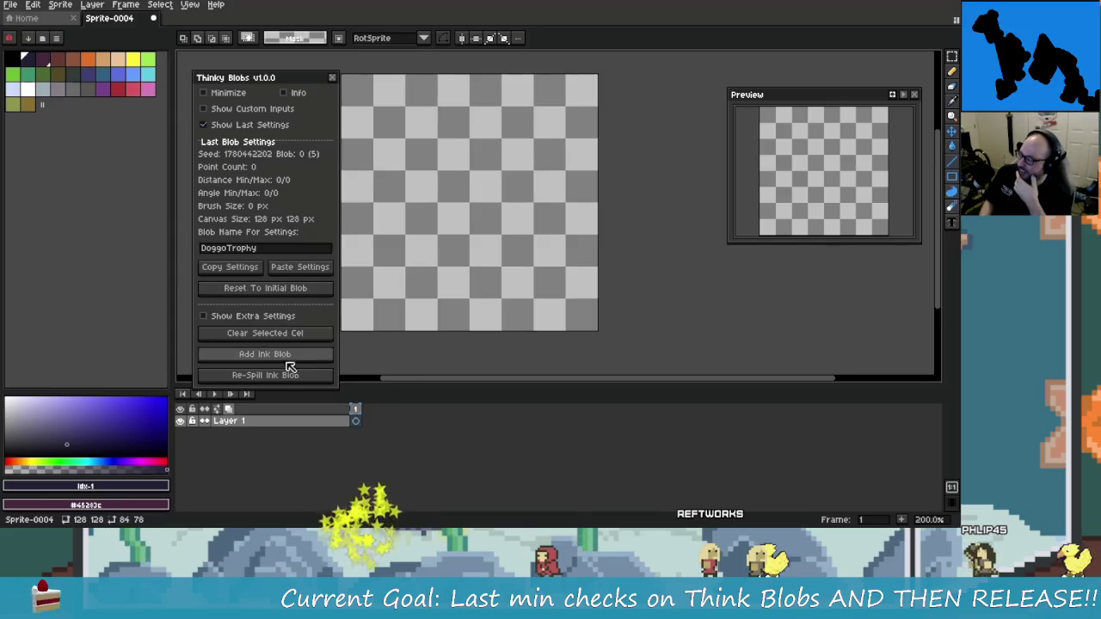
left_click(290, 377)
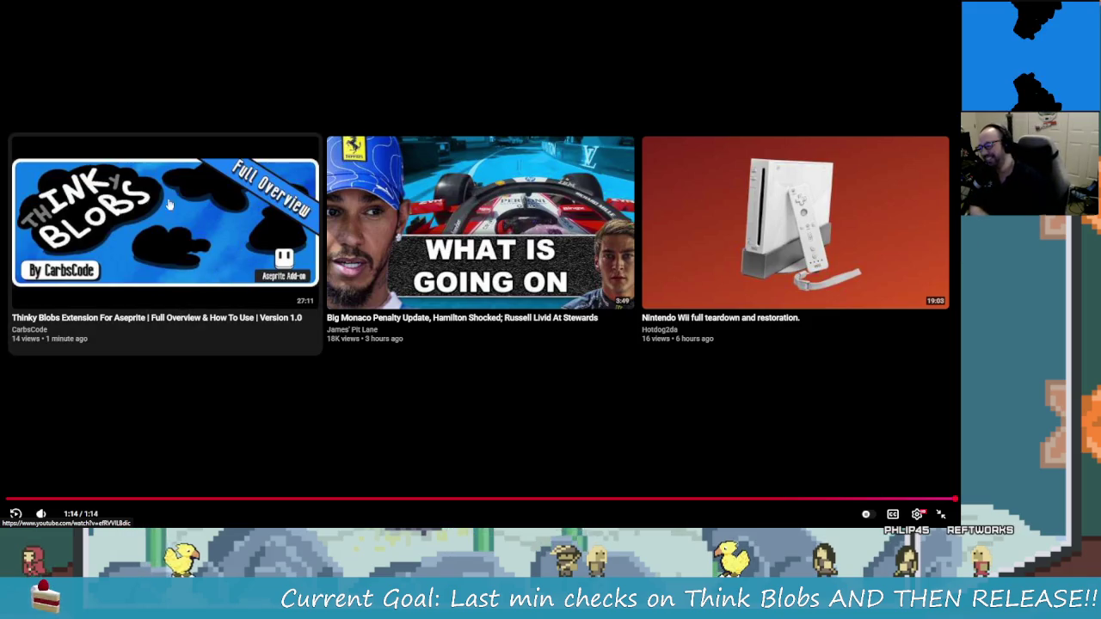
Open the Full Overview & How To Use video from the end screen and replay it from 0:00
left_click(192, 231)
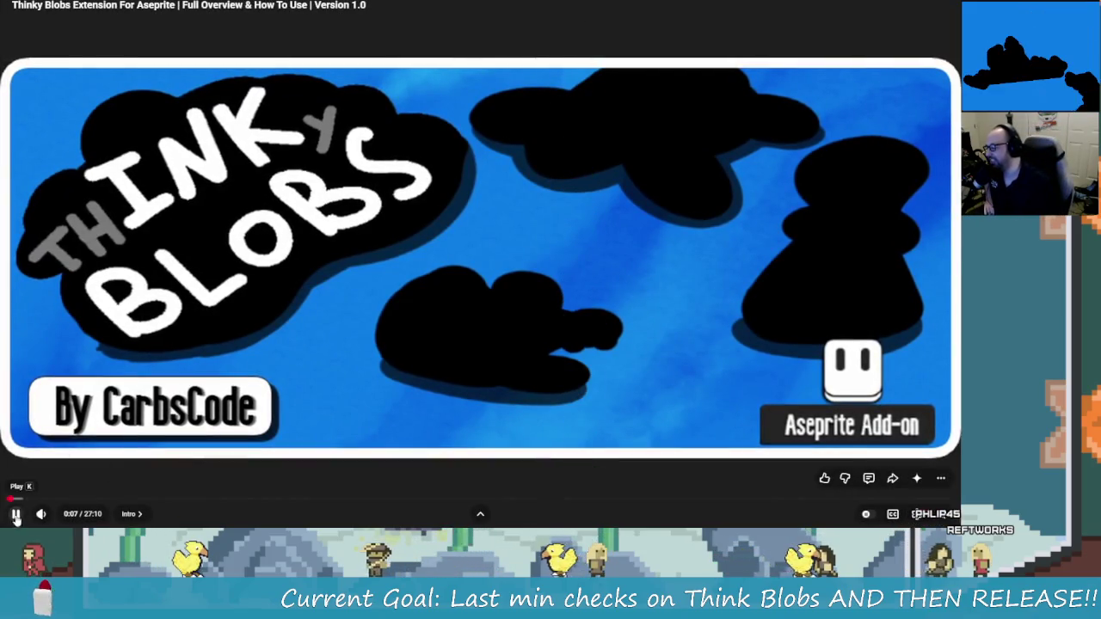
left_click(58, 413)
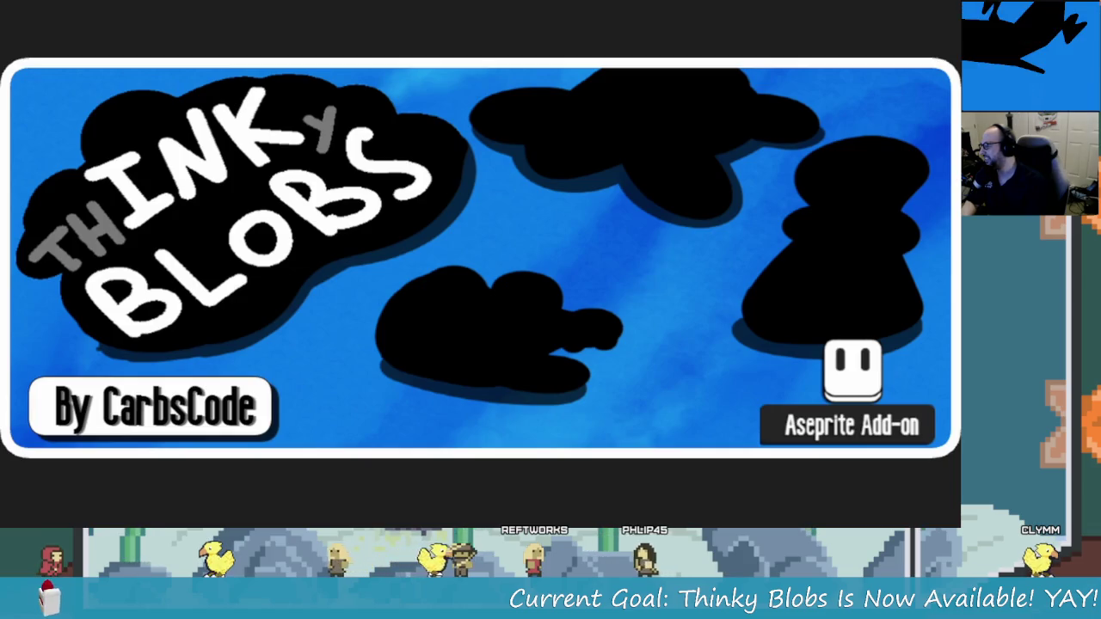
mouse_move(10, 238)
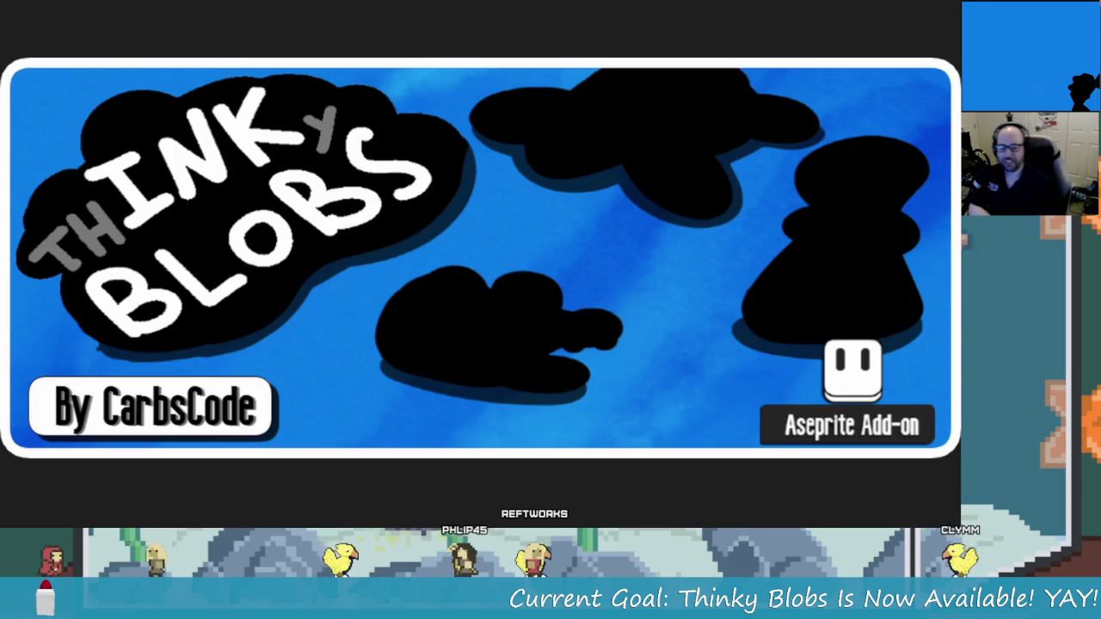
mouse_move(52, 219)
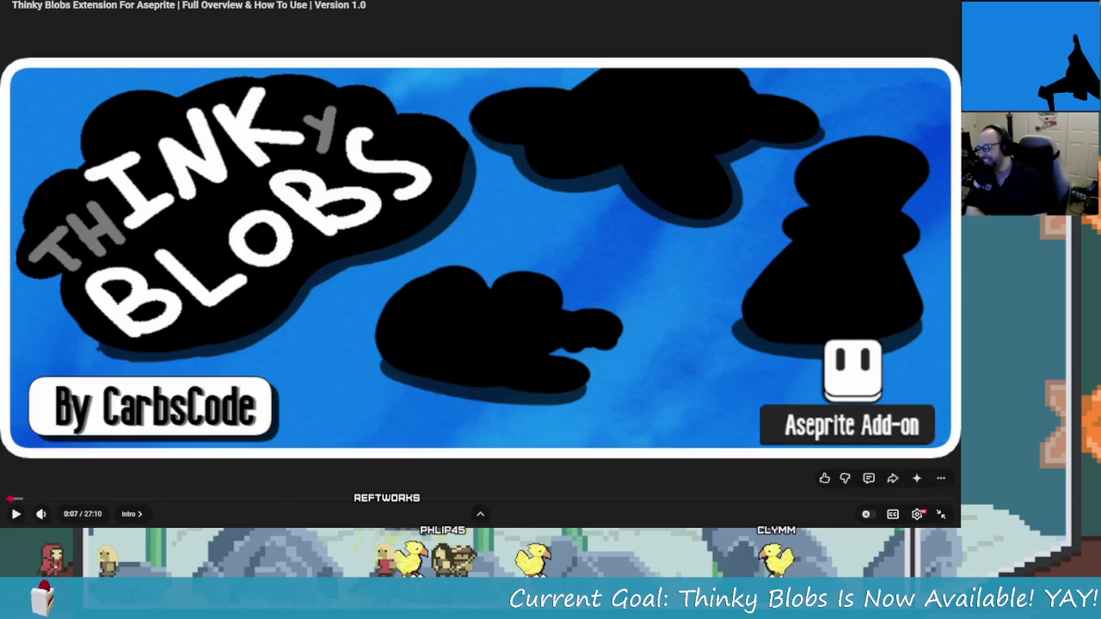
left_click(7, 499)
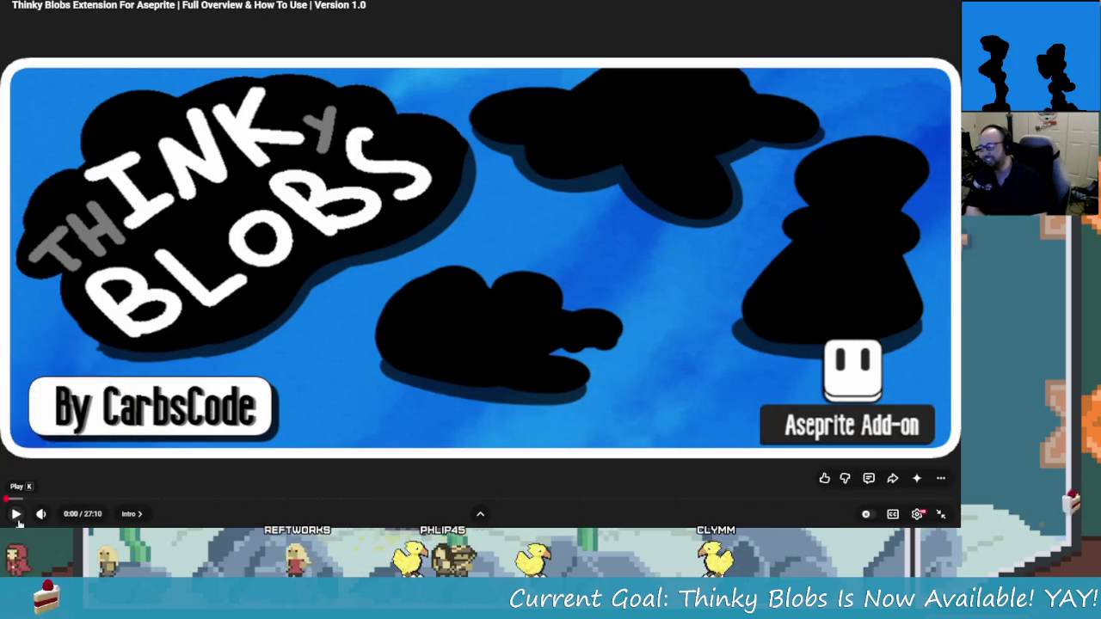
left_click(16, 517)
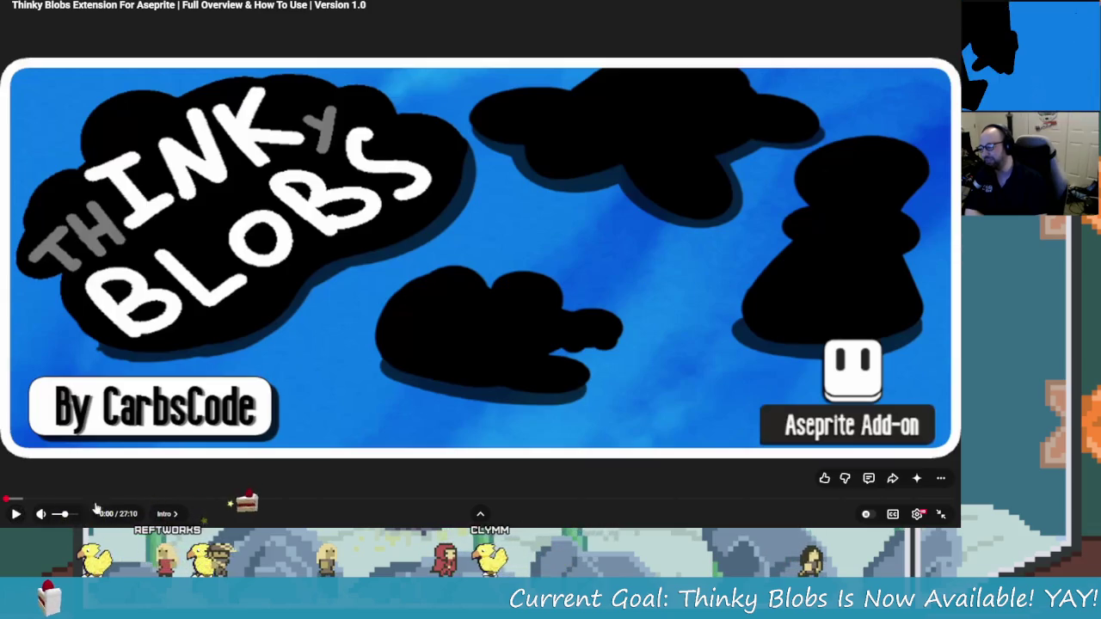
left_click(16, 514)
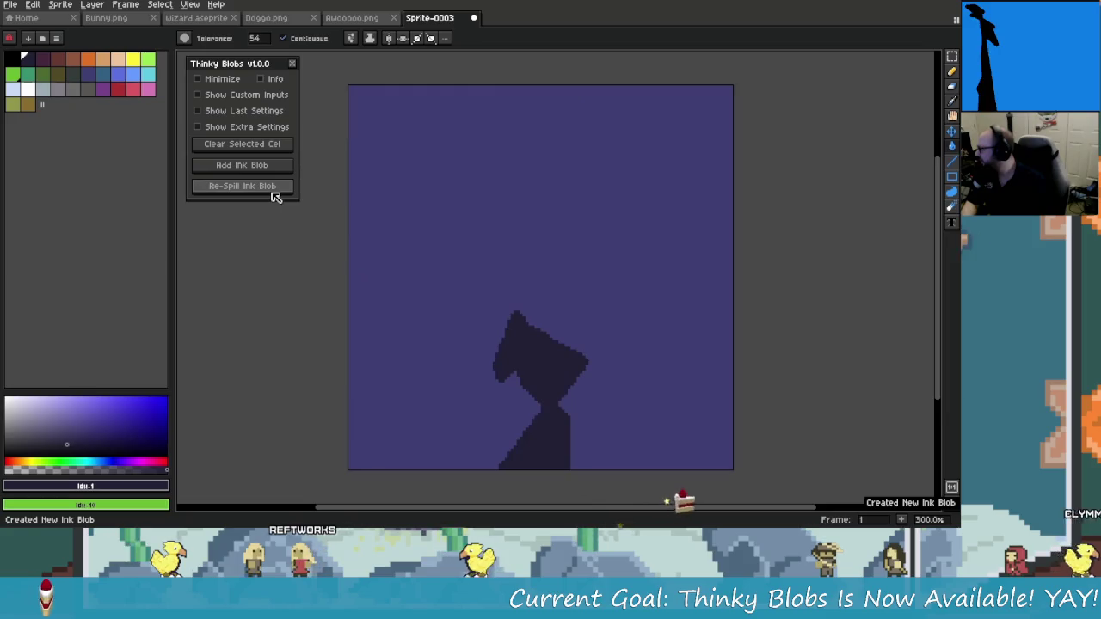
Switch from Doggo.png to the Awoooo wolf drawing and lower the custom Point Count to 28
left_click(291, 24)
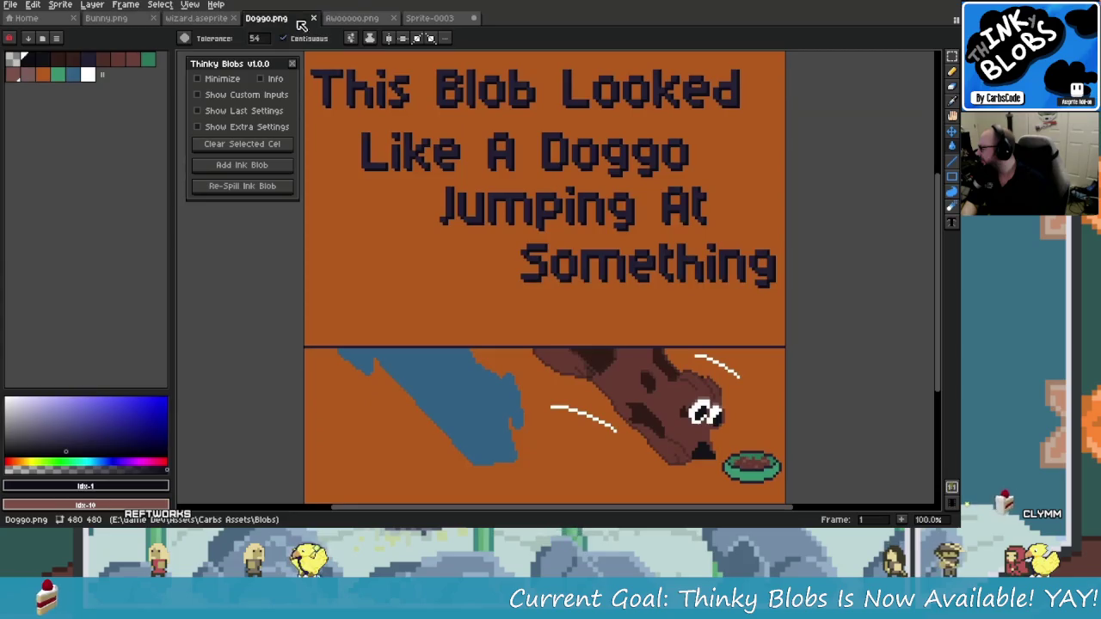
left_click(365, 24)
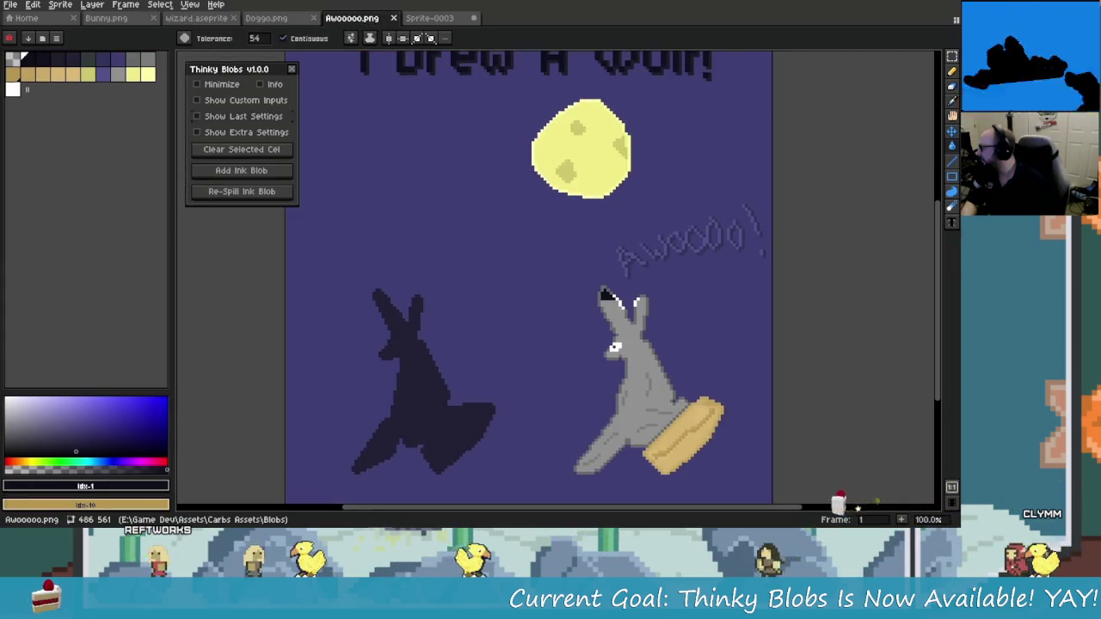
left_click(245, 101)
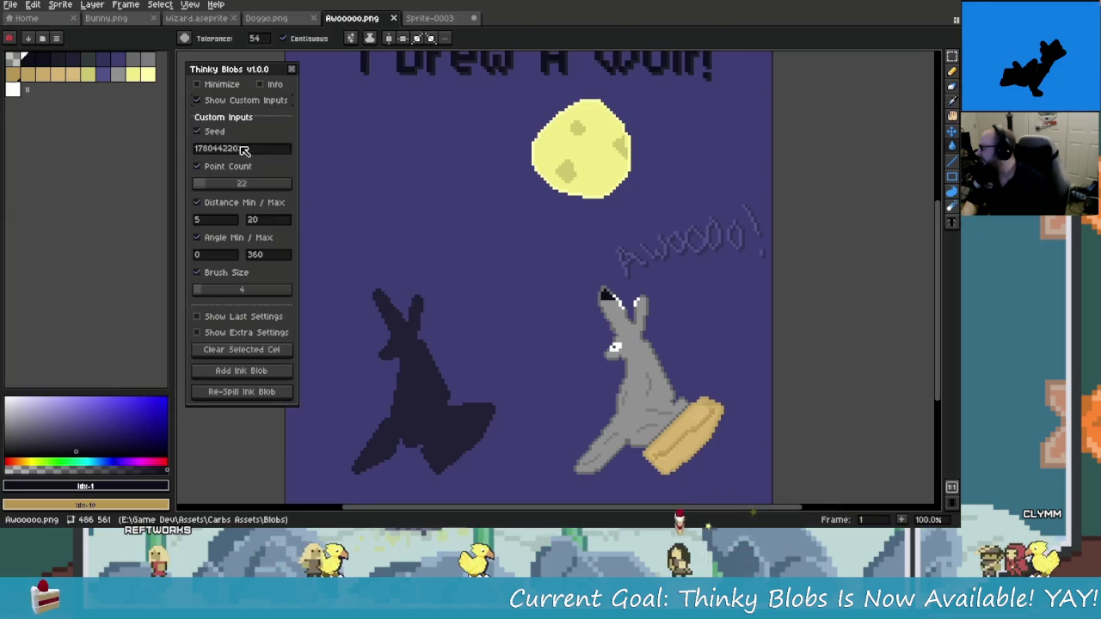
left_click_drag(226, 189, 211, 190)
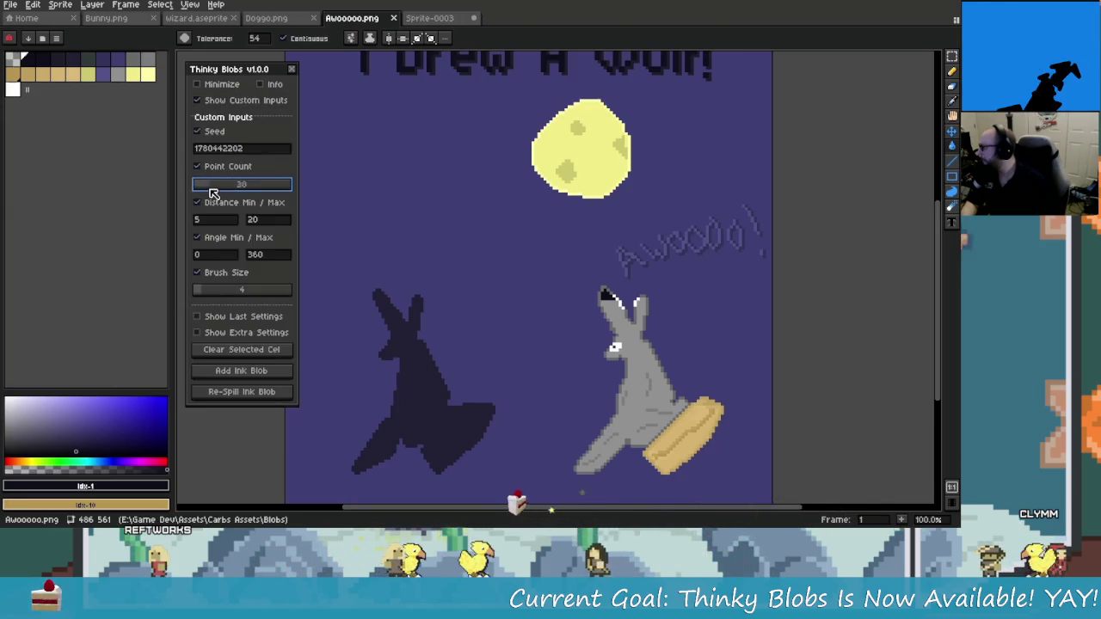
Collapse the custom inputs, toggle the last-blob settings, and show the Extra Settings for blob placement
left_click(222, 101)
left_click(227, 117)
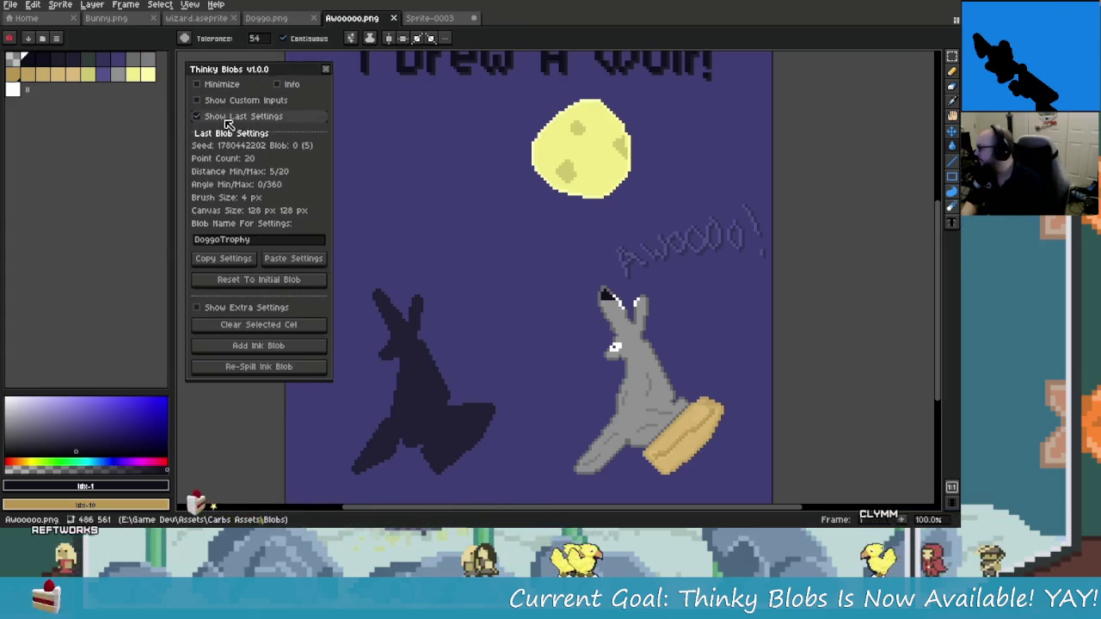
left_click(227, 118)
left_click(226, 134)
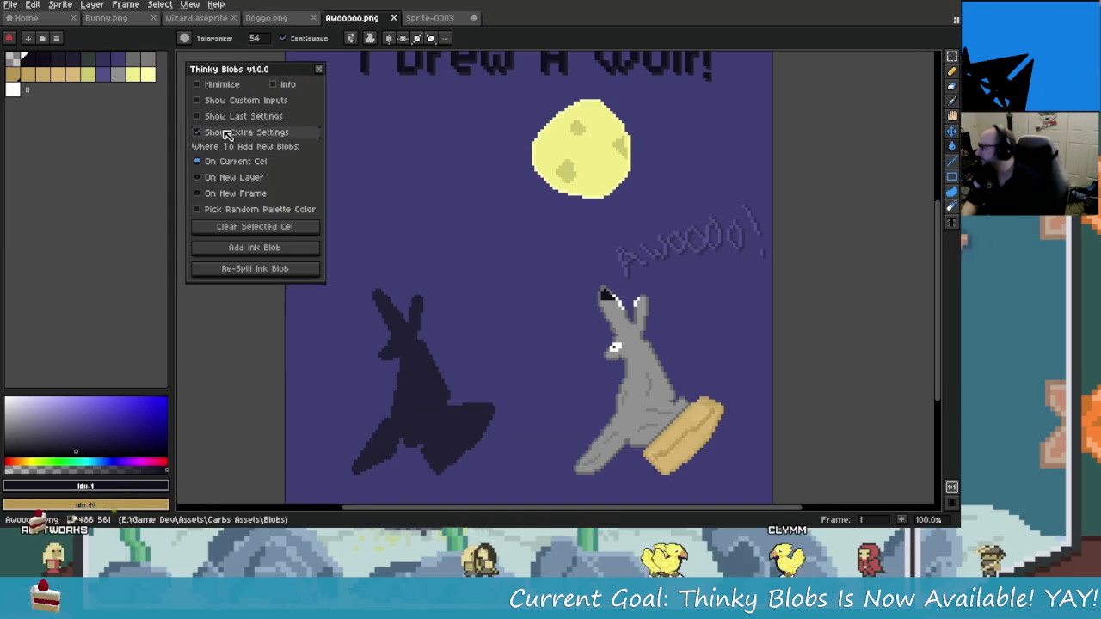
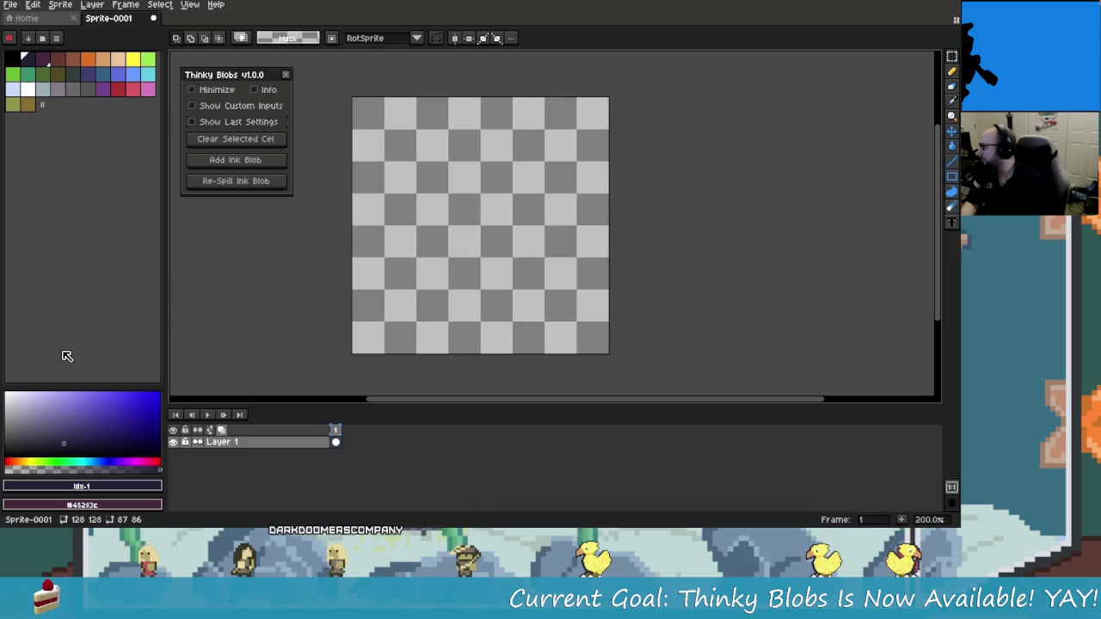
Switch back to Aseprite and close the Thinky Blobs v1.0.0 dialog, leaving the blank 128×128 canvas
key("alt+Tab")
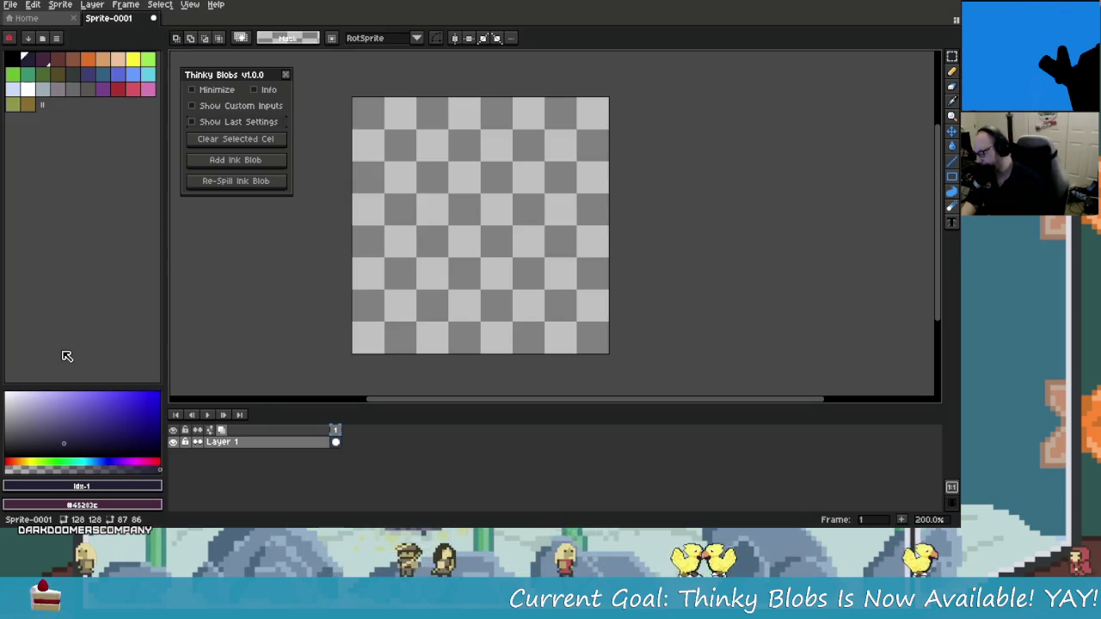
key("alt+Tab")
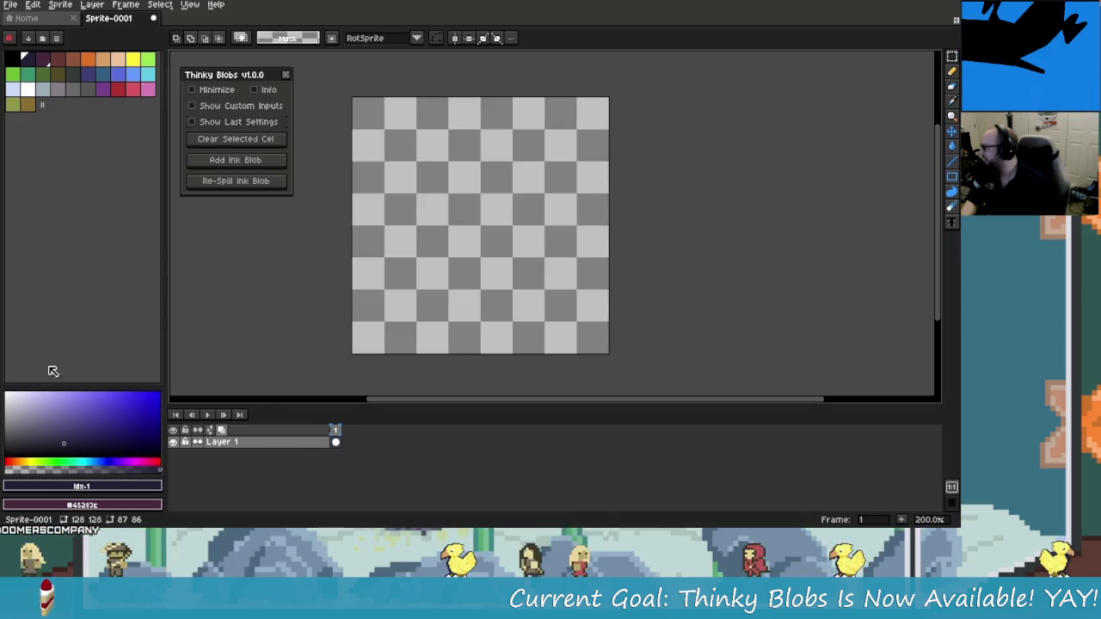
left_click(286, 75)
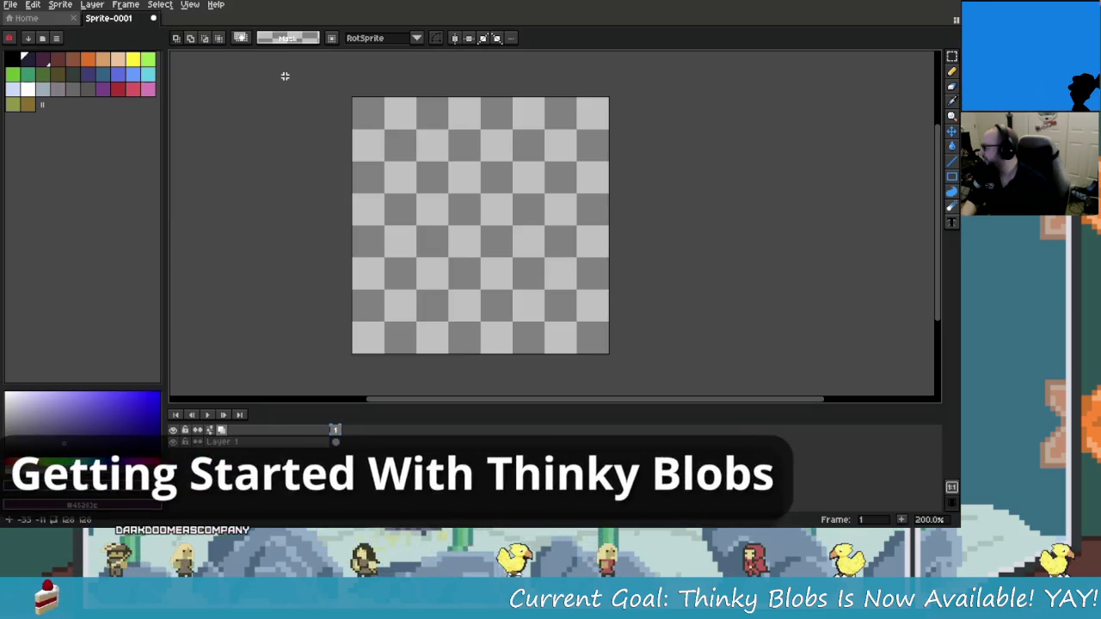
Reopen Thinky Blobs from the Frame menu and add a dark diagonal ink blob to the canvas
left_click(125, 4)
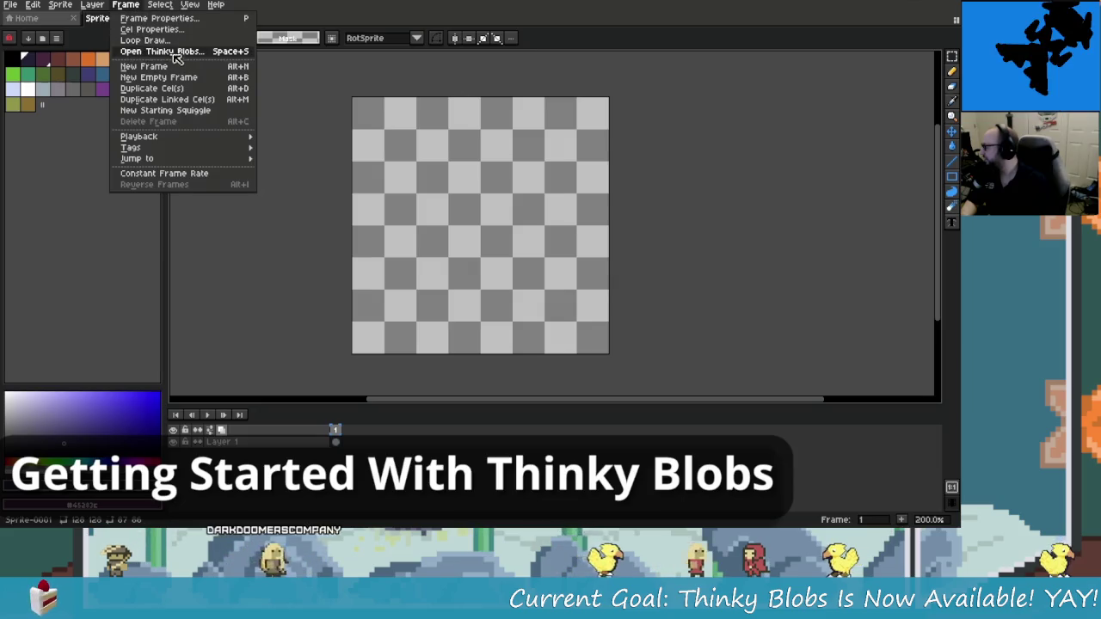
left_click(172, 52)
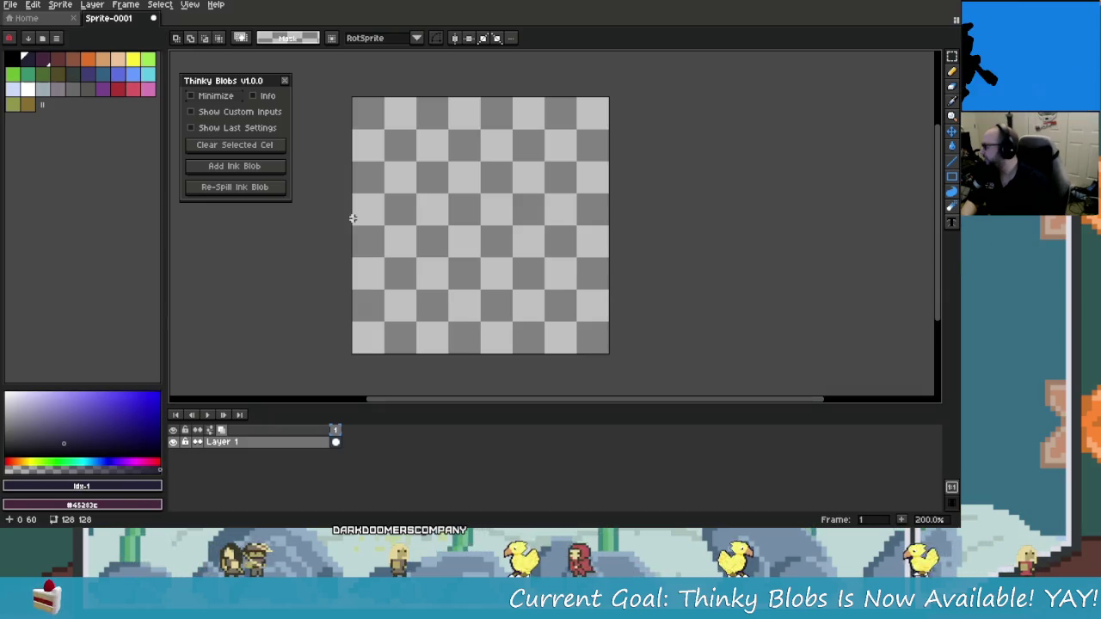
left_click(253, 170)
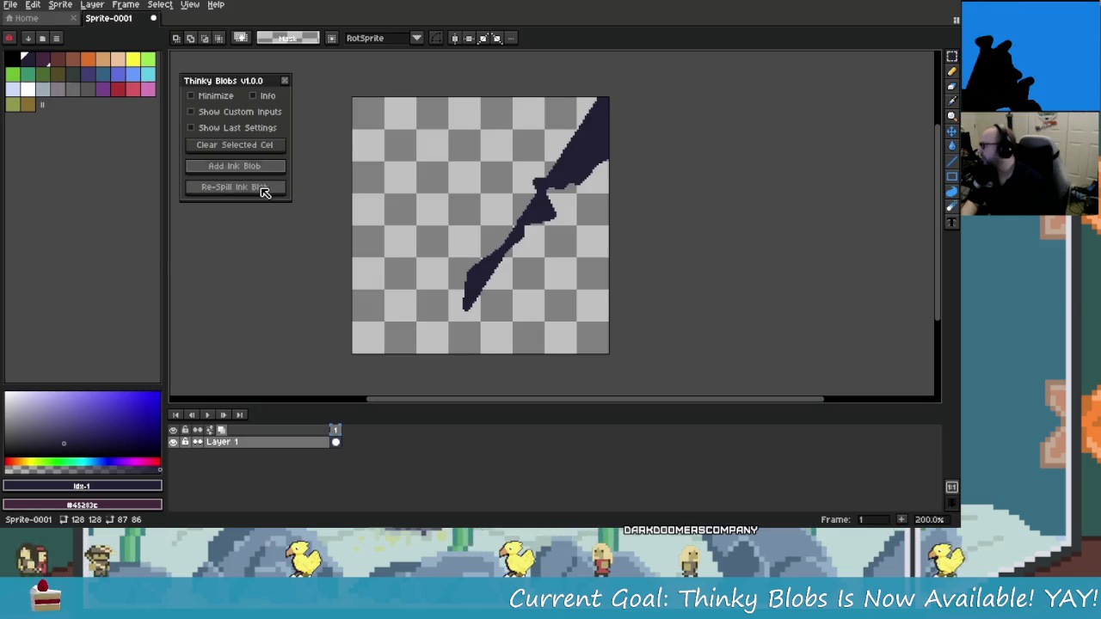
Re-spill the ink blob three times until a new jagged blob sits in the upper left
left_click(264, 189)
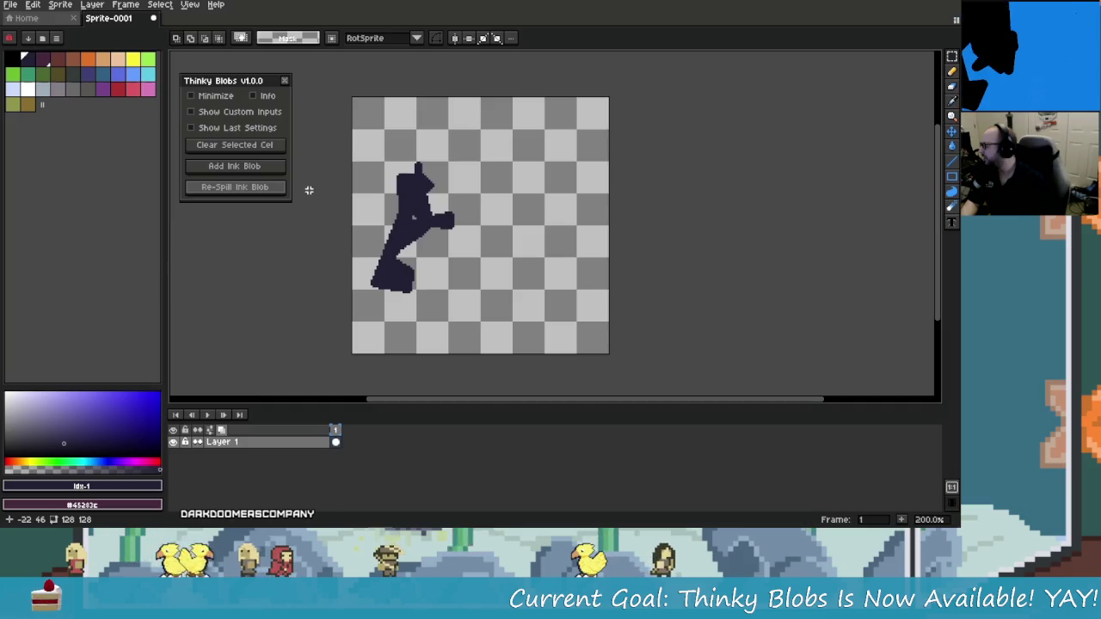
left_click(257, 187)
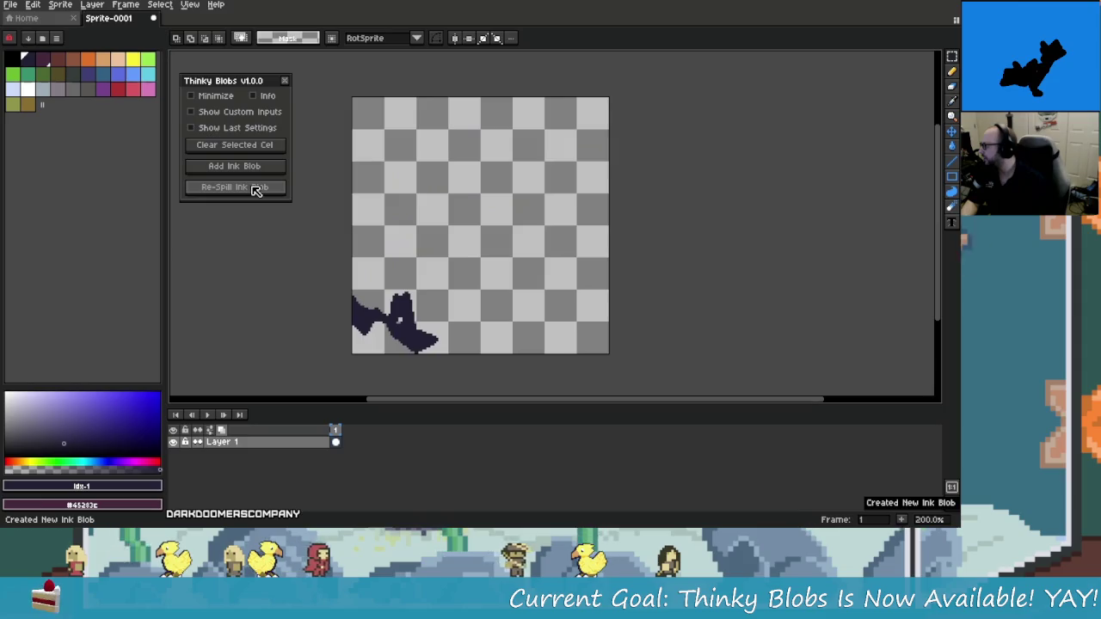
left_click(252, 189)
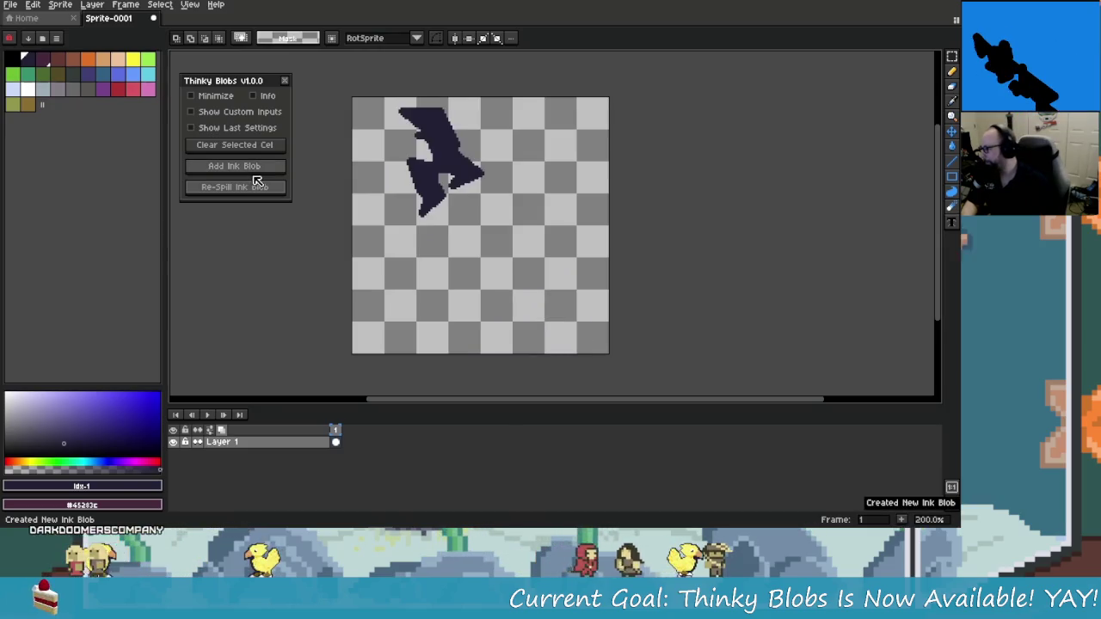
mouse_move(71, 443)
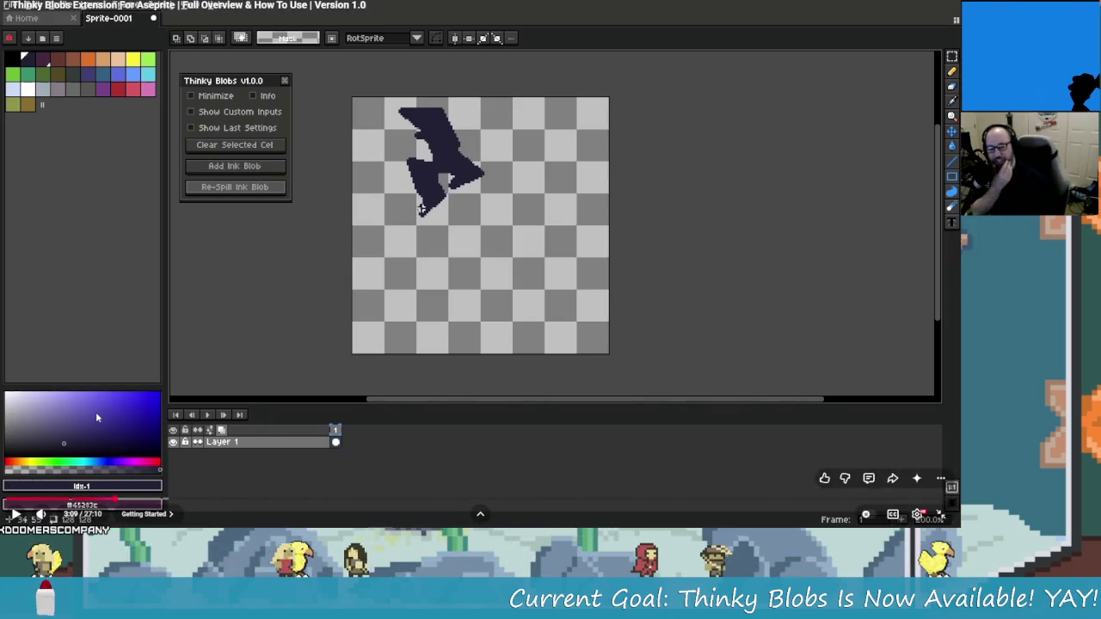
Resume the tutorial video, type 'MostDiamondsEverHopefully', then re-spill a wedge-shaped blob across the top
left_click(16, 515)
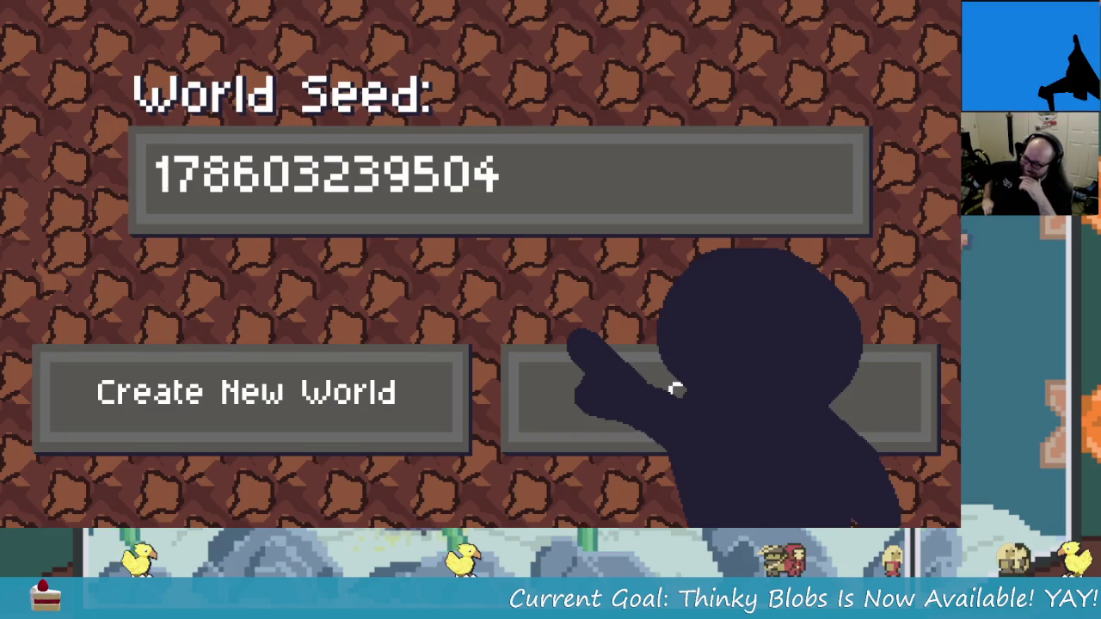
type("MostDiamondsEverHopefully")
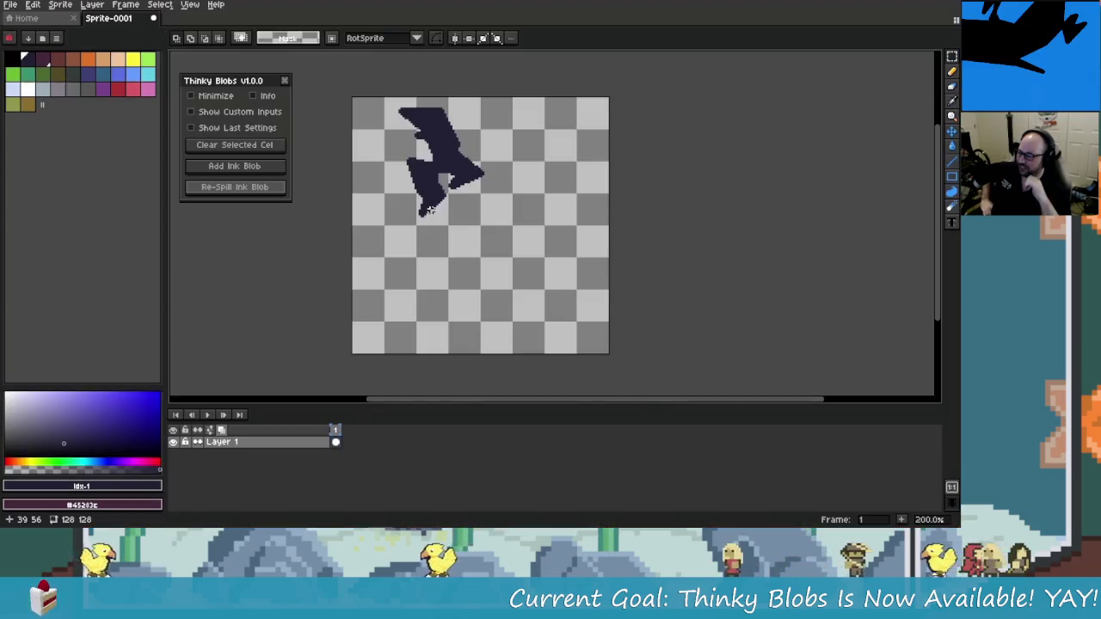
left_click(265, 191)
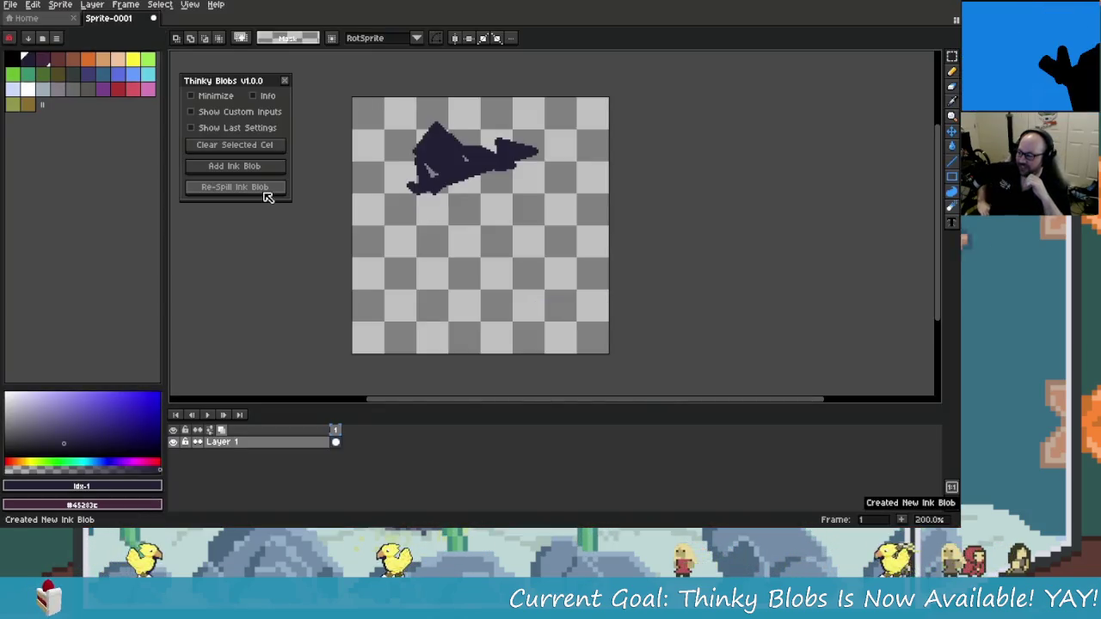
Re-spill the blob four times, then clear the cel and add one fresh ink blob along the top
left_click(263, 191)
left_click(264, 191)
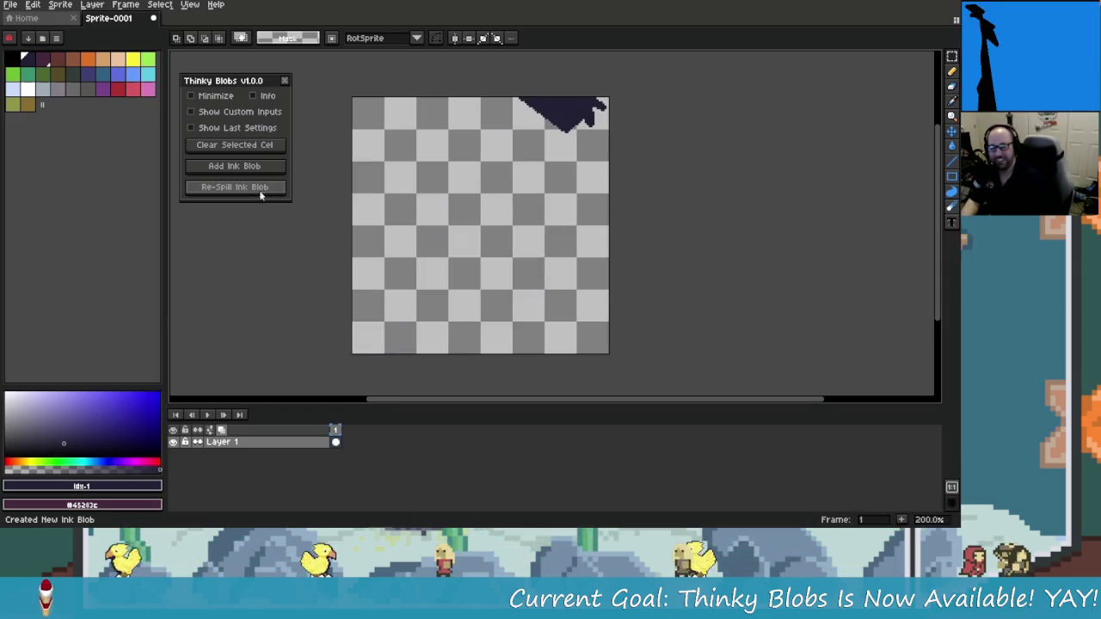
left_click(261, 191)
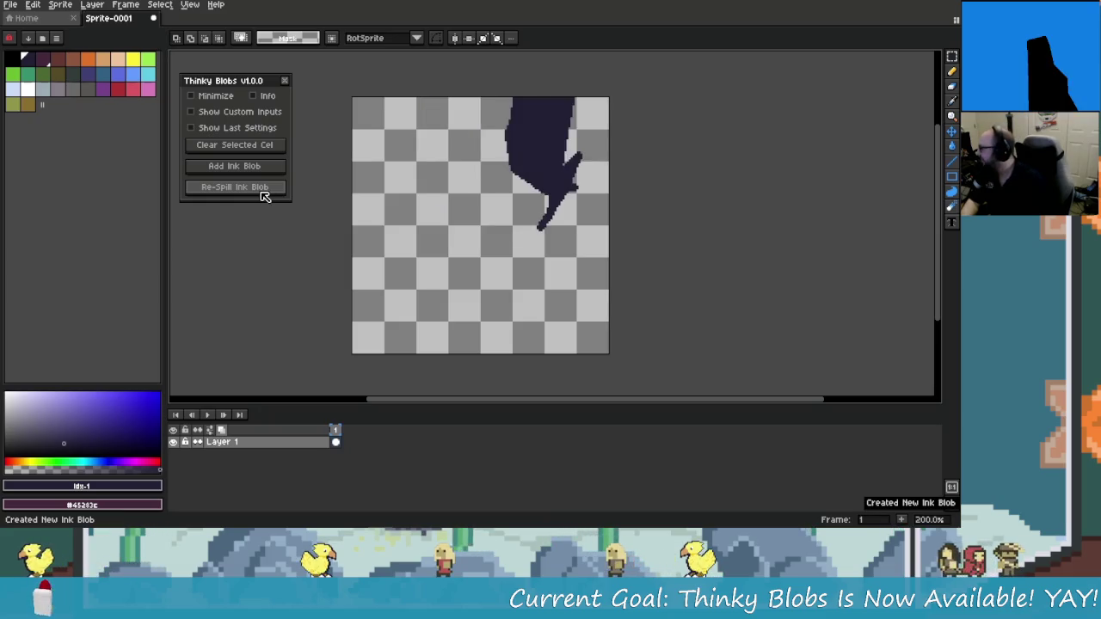
left_click(263, 192)
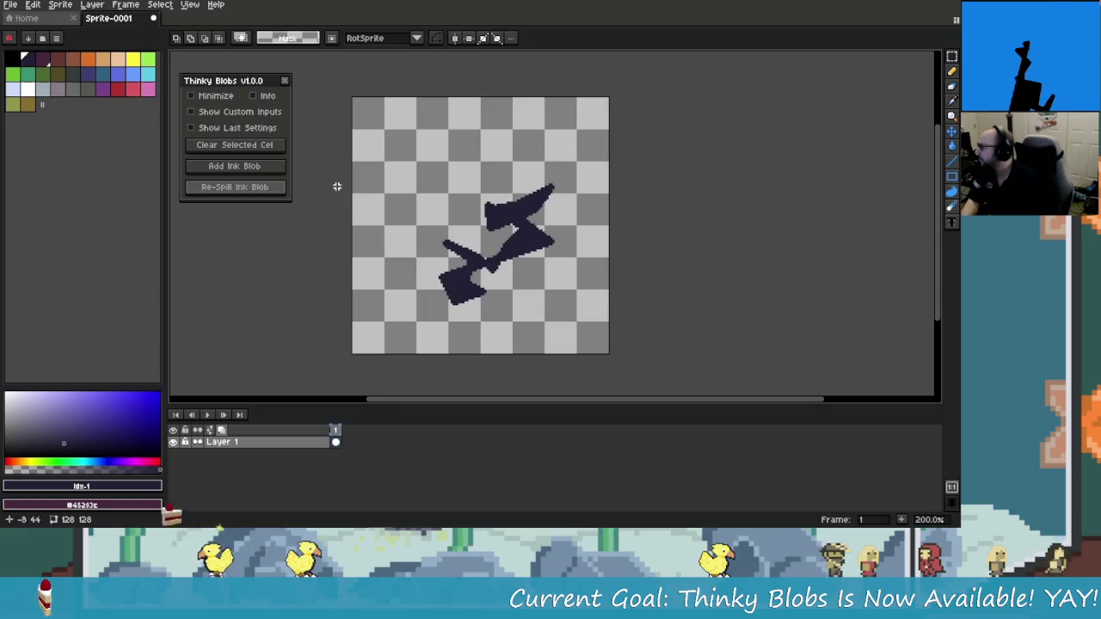
left_click(243, 146)
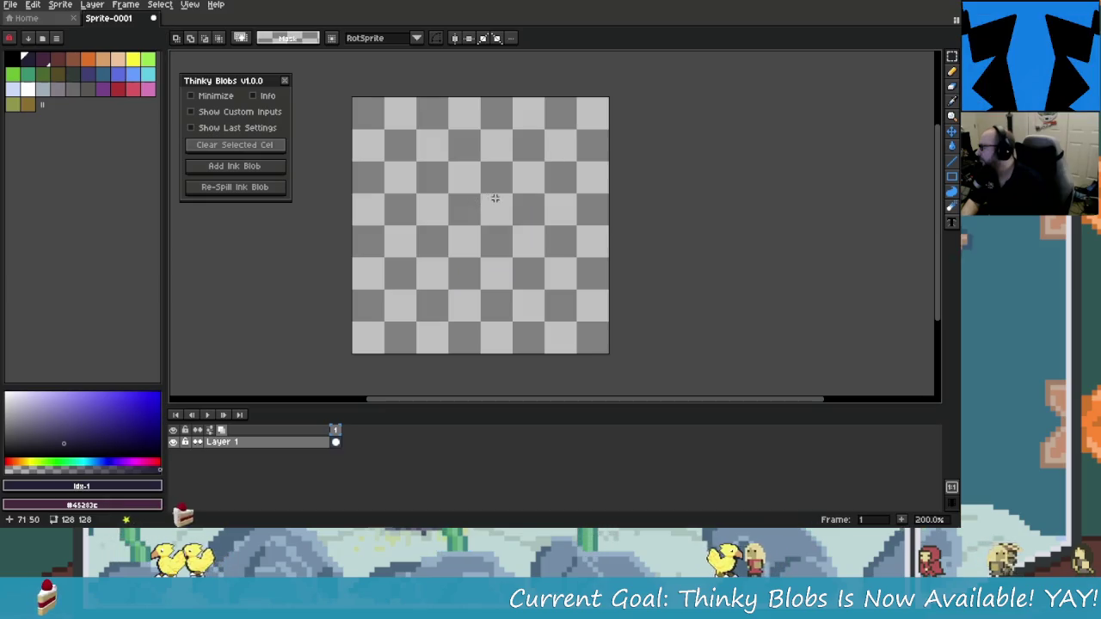
left_click(270, 170)
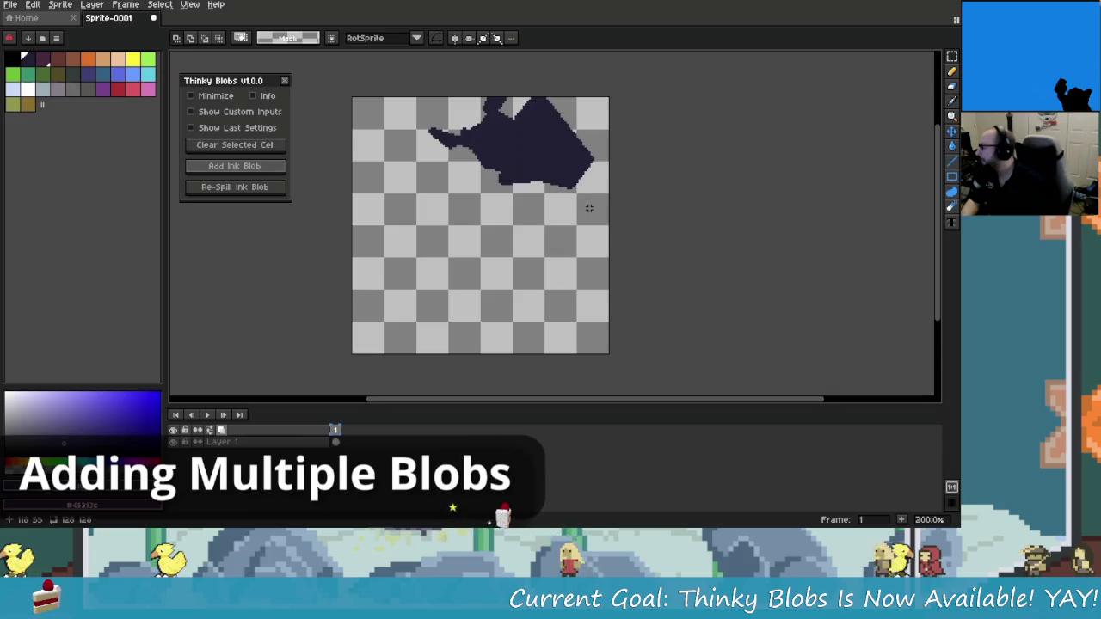
Add a second ink blob lower on the canvas and clear a rectangular part of it
left_click(273, 168)
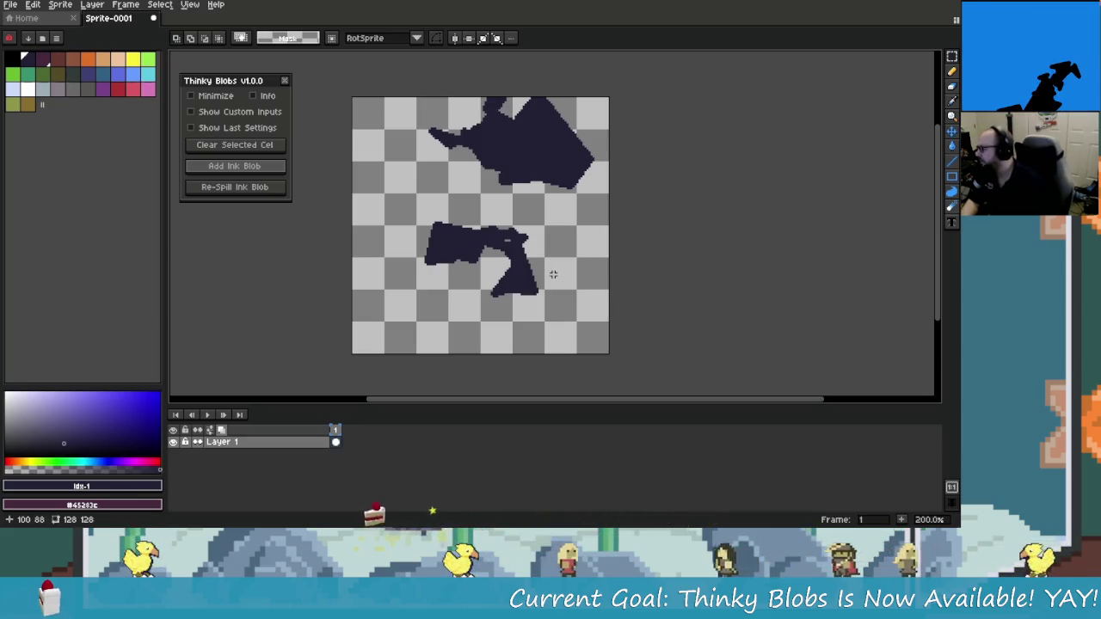
left_click_drag(419, 215, 480, 277)
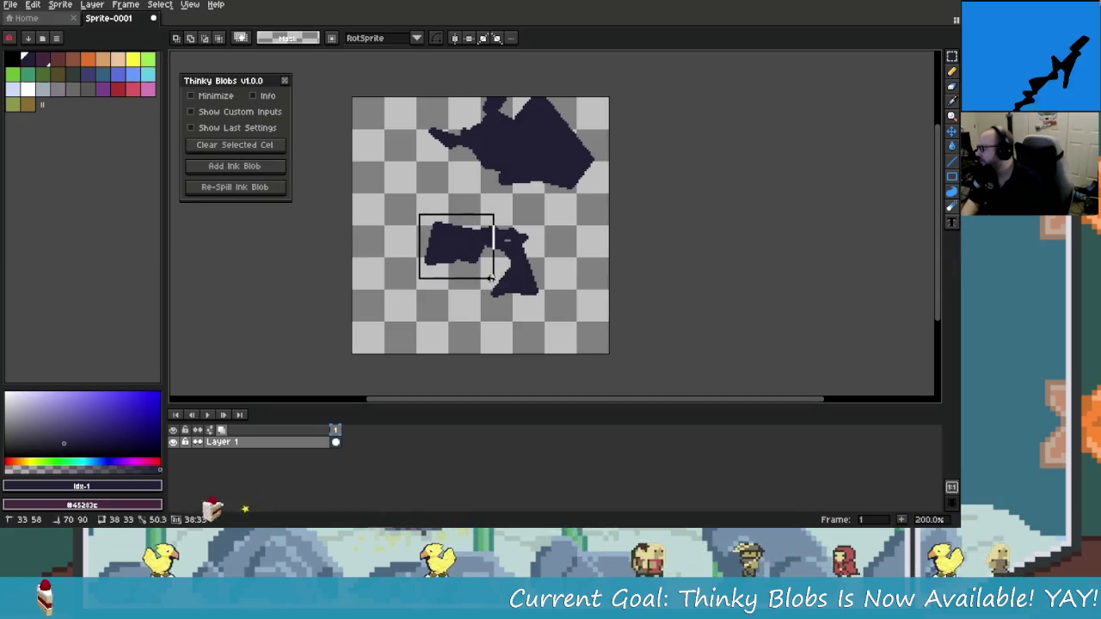
left_click(520, 279)
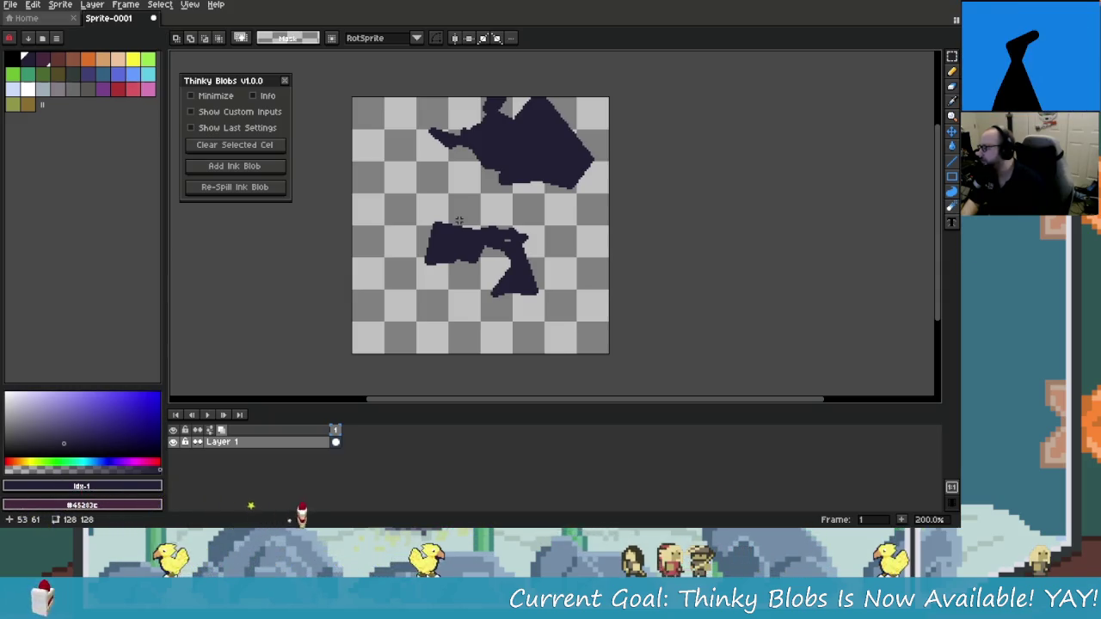
Add an extra blob over the lower shape, deselect it, then undo that extra blob
key("alt+Tab")
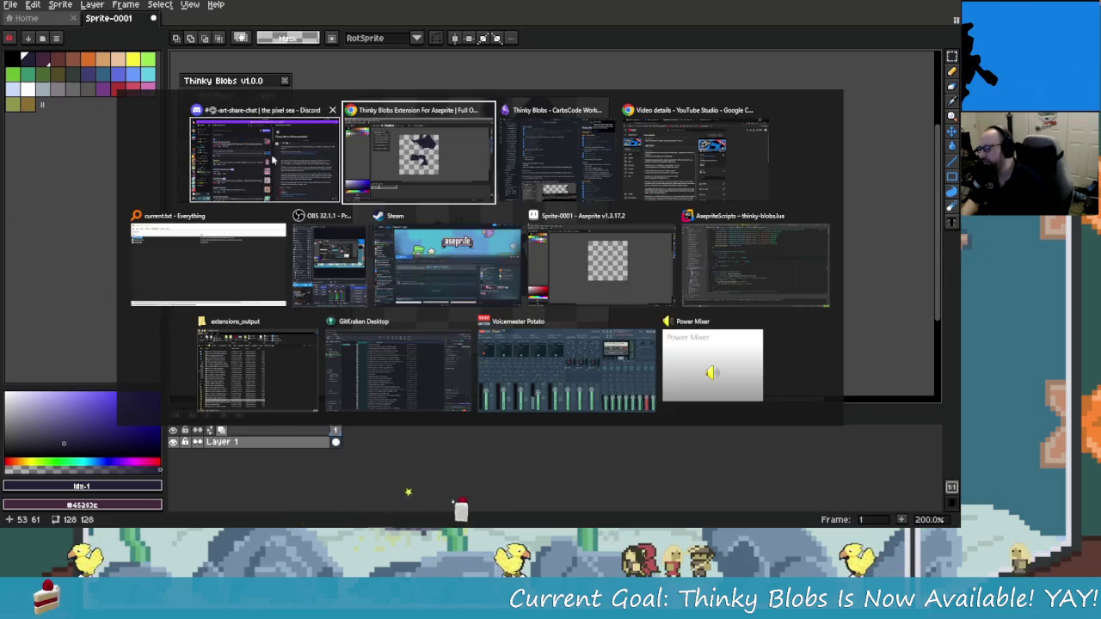
key("Escape")
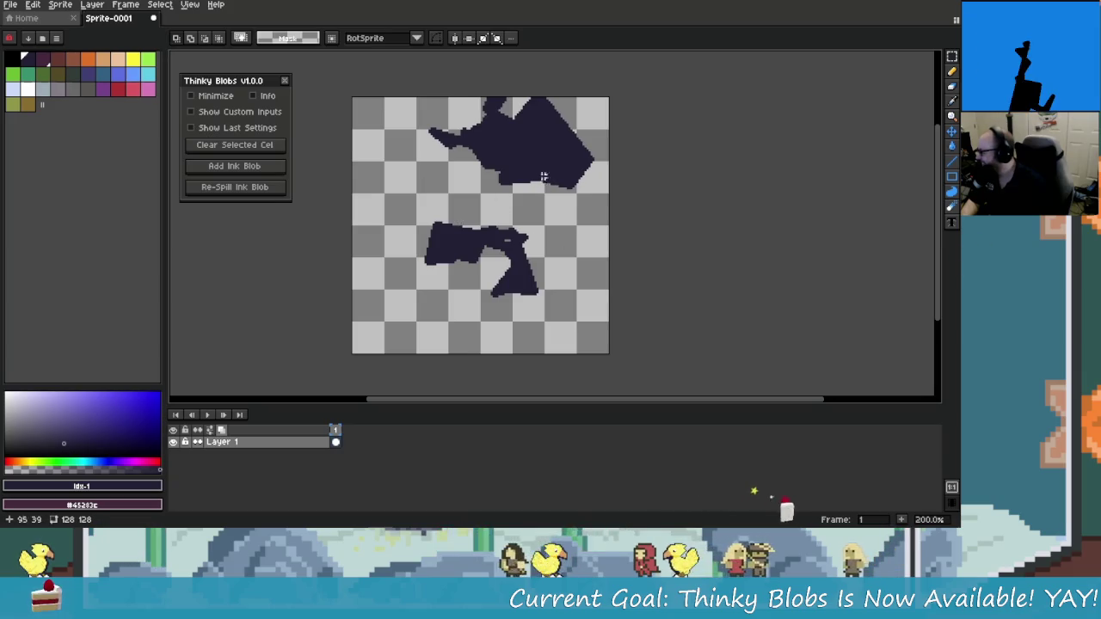
left_click(234, 166)
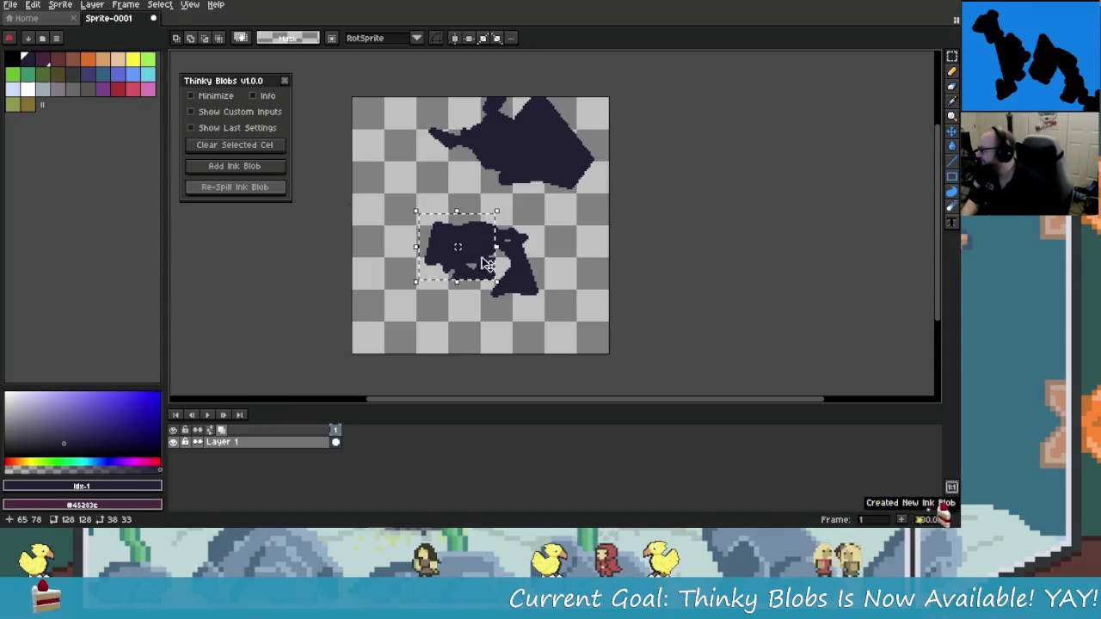
key("ctrl+d")
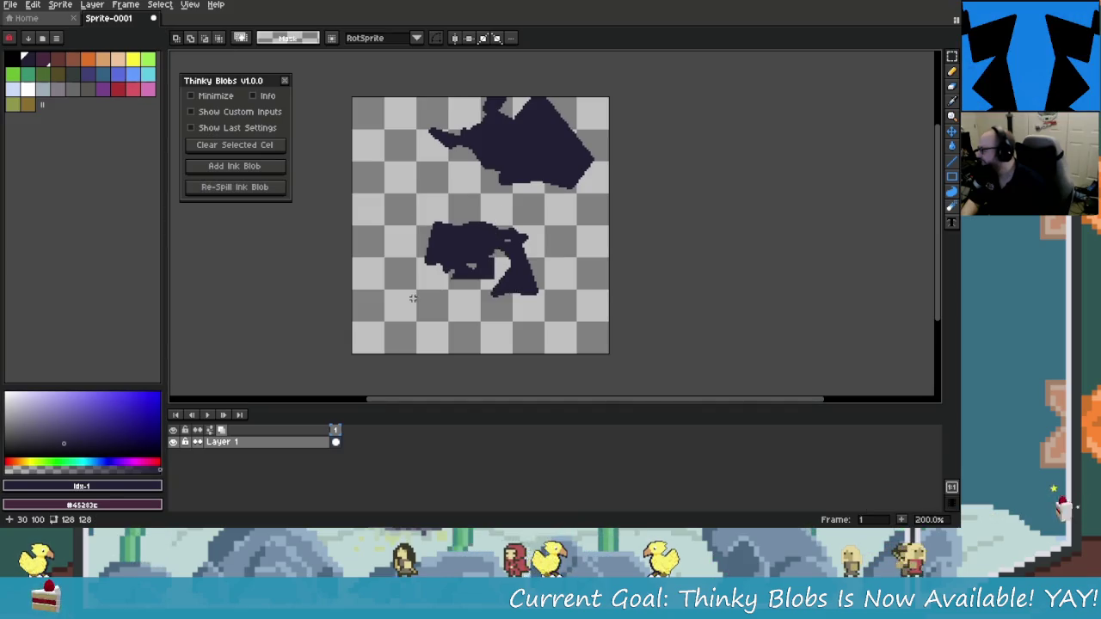
key("ctrl+z")
key("ctrl+z")
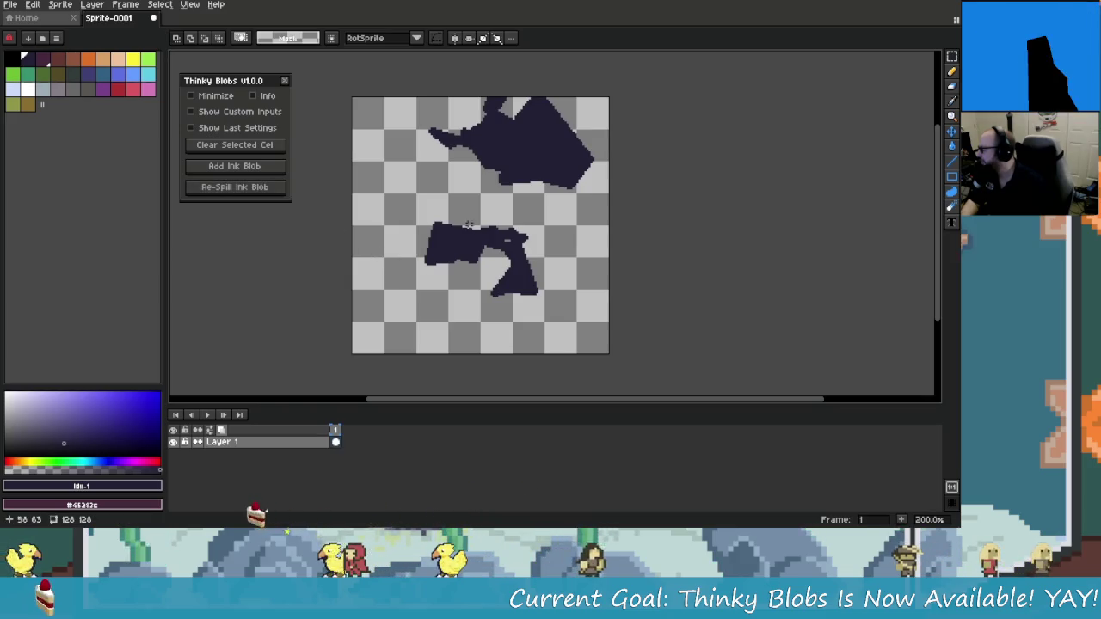
Draw a thick 20px pencil stroke down the left side, re-spill over it, then undo
key("b")
left_click_drag(406, 296, 375, 181)
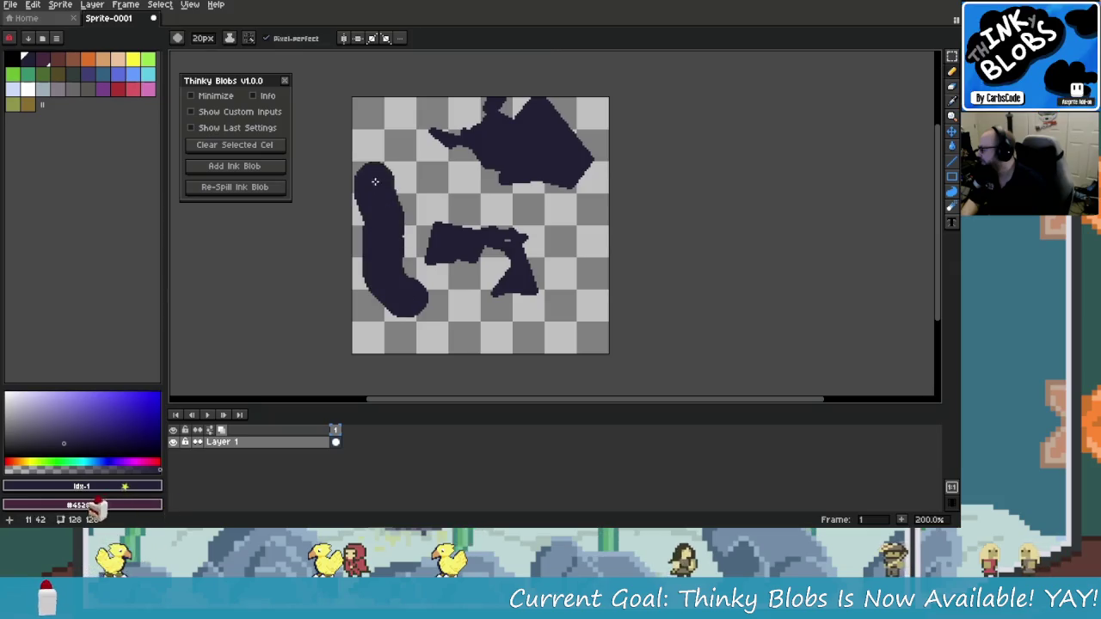
left_click(240, 186)
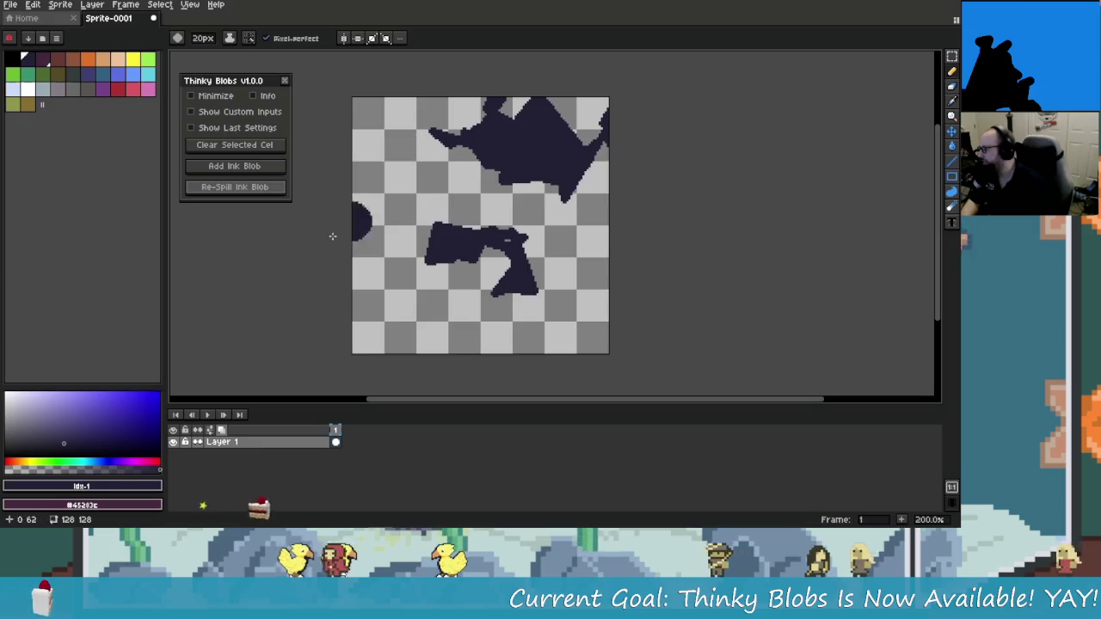
key("super+x")
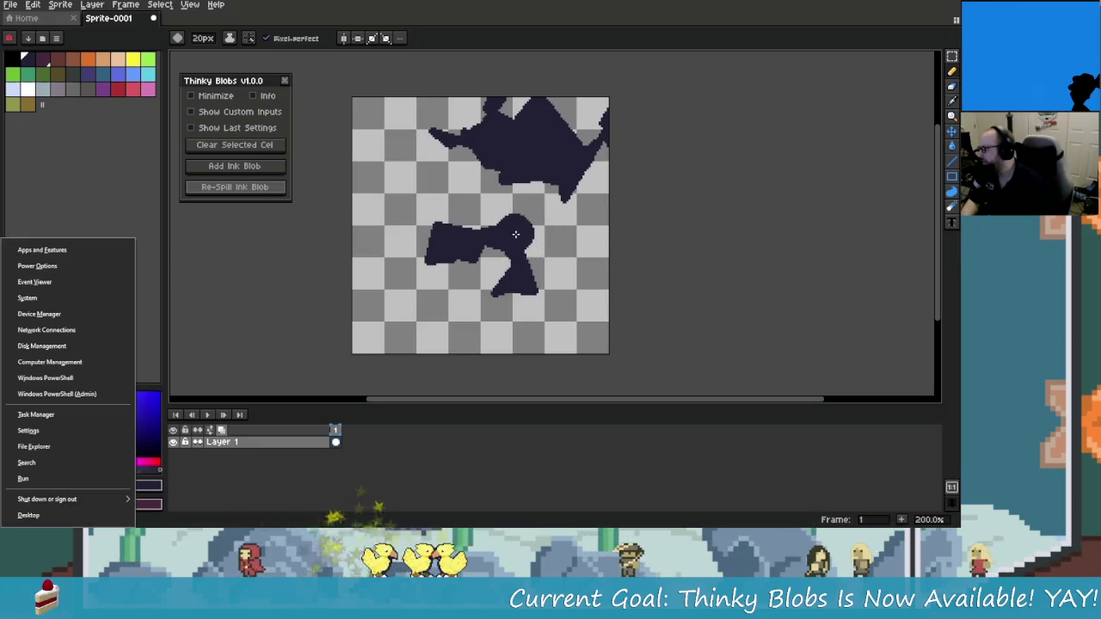
key("Escape")
key("ctrl+z")
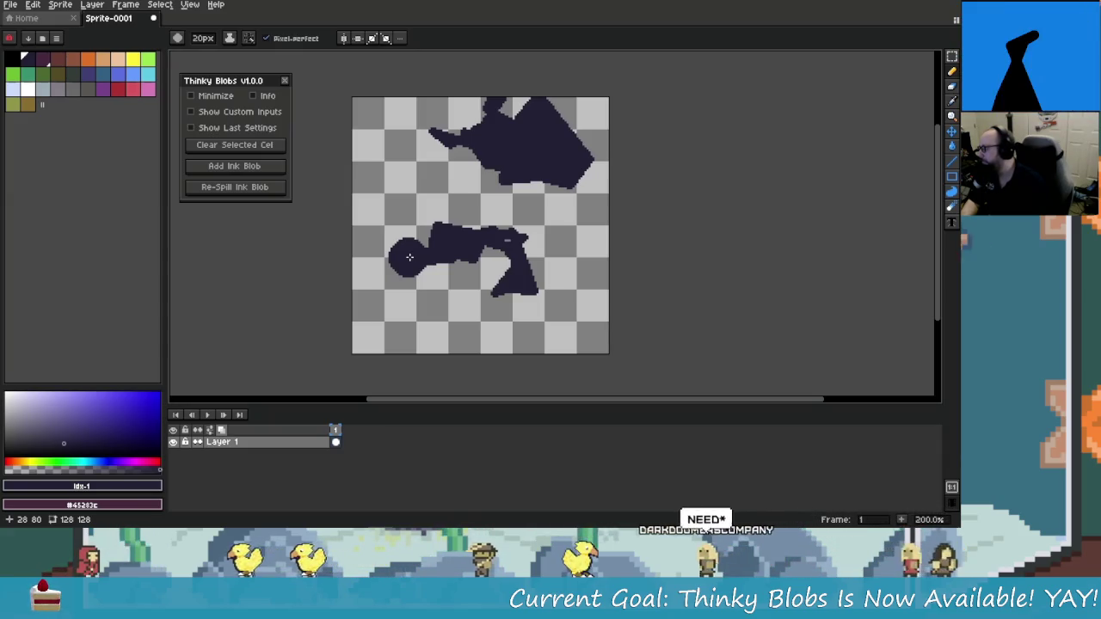
Add and re-spill a dark ink blob, then add and re-spill a pink one
left_click(255, 166)
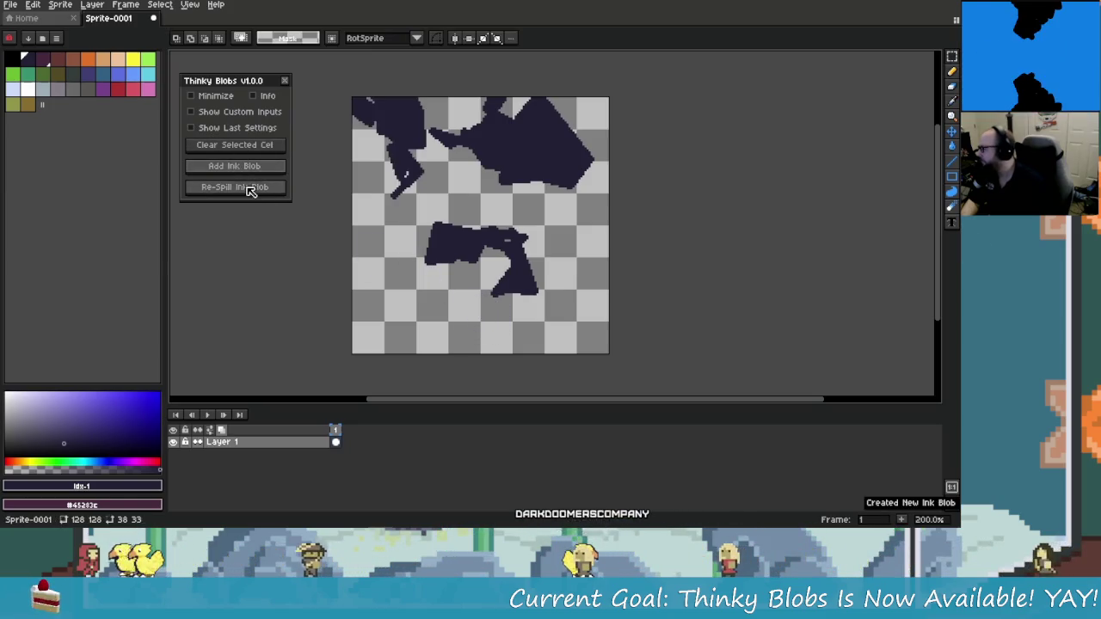
left_click(255, 188)
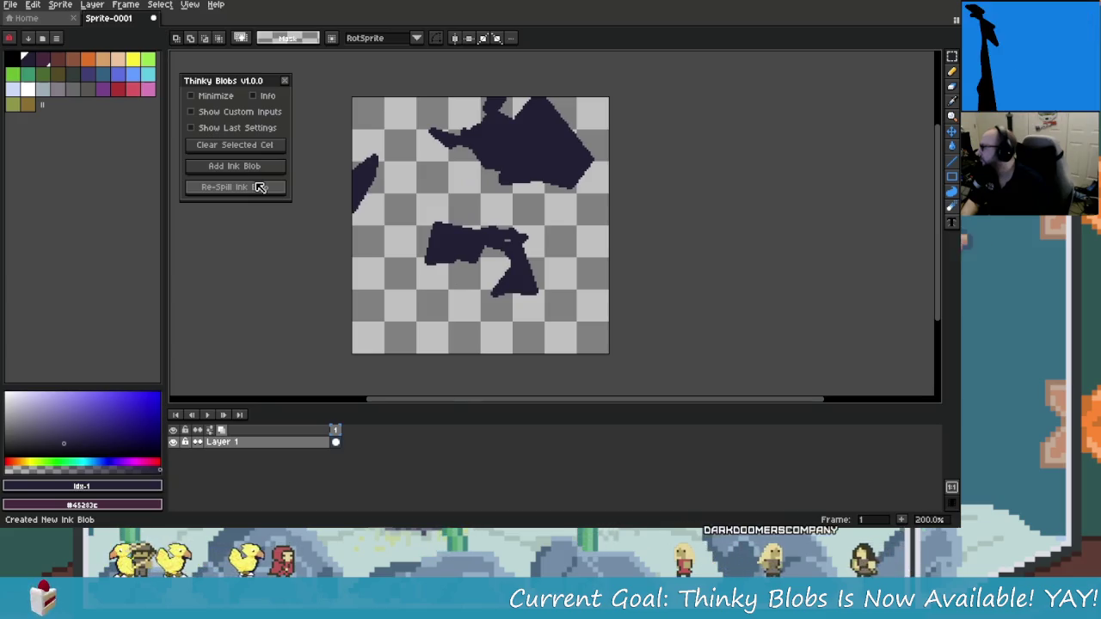
left_click(151, 94)
left_click(226, 166)
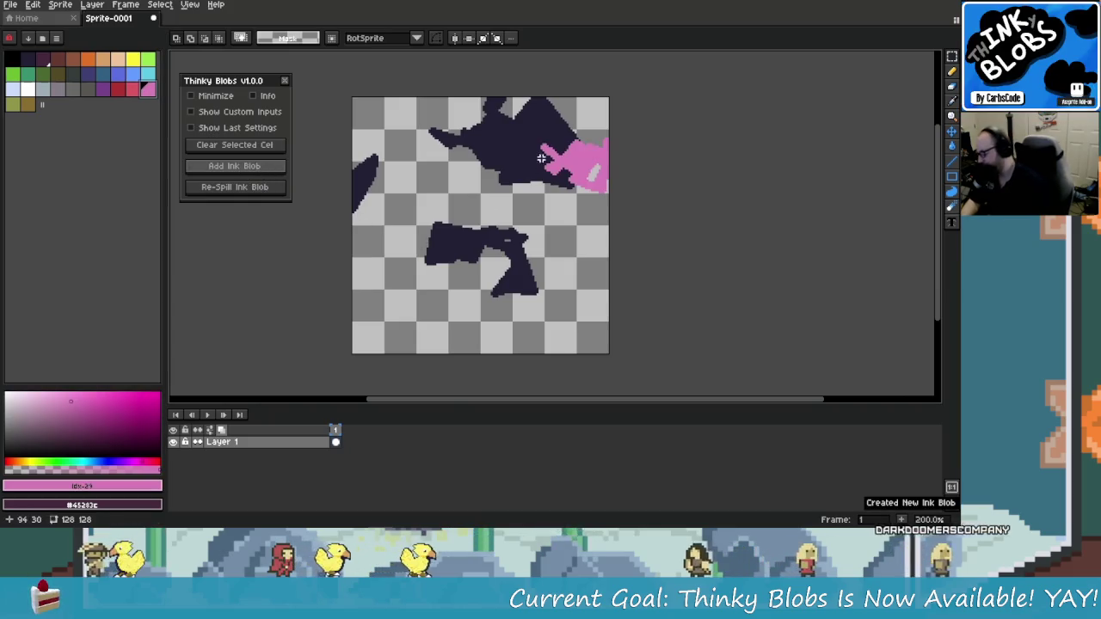
left_click(279, 191)
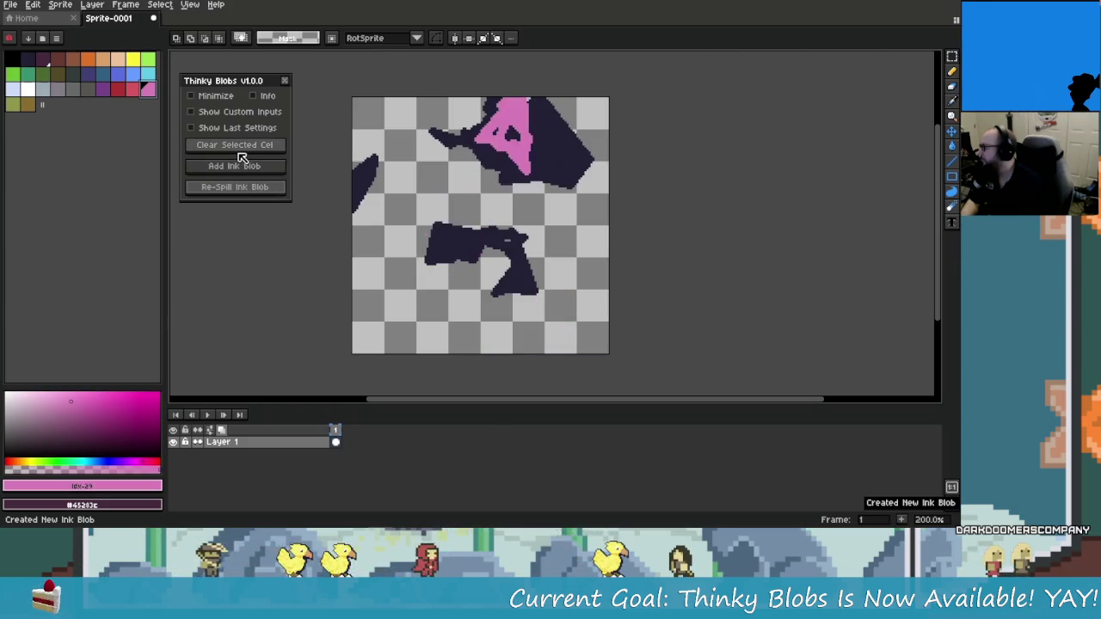
Switch back to dark ink, clear every blob from the cel, and turn on left-right mirroring
left_click(31, 60)
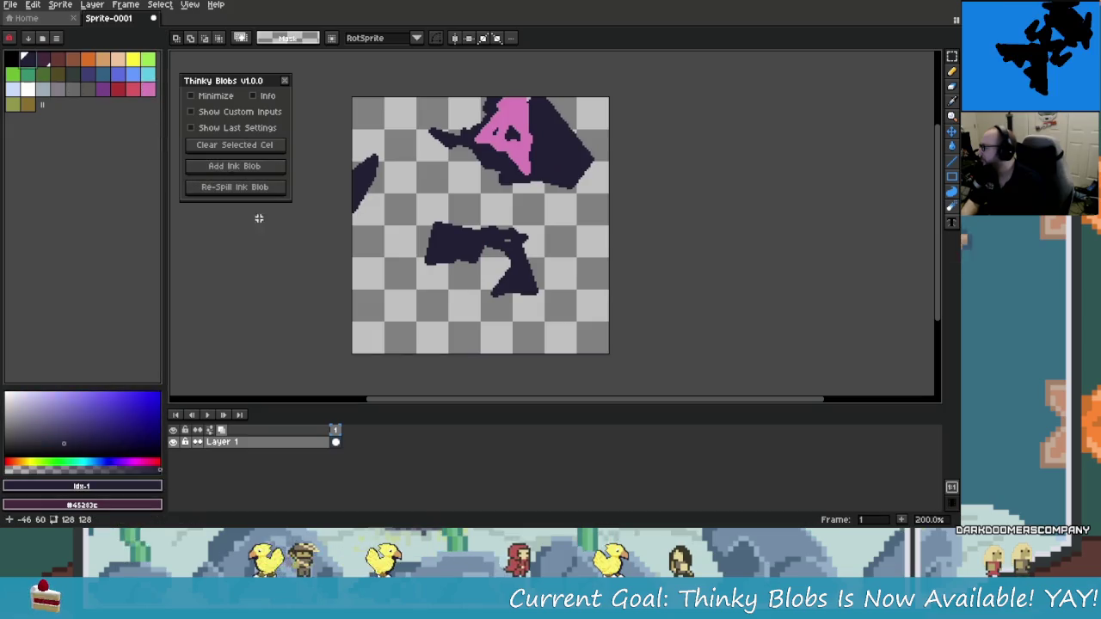
left_click(269, 149)
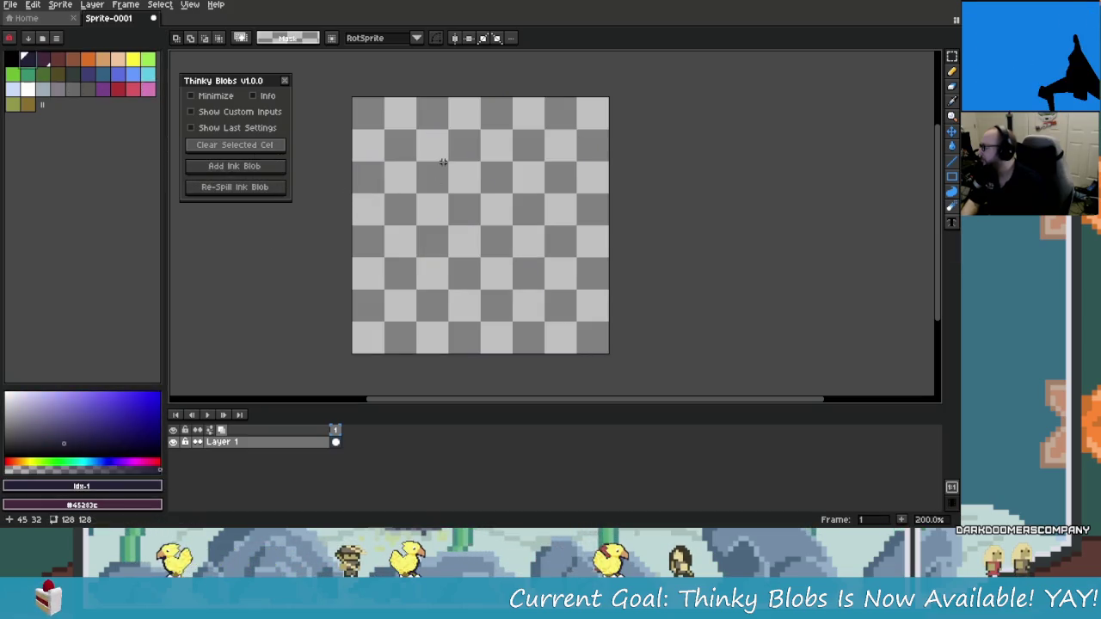
left_click(457, 38)
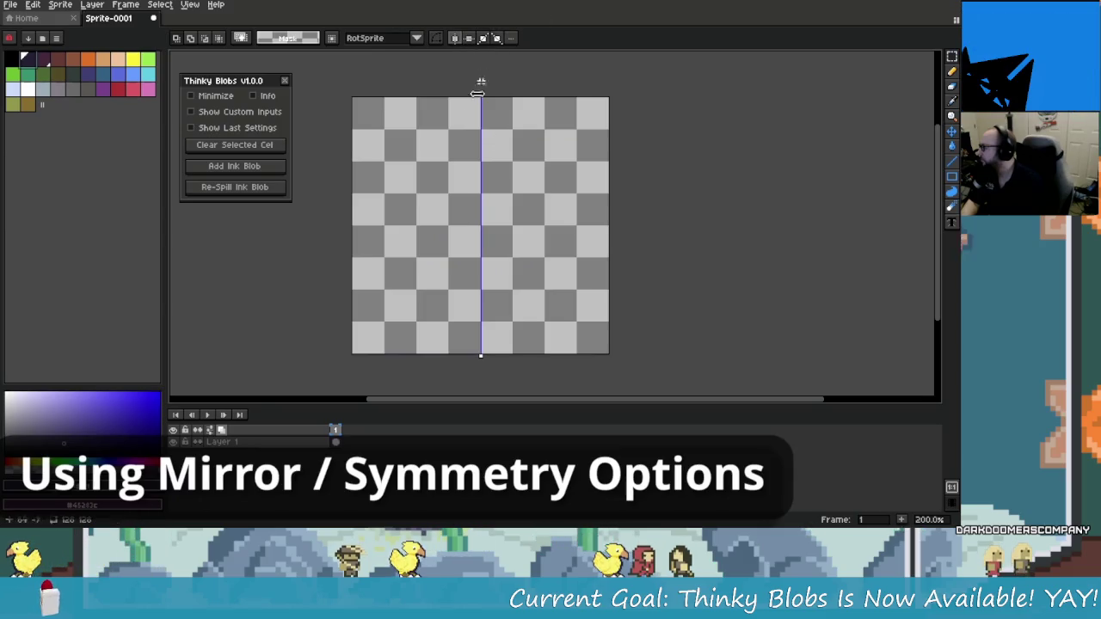
Add a left-right mirrored ink blob, re-spill it, and shift the mirror line left
left_click(245, 168)
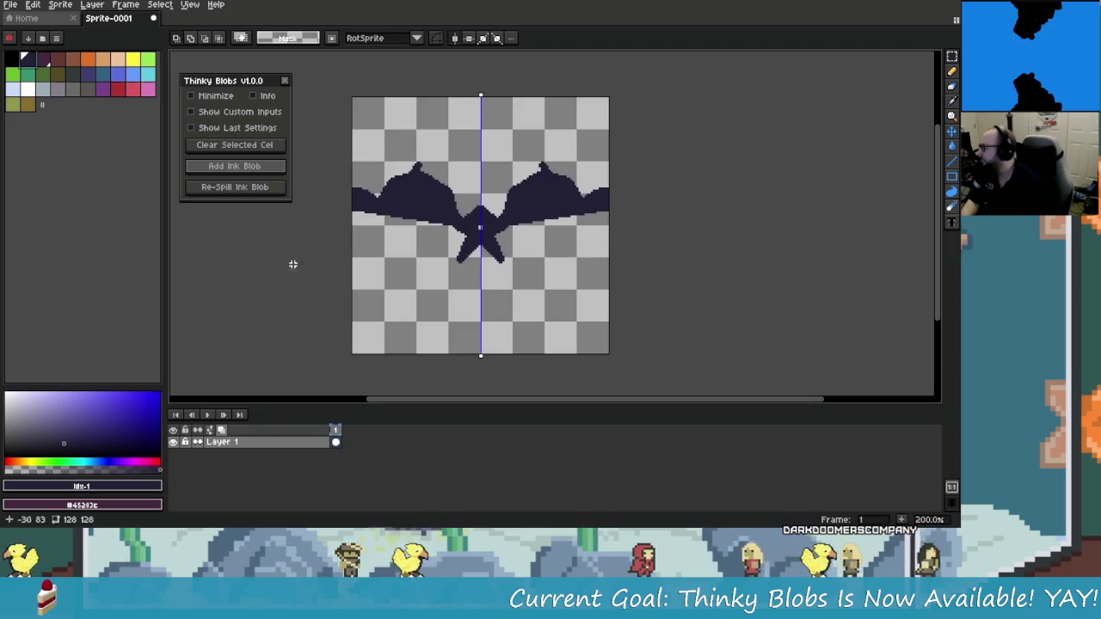
left_click(257, 189)
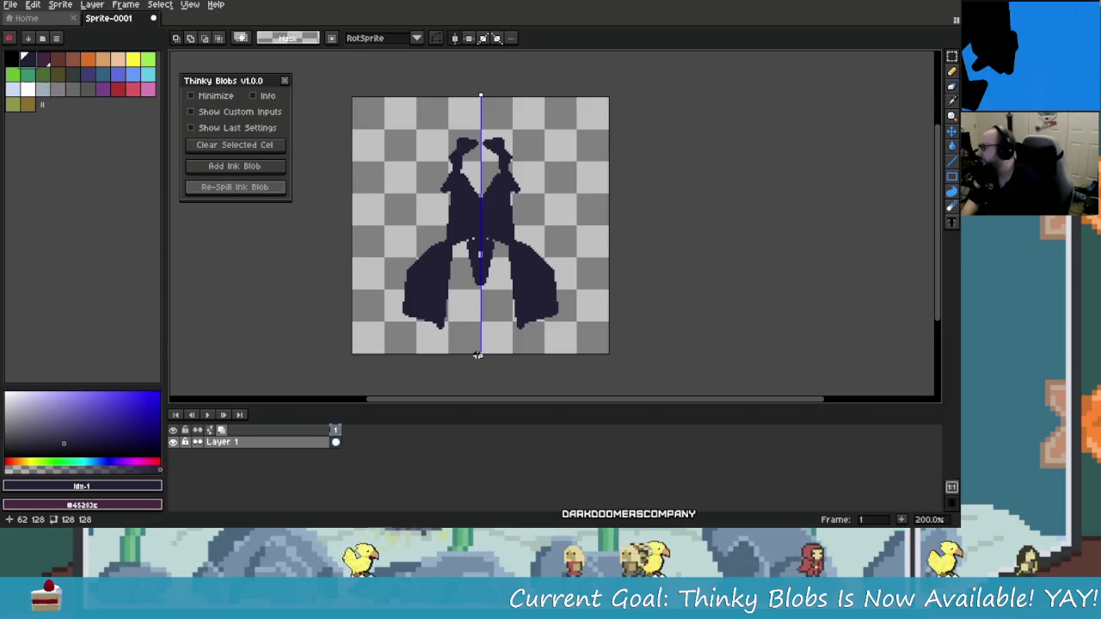
mouse_move(477, 354)
left_mouse_down()
mouse_move(395, 370)
mouse_move(411, 365)
left_mouse_up()
Re-spill the blob seven times, move the mirror line back near centre, and add top-bottom mirroring
left_click(263, 195)
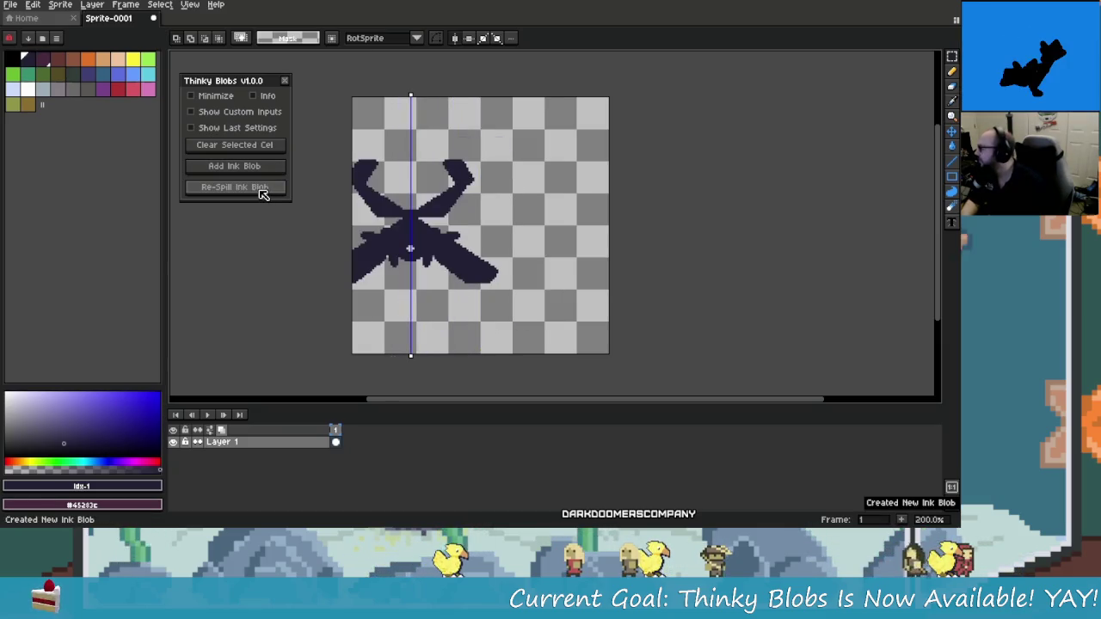
left_click(262, 194)
left_click(262, 194)
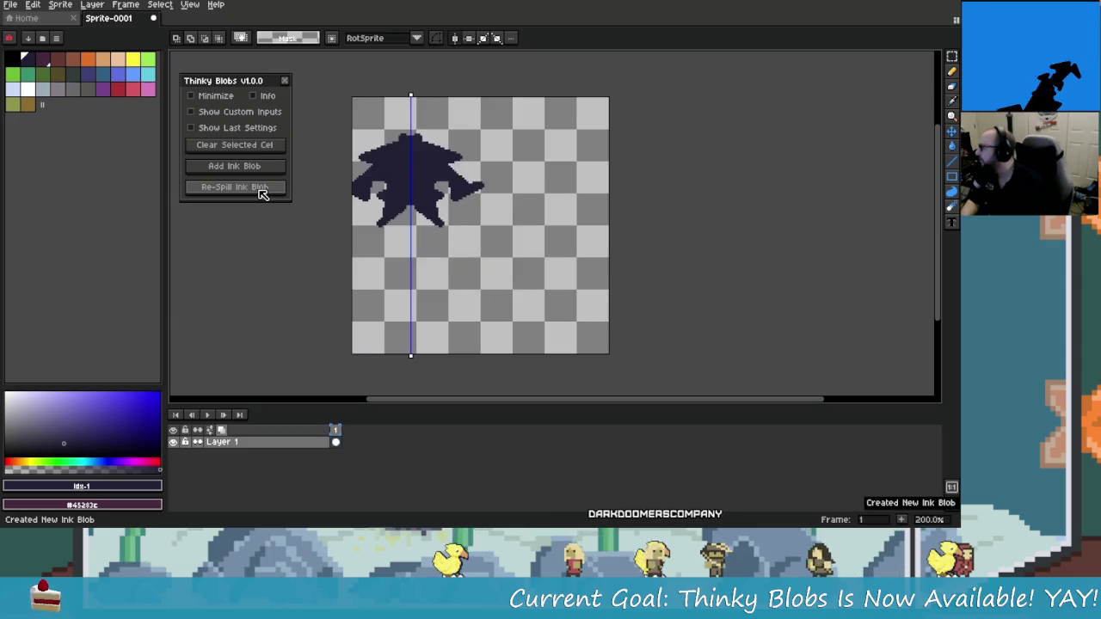
left_click(262, 194)
left_click(263, 195)
left_click(263, 194)
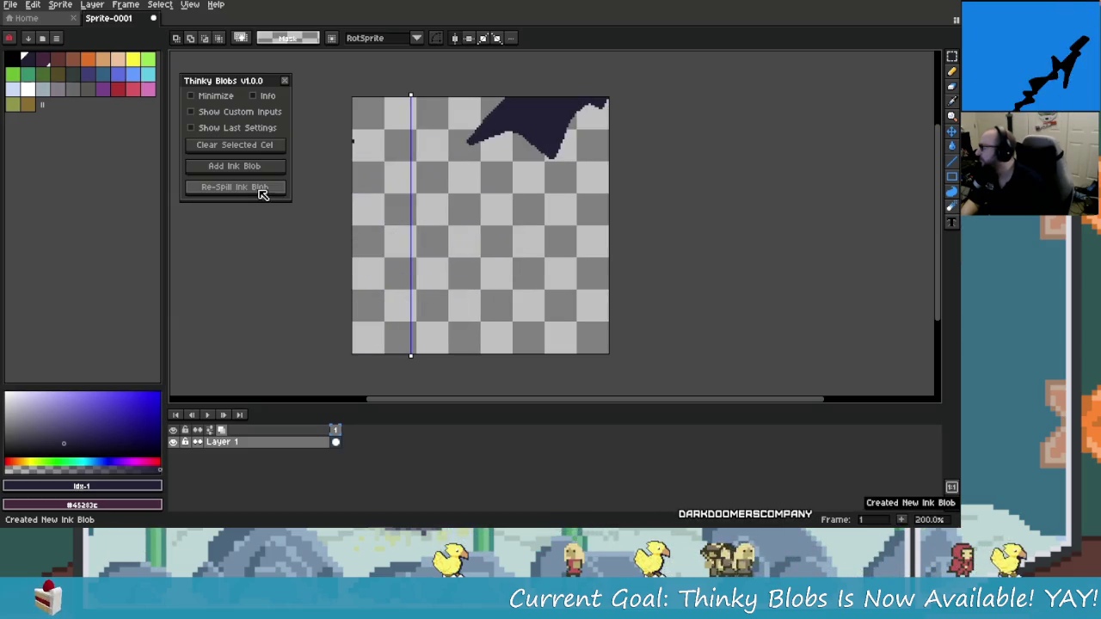
left_click(263, 195)
left_click_drag(408, 354, 491, 355)
left_click(469, 39)
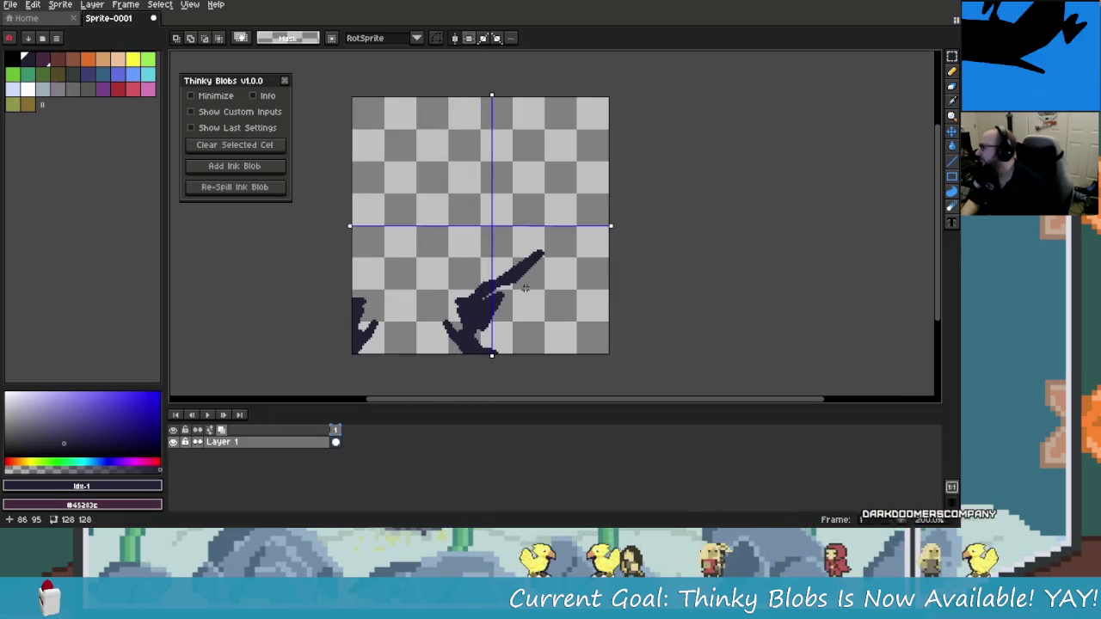
Reset symmetry to centre, re-spill a four-way symmetric blob three times, then resume the video
left_click(510, 38)
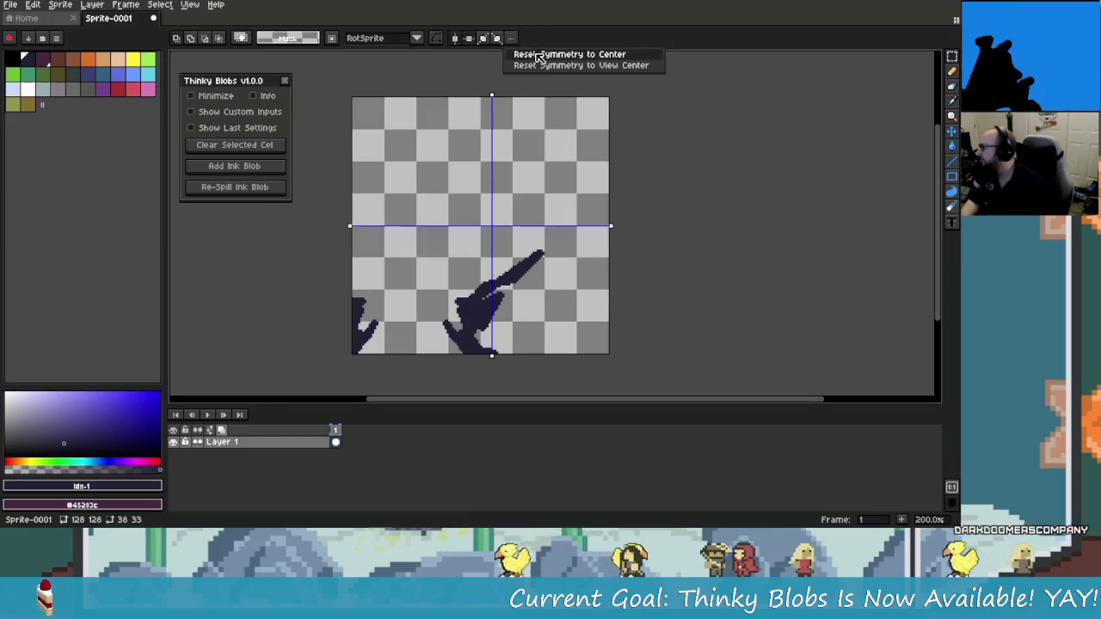
left_click(522, 54)
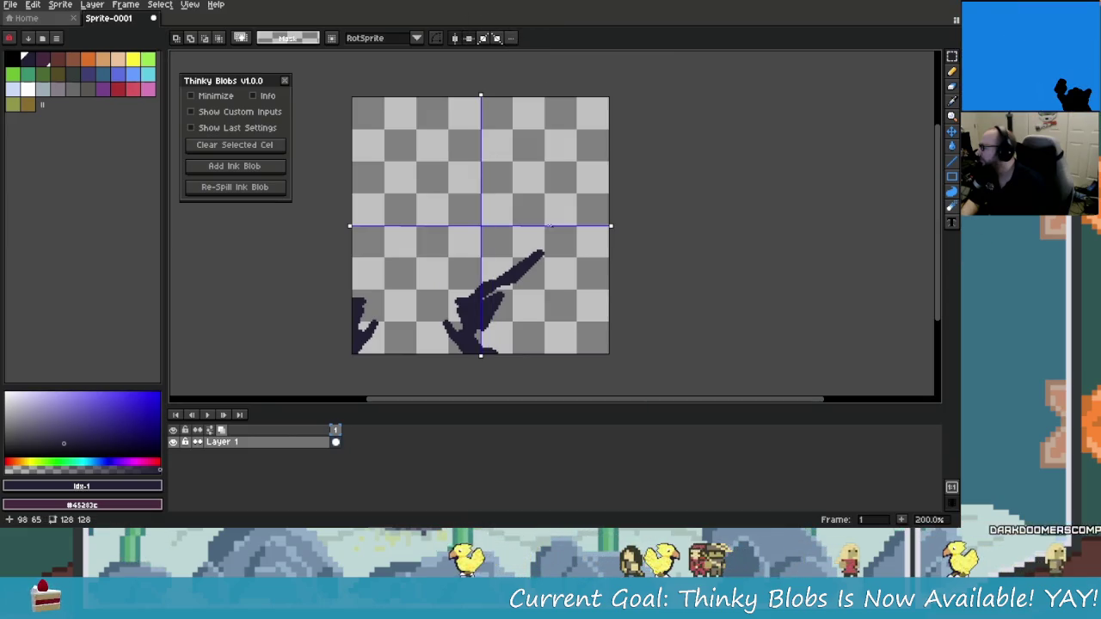
left_click(267, 191)
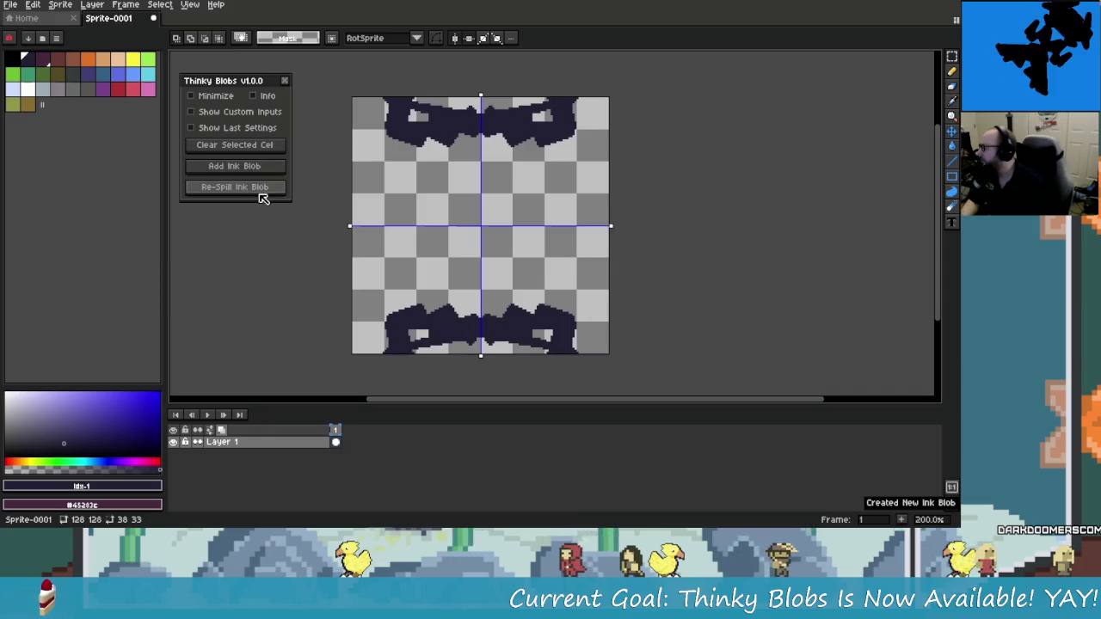
left_click(261, 193)
left_click(262, 189)
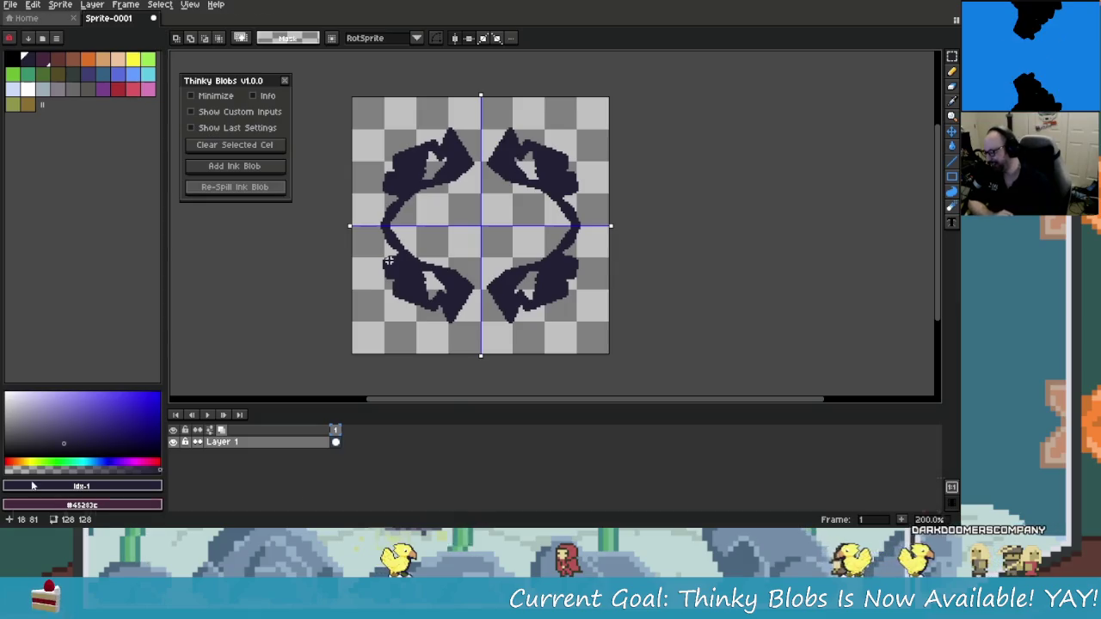
mouse_move(253, 446)
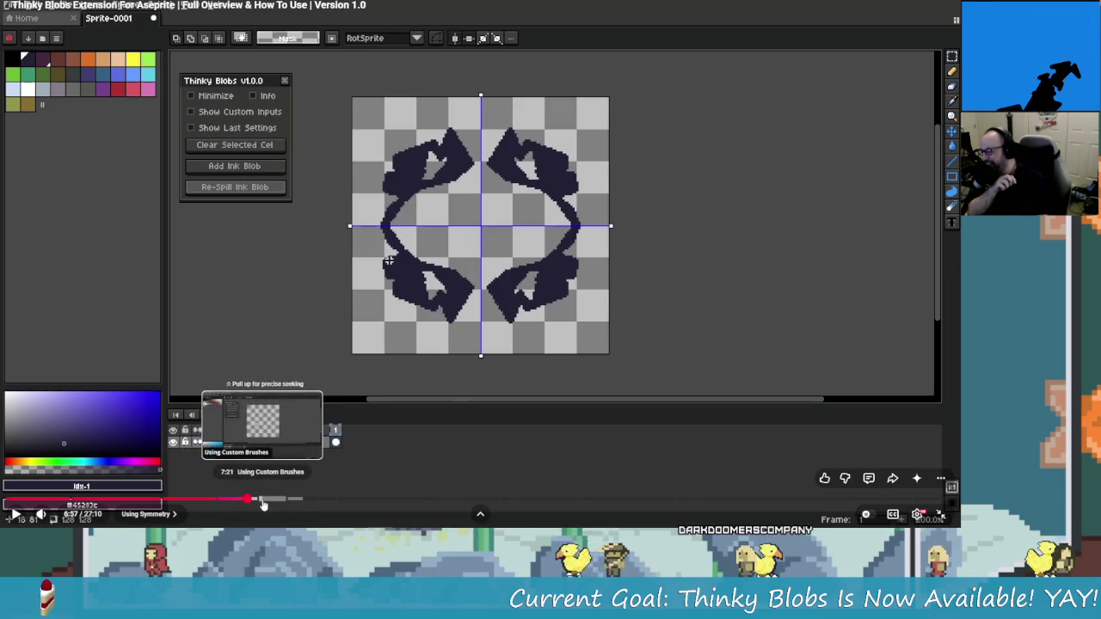
left_click(61, 372)
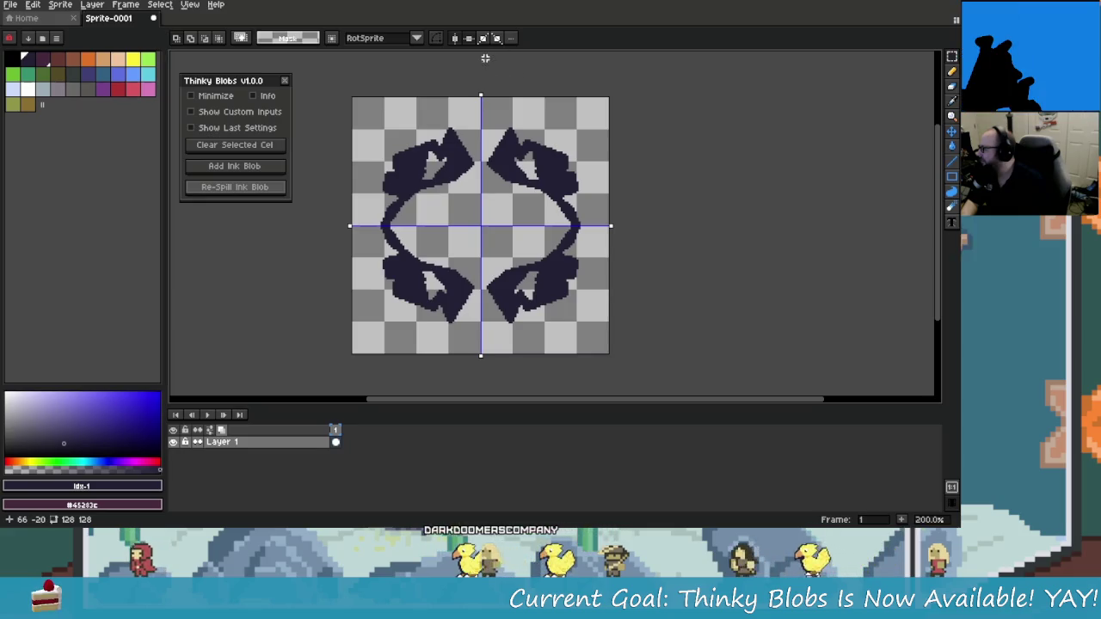
Replace horizontal and vertical mirroring with both 45° diagonal mirrors and re-spill a blob
left_click(468, 38)
left_click(456, 39)
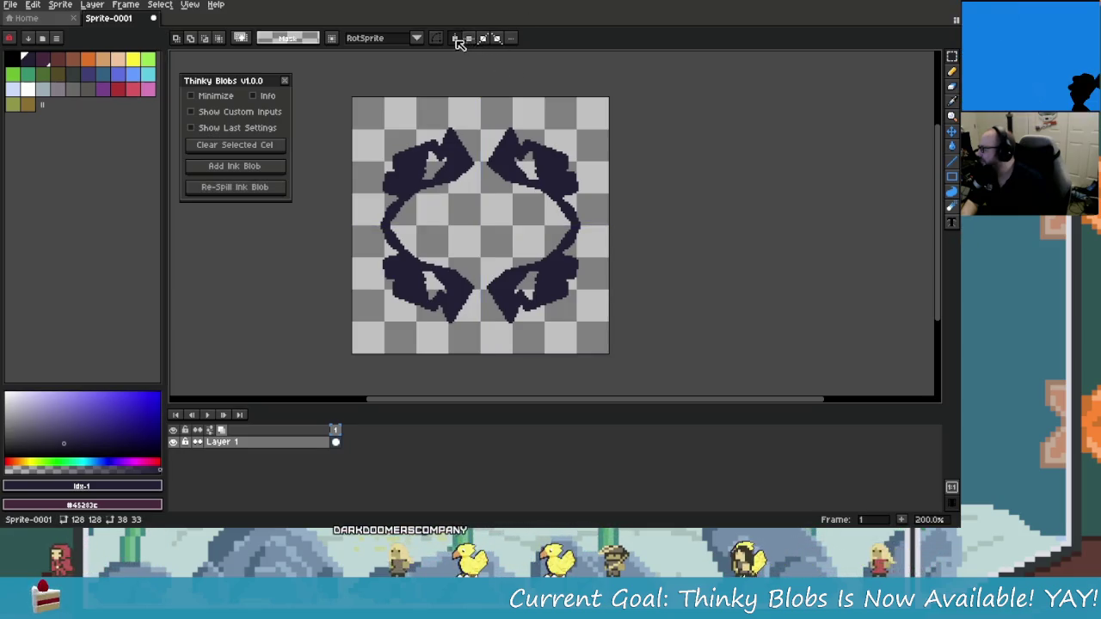
left_click(483, 38)
left_click(497, 38)
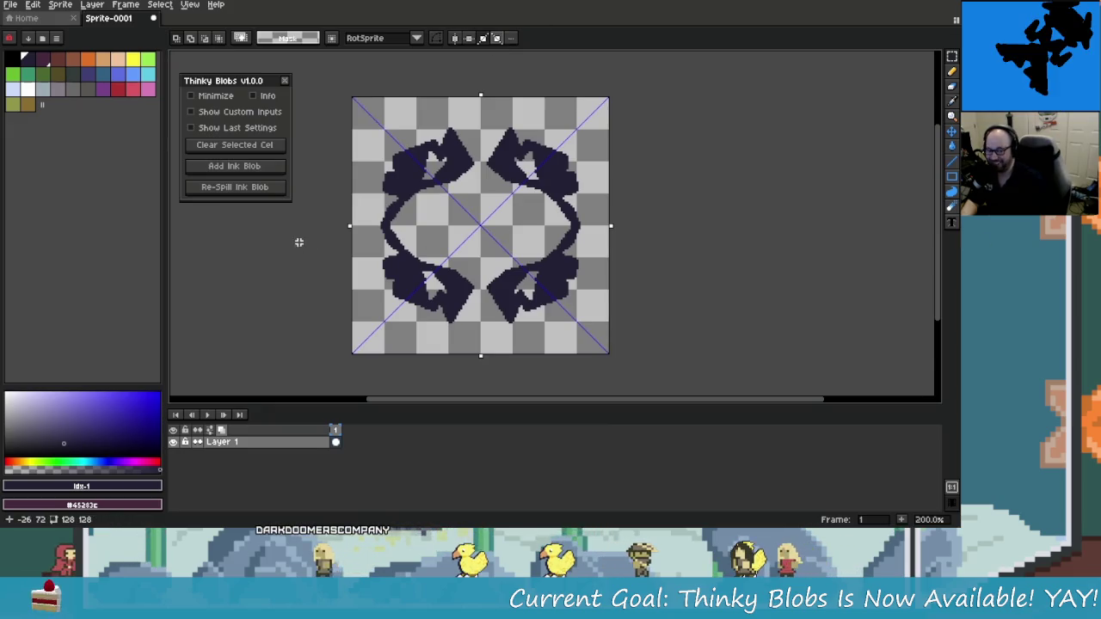
left_click(242, 187)
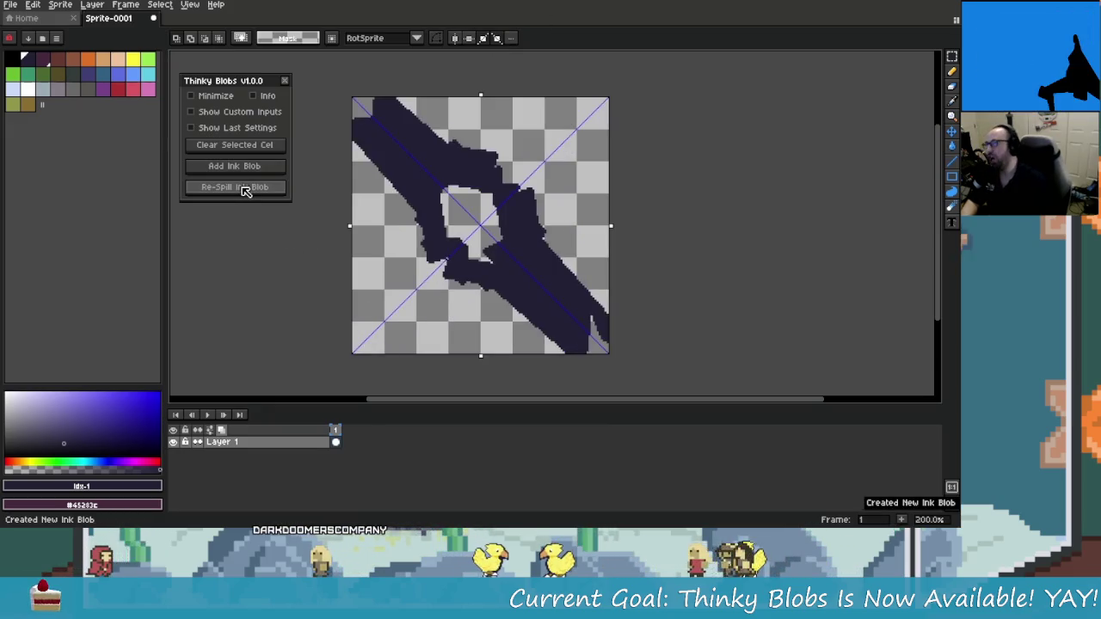
Re-spill the diagonal blob four more times, turn symmetry off, and undo to empty the canvas
left_click(243, 188)
left_click(243, 188)
left_click(243, 189)
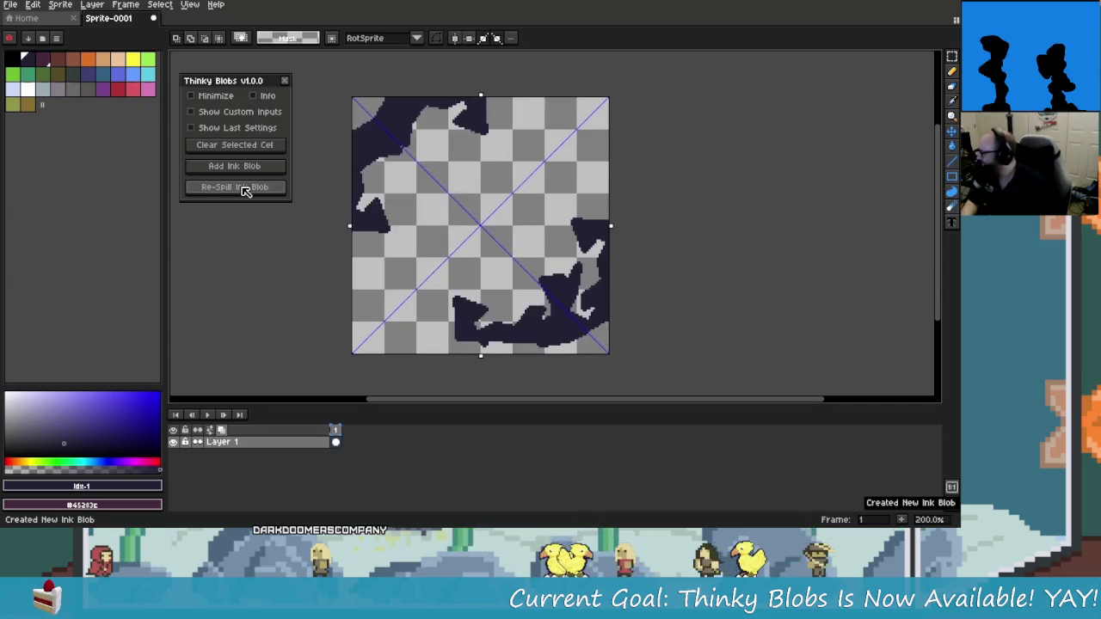
left_click(243, 188)
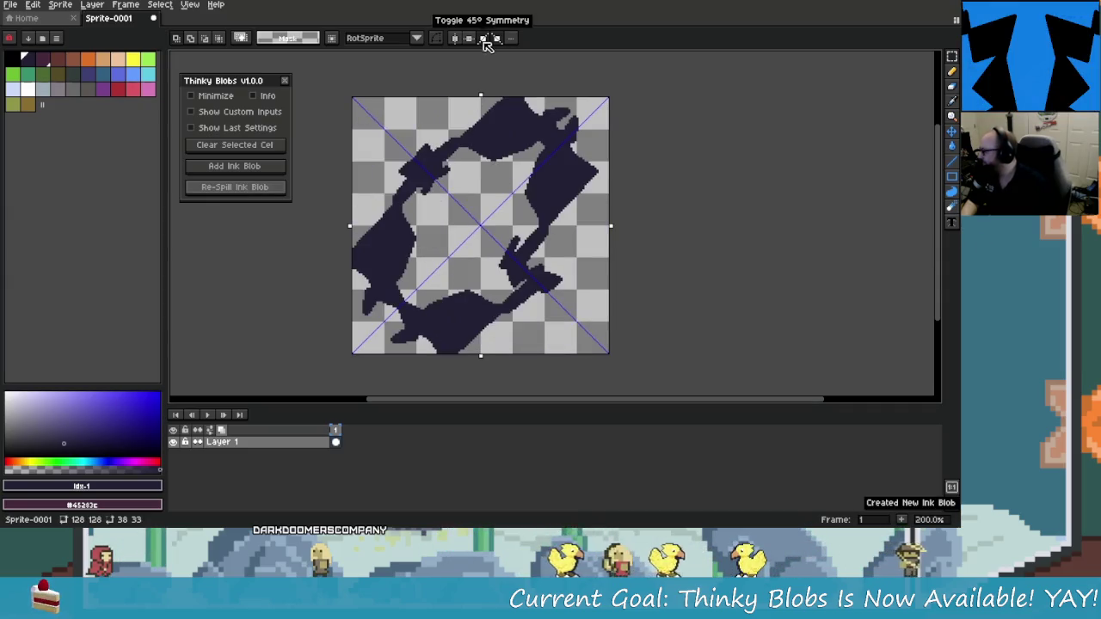
left_click(484, 39)
key("ctrl+z")
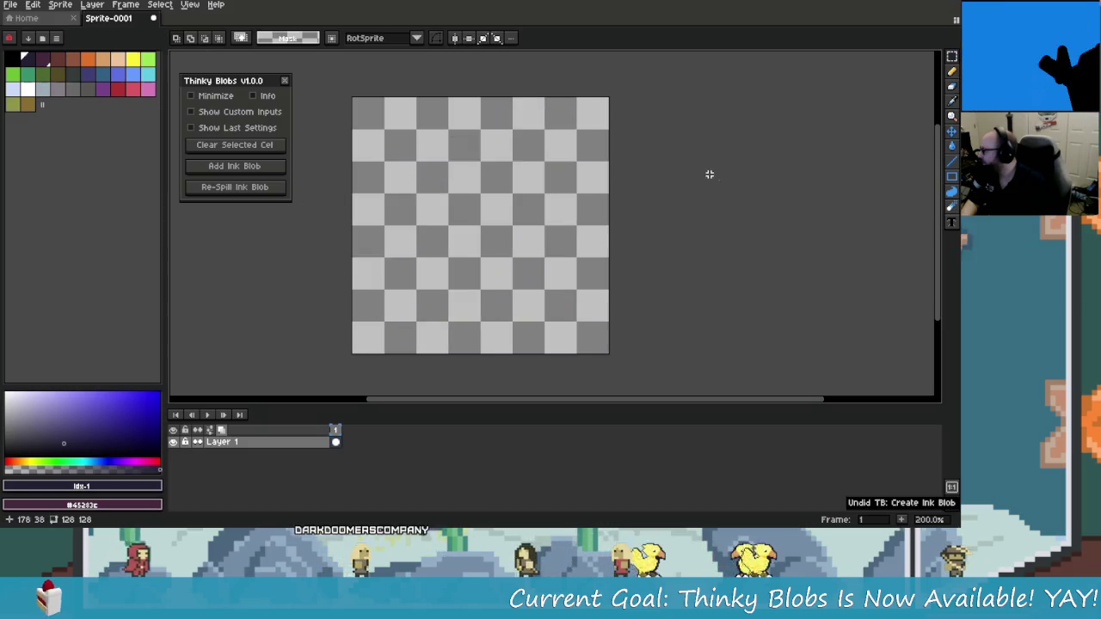
With the pencil, paint a light-blue oval and put a white blob on it
left_click(951, 71)
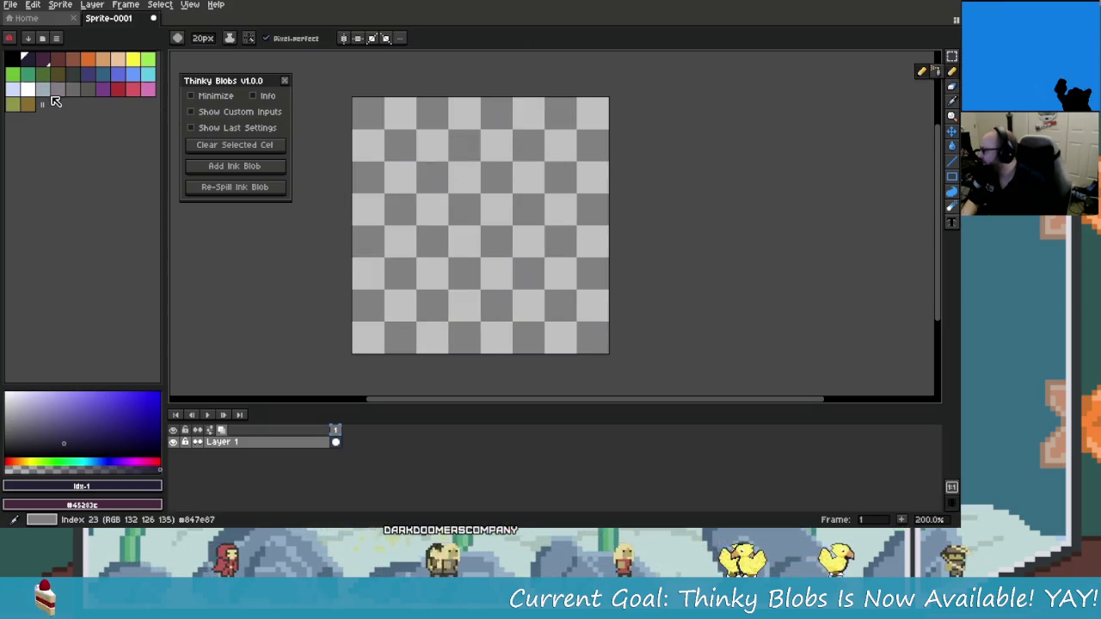
left_click(11, 58)
left_click(42, 87)
left_click_drag(428, 255, 428, 240)
key("x")
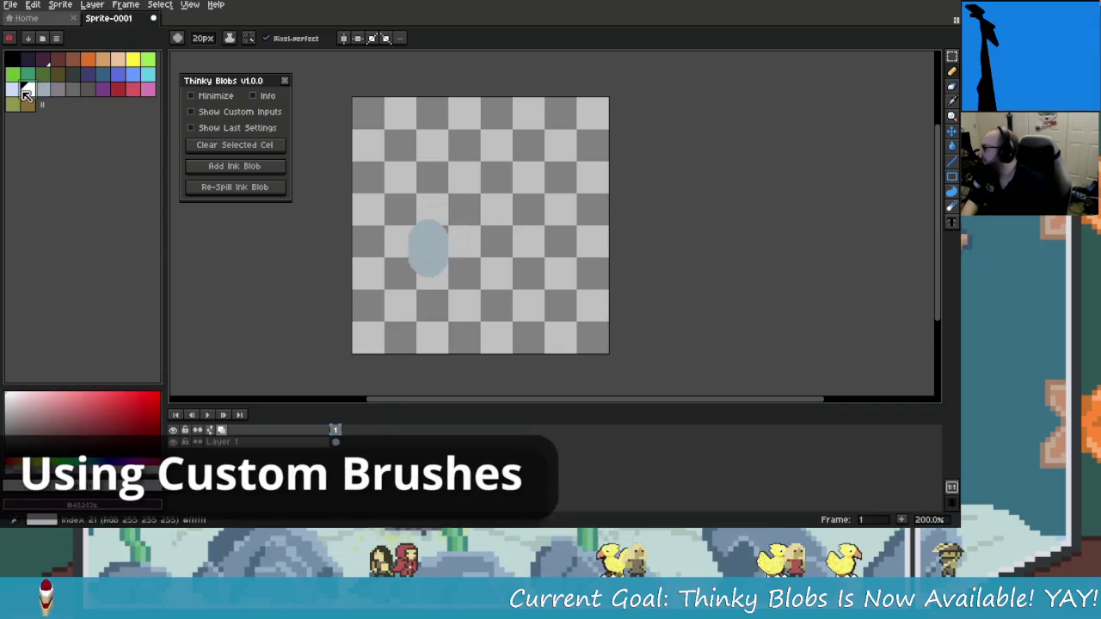
left_click(428, 235)
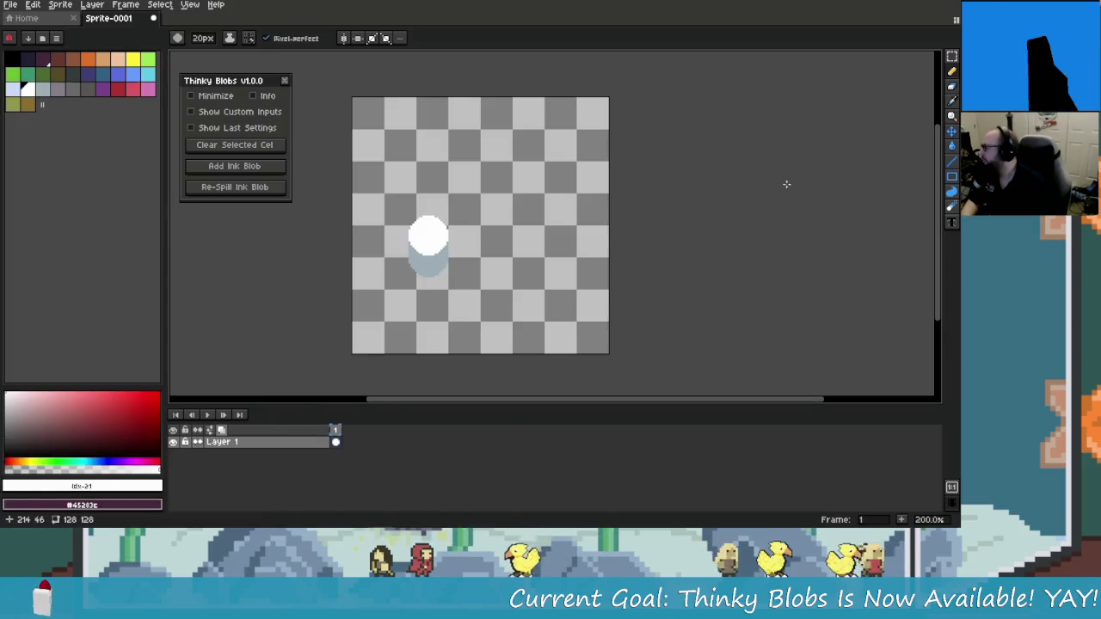
Make the selected blob a custom brush and stamp a cloud and another blob
key("m")
left_click_drag(390, 198, 469, 288)
key("ctrl+b")
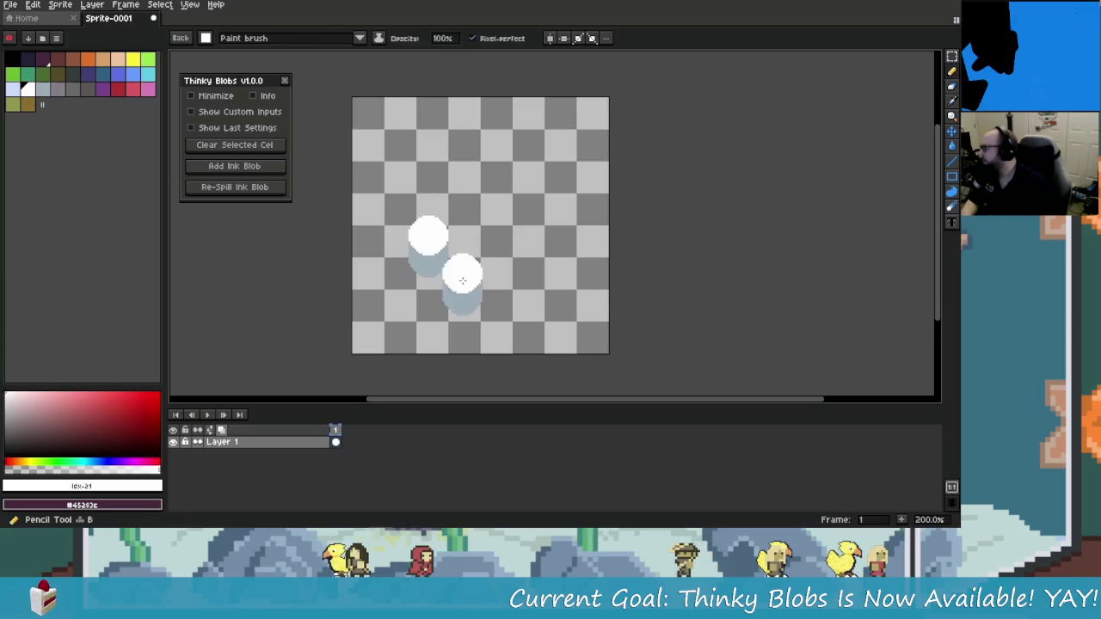
mouse_move(490, 192)
left_mouse_down()
mouse_move(494, 205)
mouse_move(550, 185)
mouse_move(421, 193)
mouse_move(562, 191)
mouse_move(516, 202)
left_mouse_up()
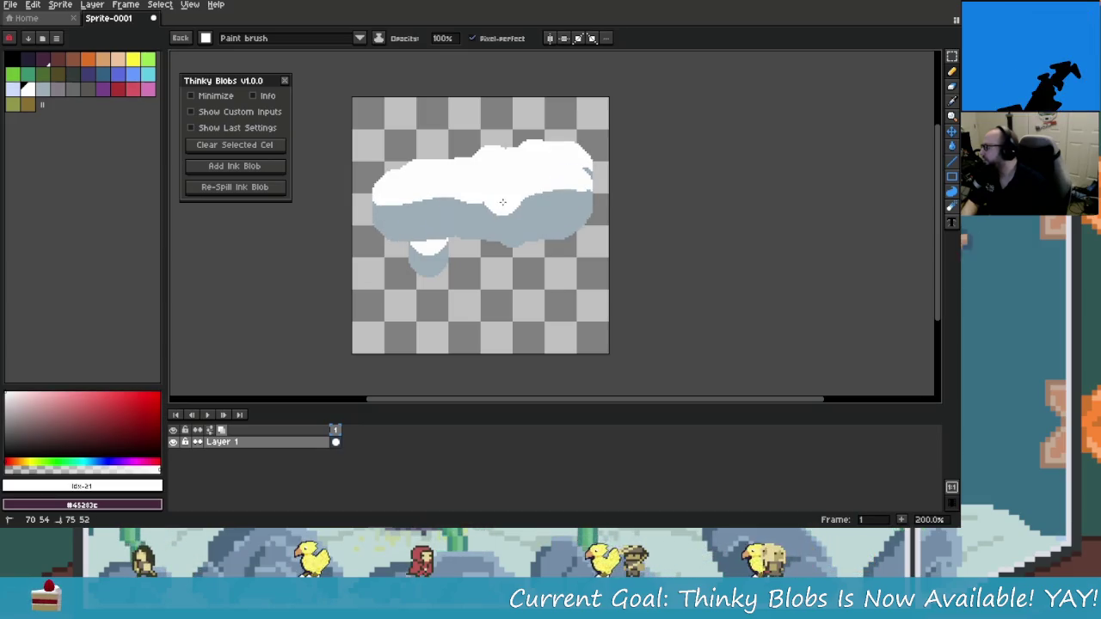
left_click(522, 258)
Undo the cloud strokes, the selection and the earlier ink blob
key("ctrl+z")
key("ctrl+z")
key("ctrl+z")
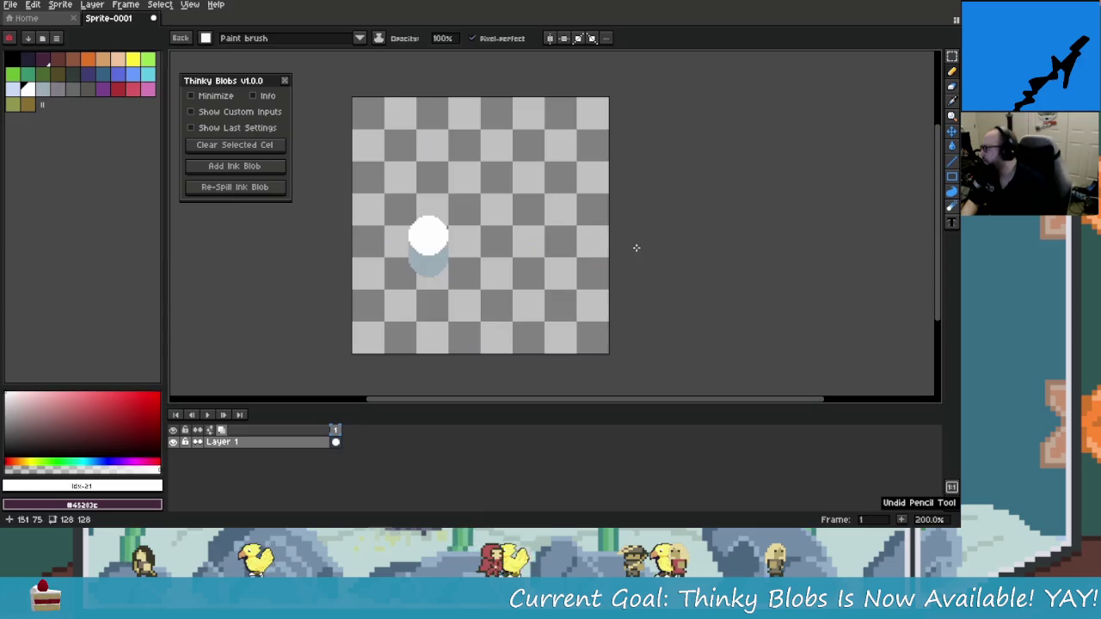
key("ctrl+z")
key("ctrl+z")
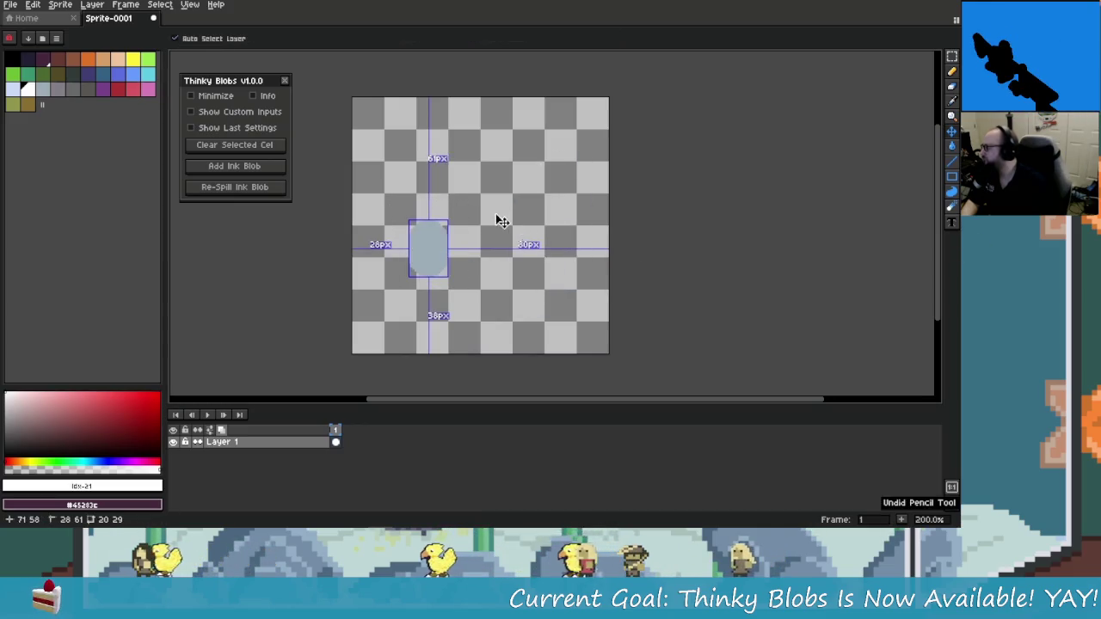
left_click(435, 179)
mouse_move(435, 179)
left_mouse_down()
mouse_move(567, 168)
mouse_move(378, 164)
left_mouse_up()
key("ctrl+z")
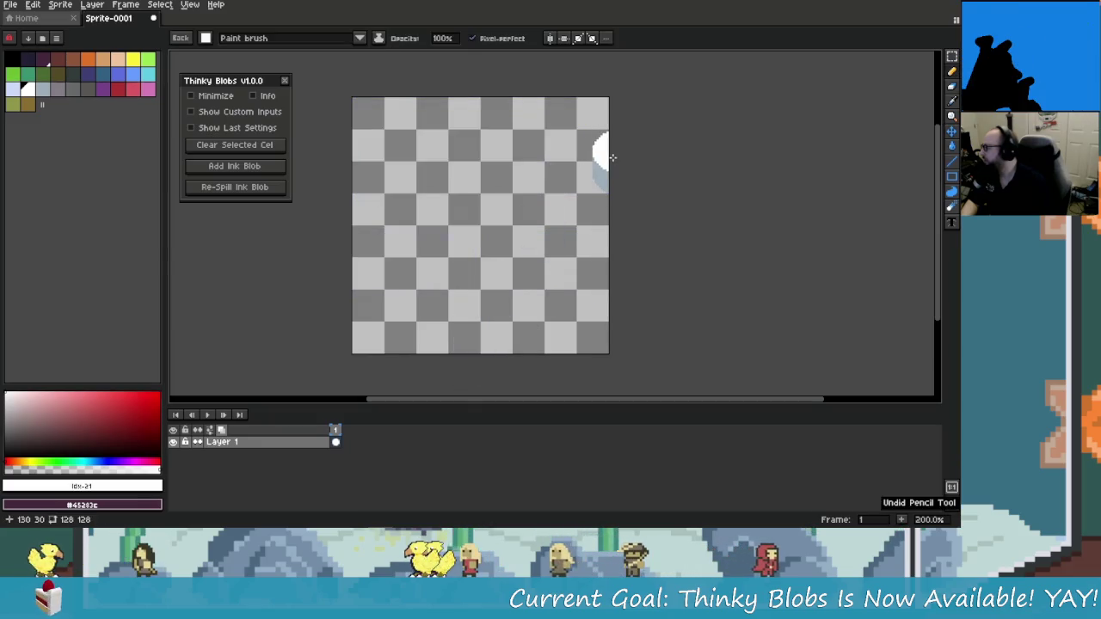
Add an ink blob, then re-spill it four times into new shapes
left_click(260, 169)
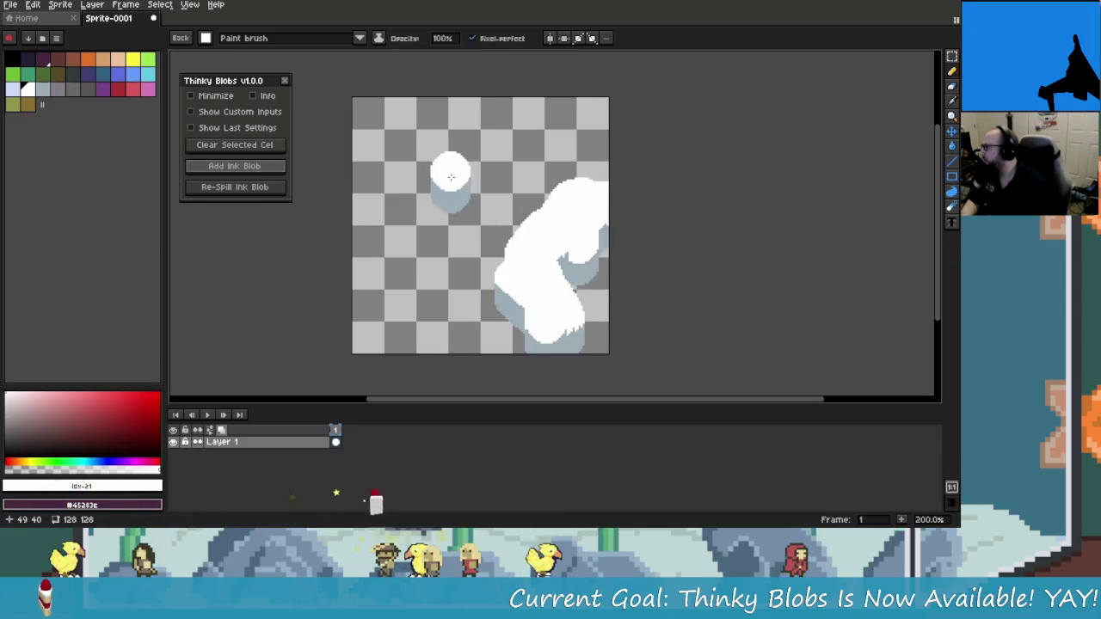
left_click(269, 188)
left_click(269, 188)
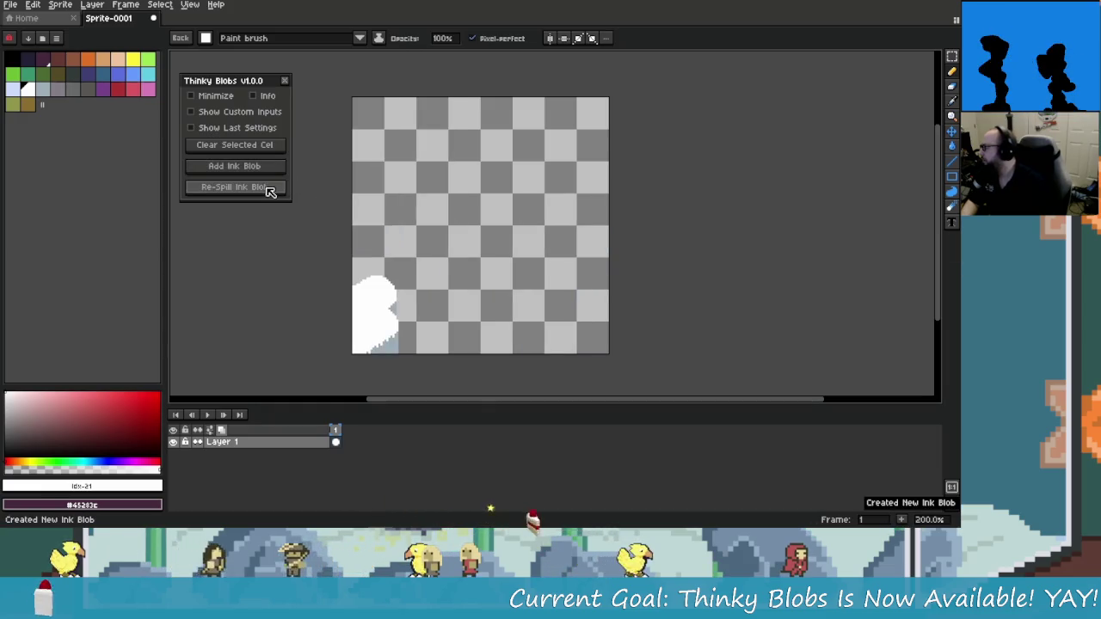
left_click(269, 189)
left_click(269, 189)
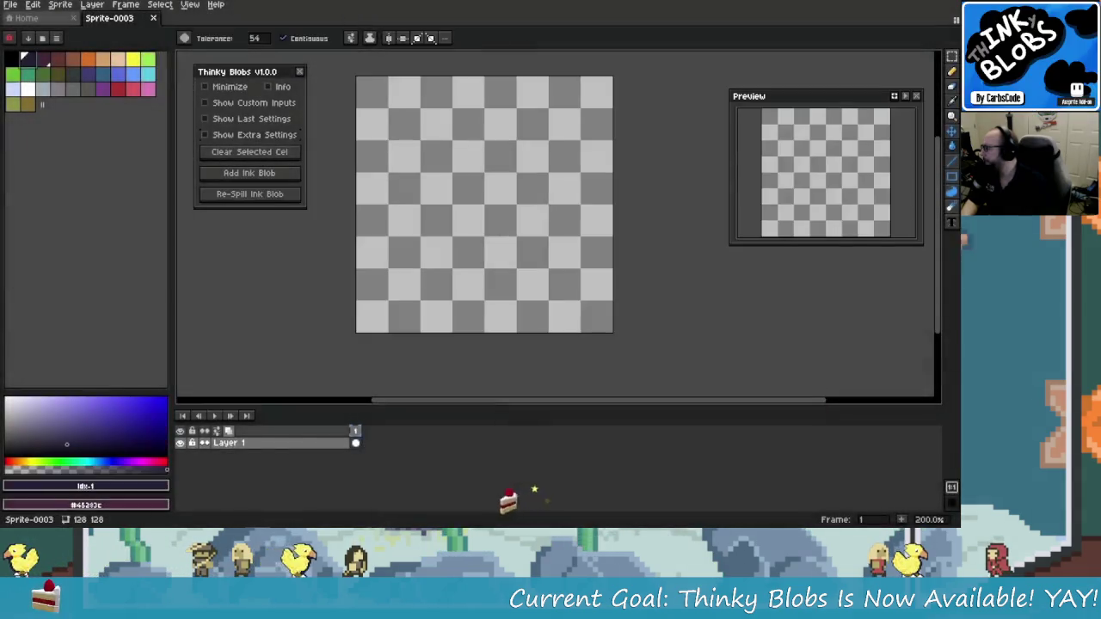
Show the extra blob settings, place a small dot, then hide and reshow them
left_click(293, 135)
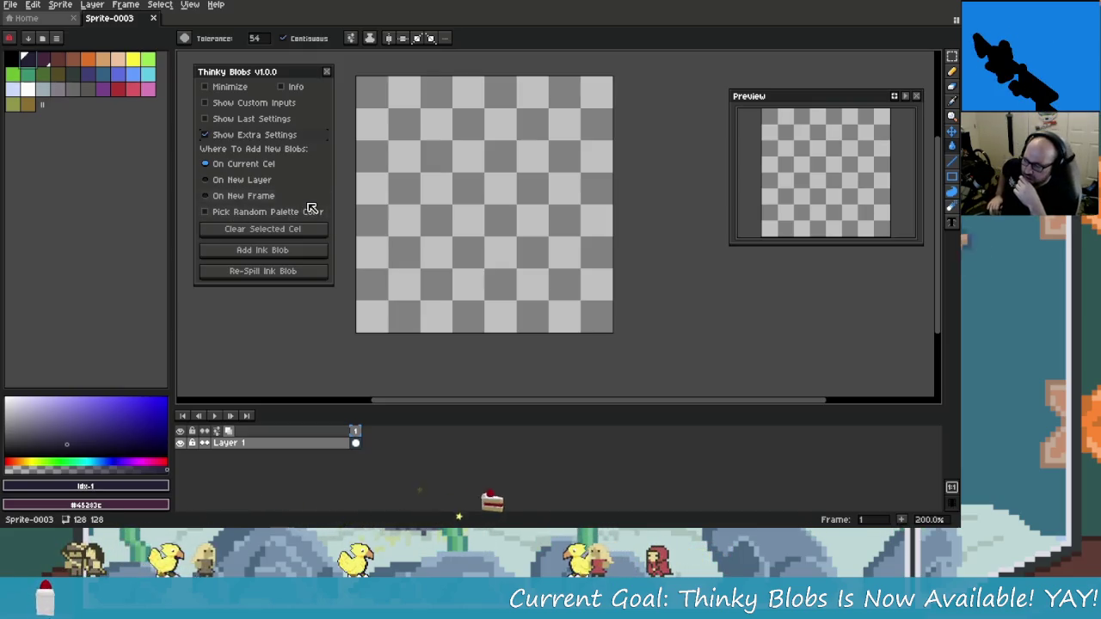
left_click(371, 264)
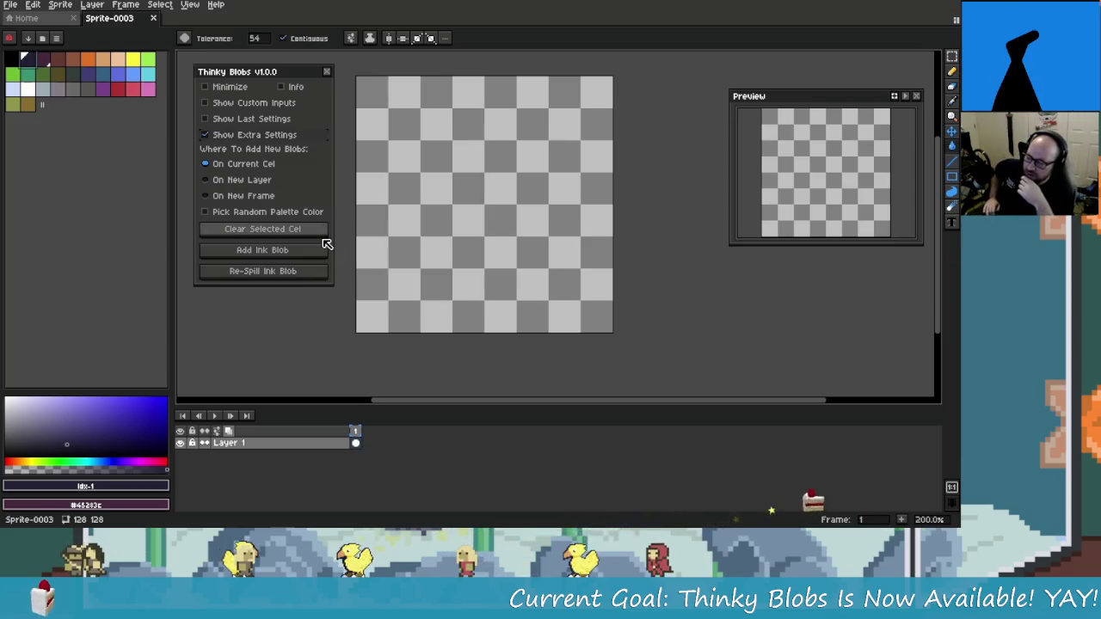
left_click(240, 135)
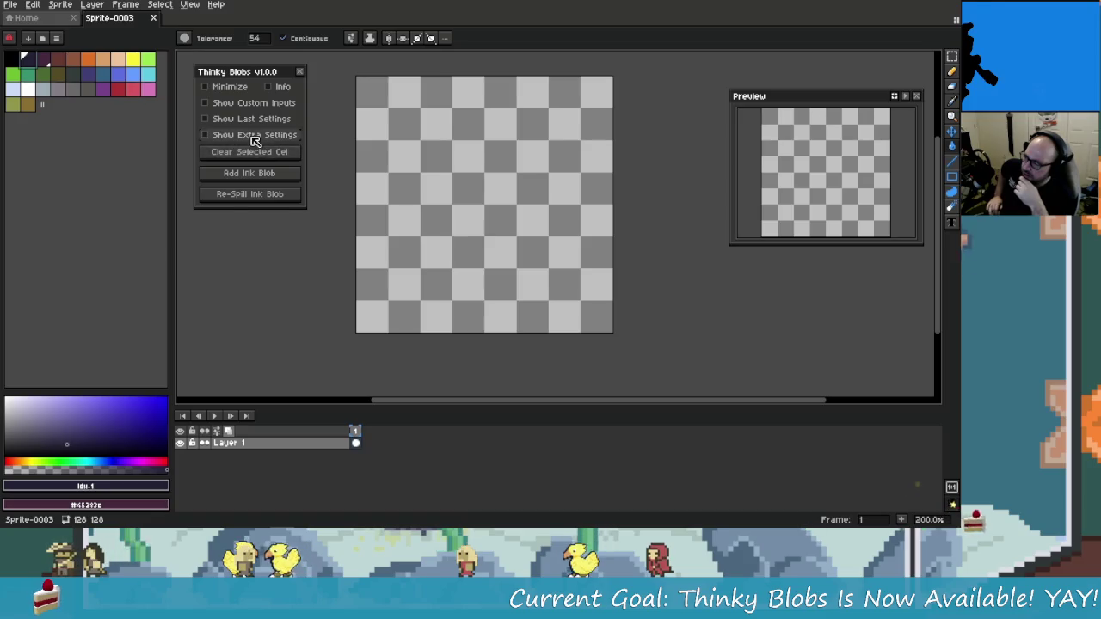
left_click(255, 136)
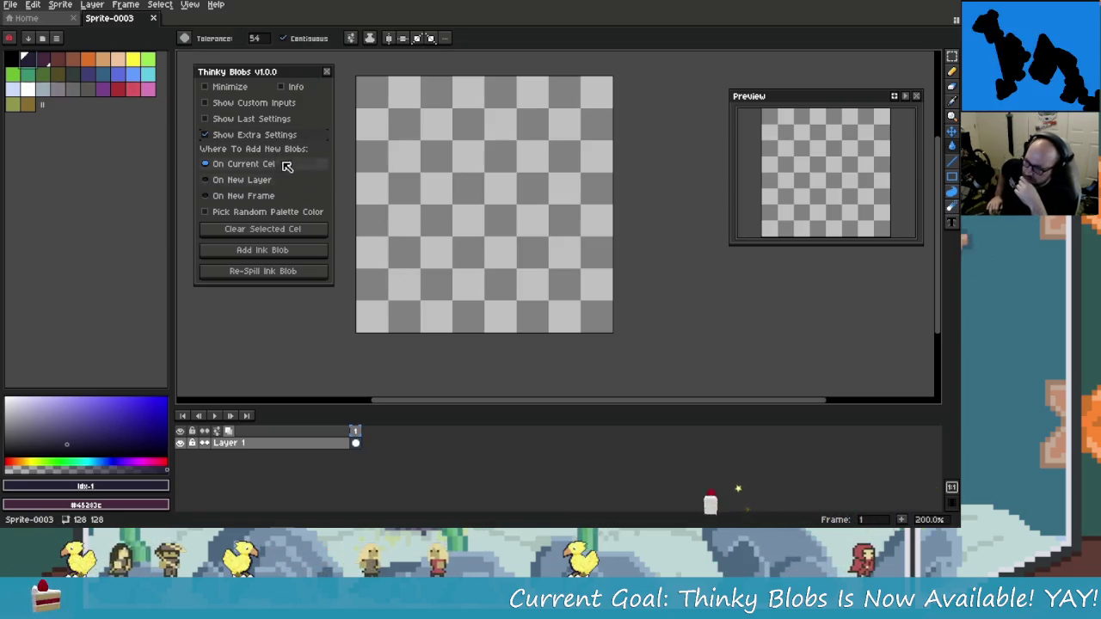
left_click(355, 442)
left_click(289, 250)
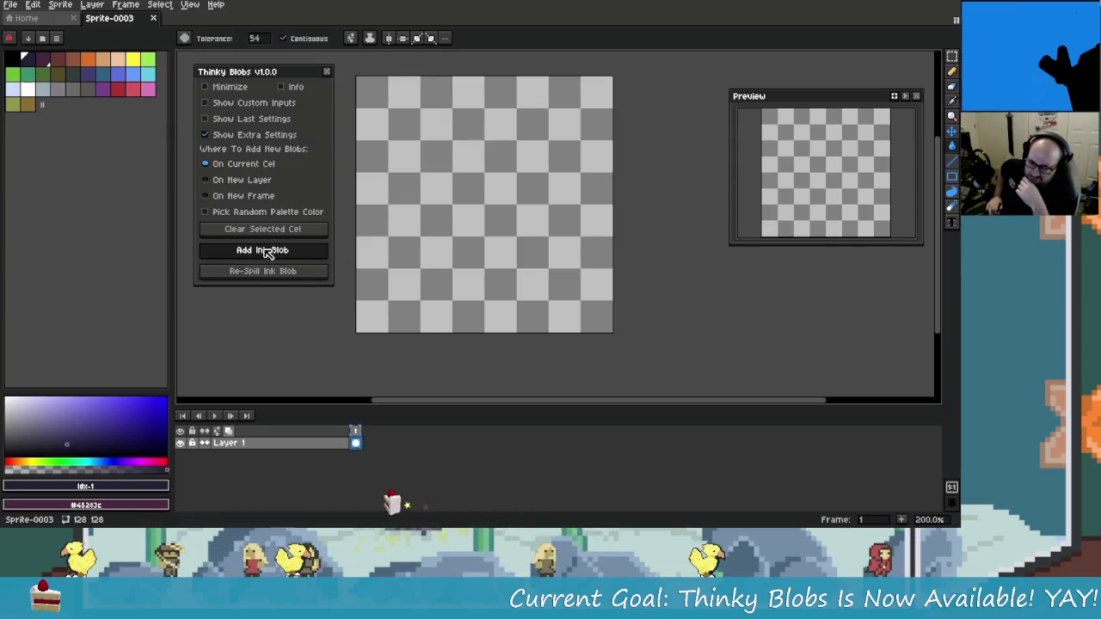
left_click(295, 272)
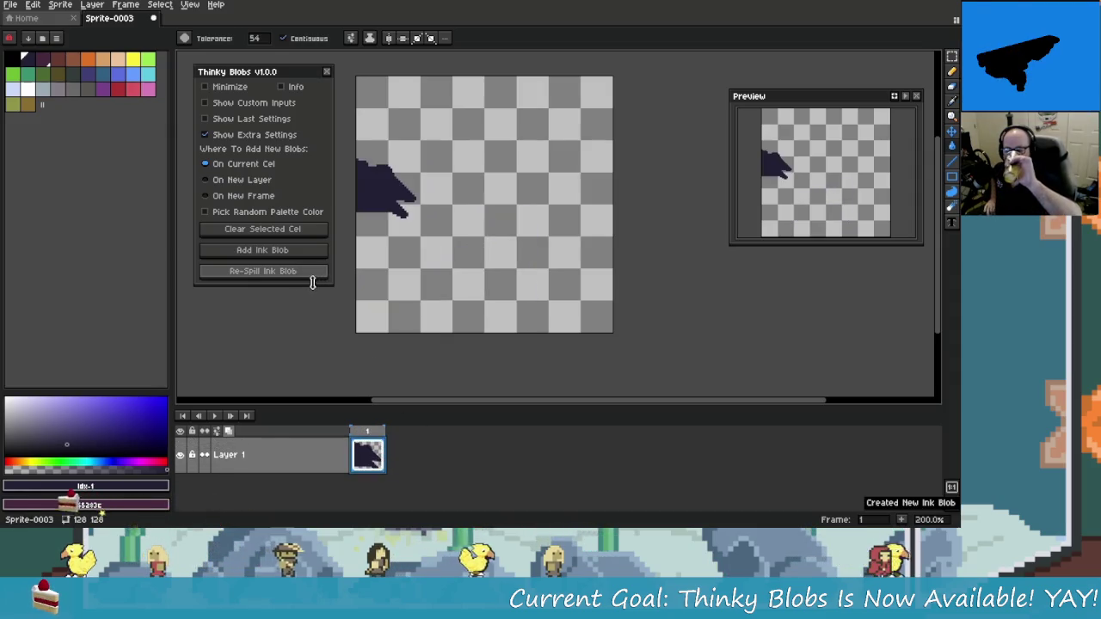
left_click(309, 274)
left_click(308, 273)
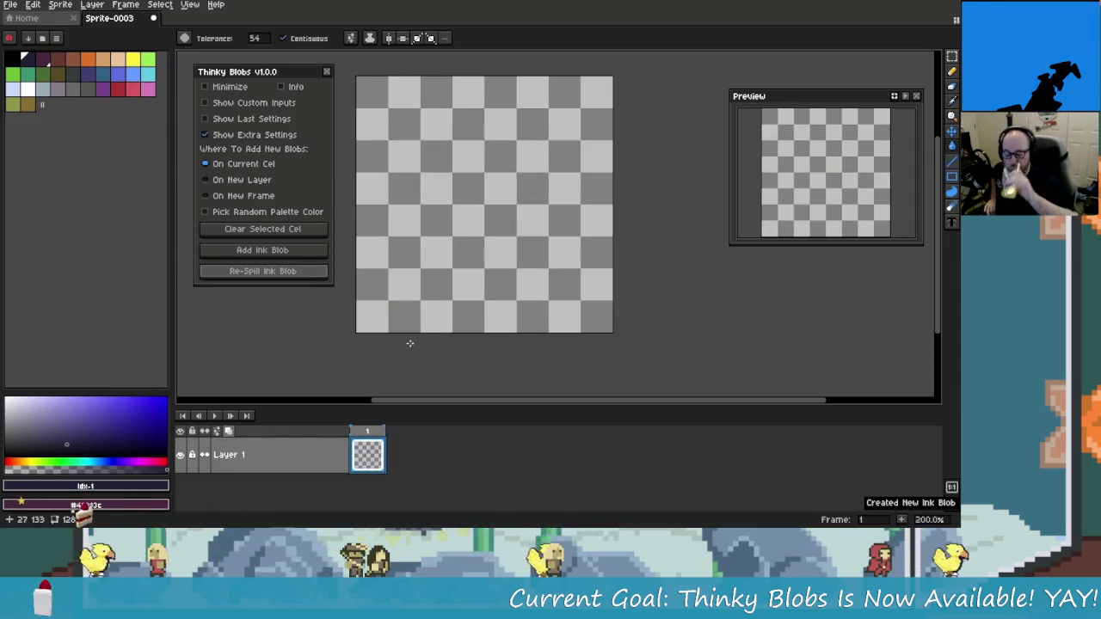
left_click(245, 182)
left_click(301, 253)
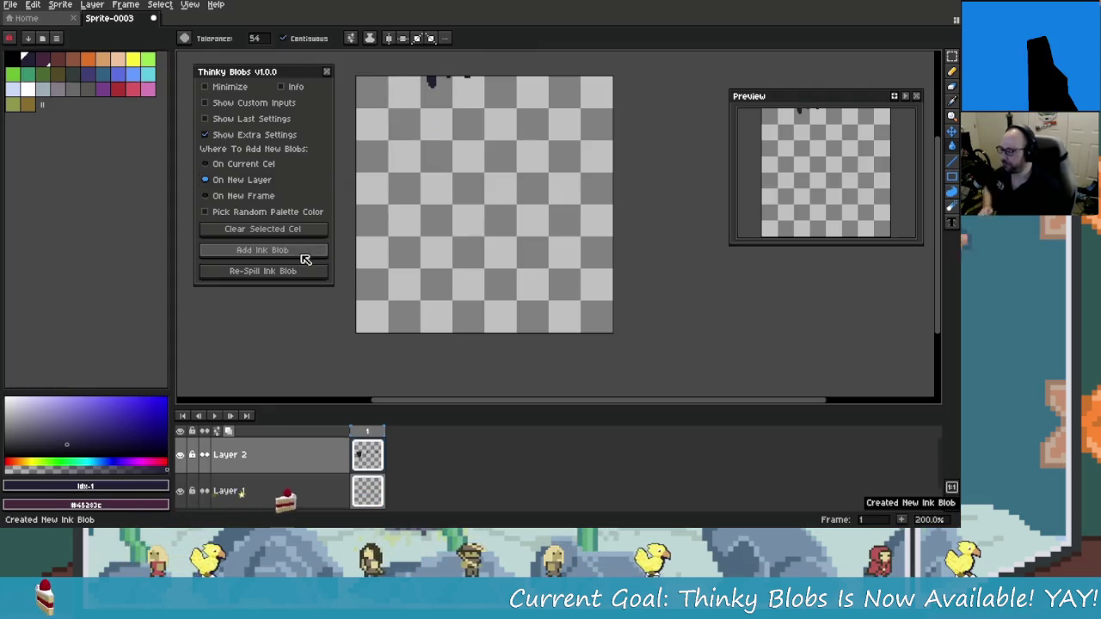
left_click(306, 251)
left_click(305, 251)
left_click(305, 250)
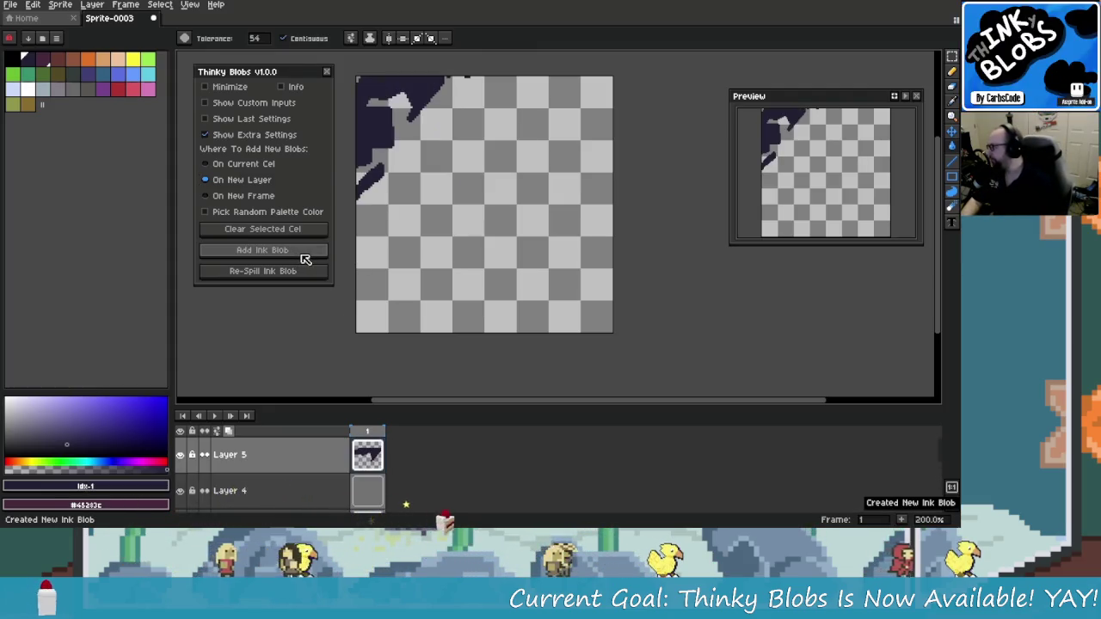
left_click_drag(352, 403, 348, 284)
left_click(367, 366)
left_click(372, 440)
left_click(376, 410)
left_click(368, 330)
left_click(310, 270)
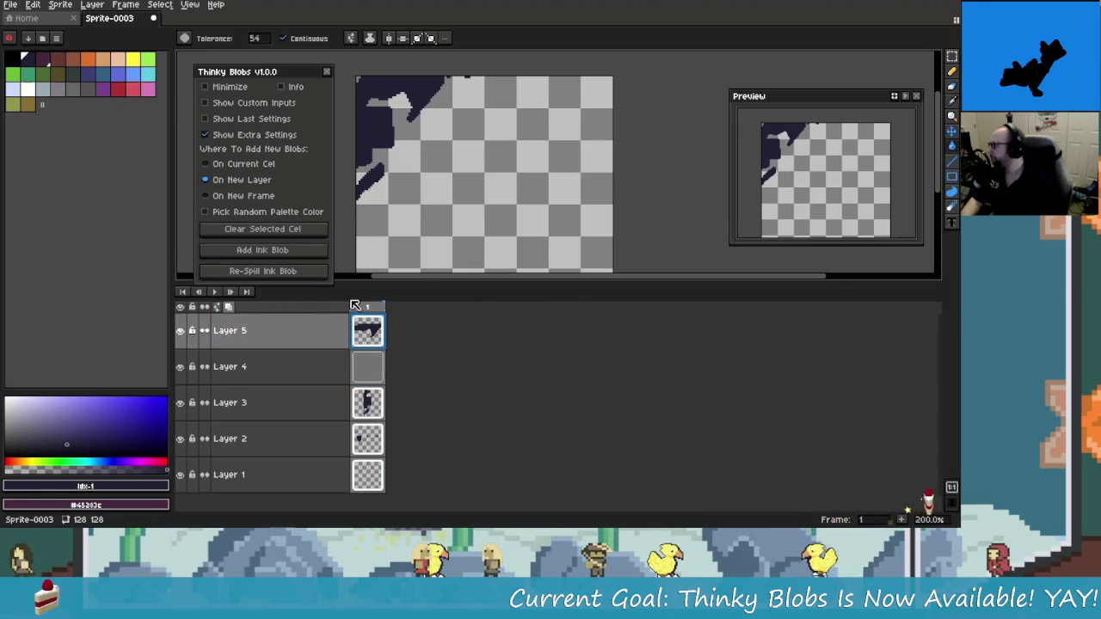
left_click(288, 198)
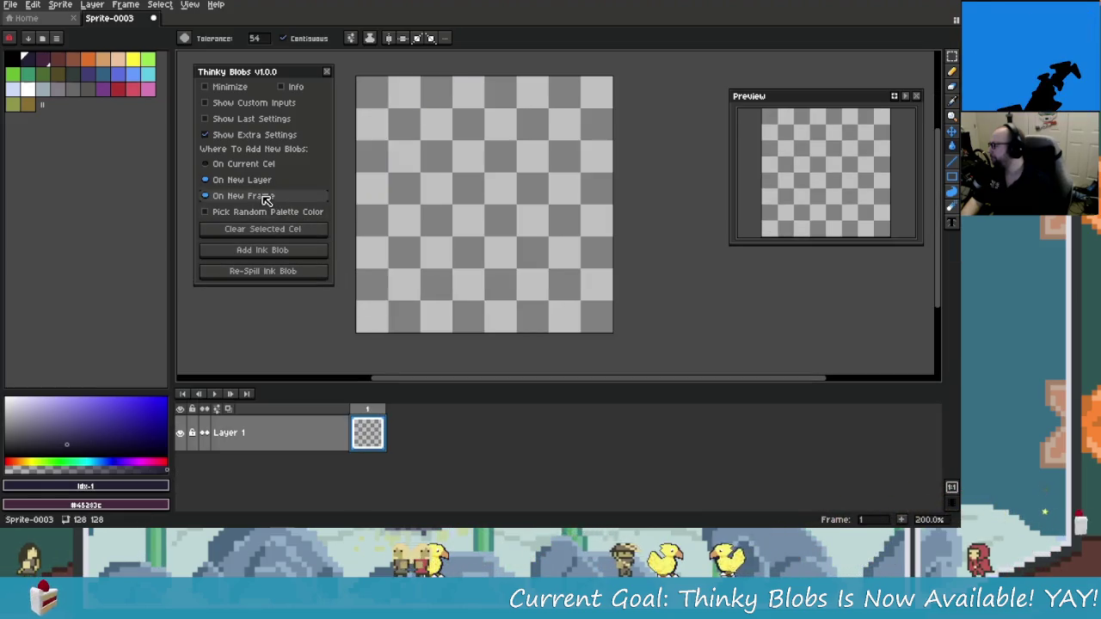
left_click(278, 253)
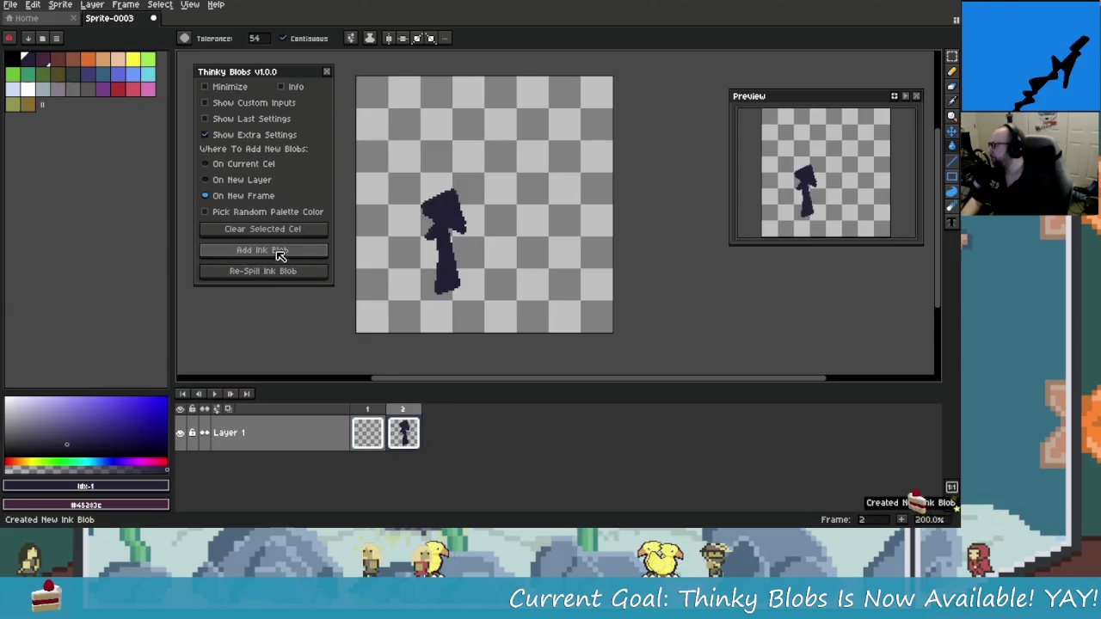
left_click(278, 253)
left_click(279, 253)
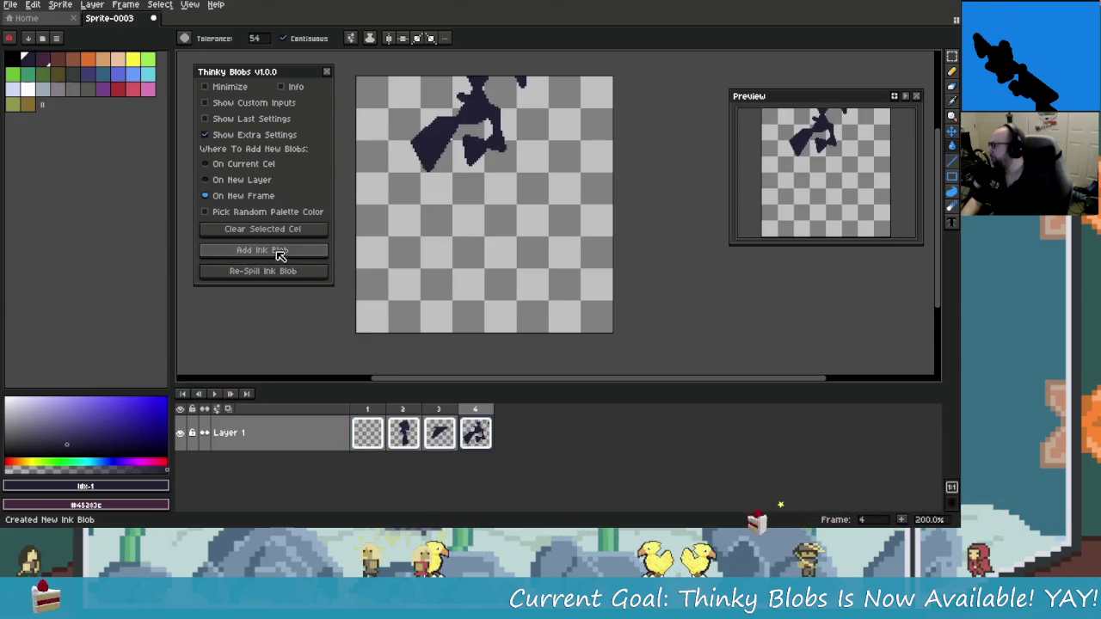
left_click(278, 252)
left_click(279, 253)
left_click(279, 253)
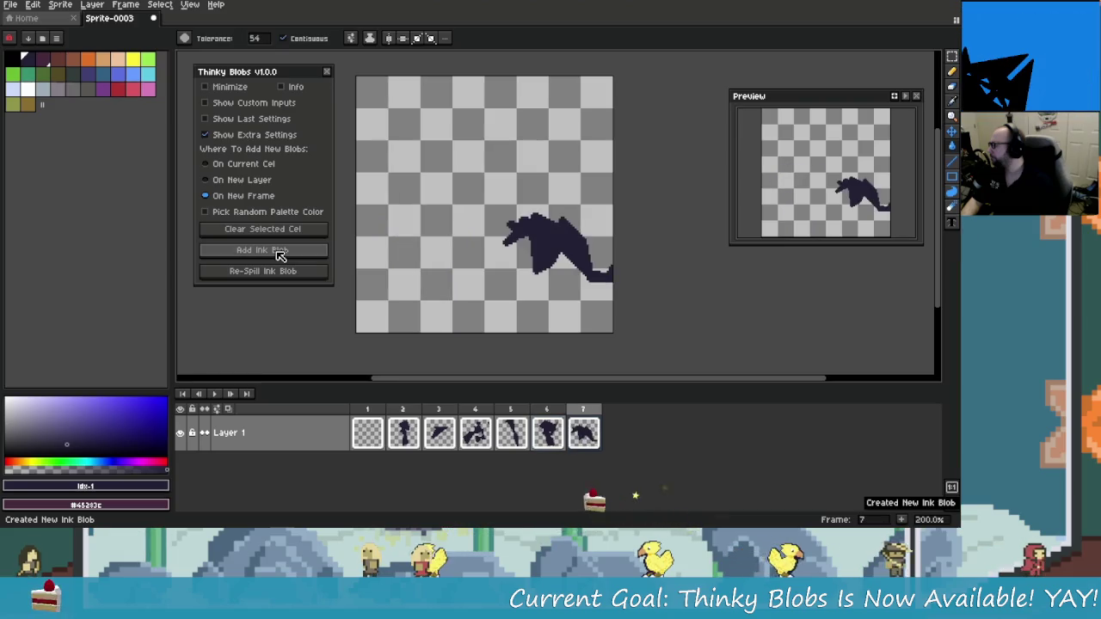
left_click(278, 253)
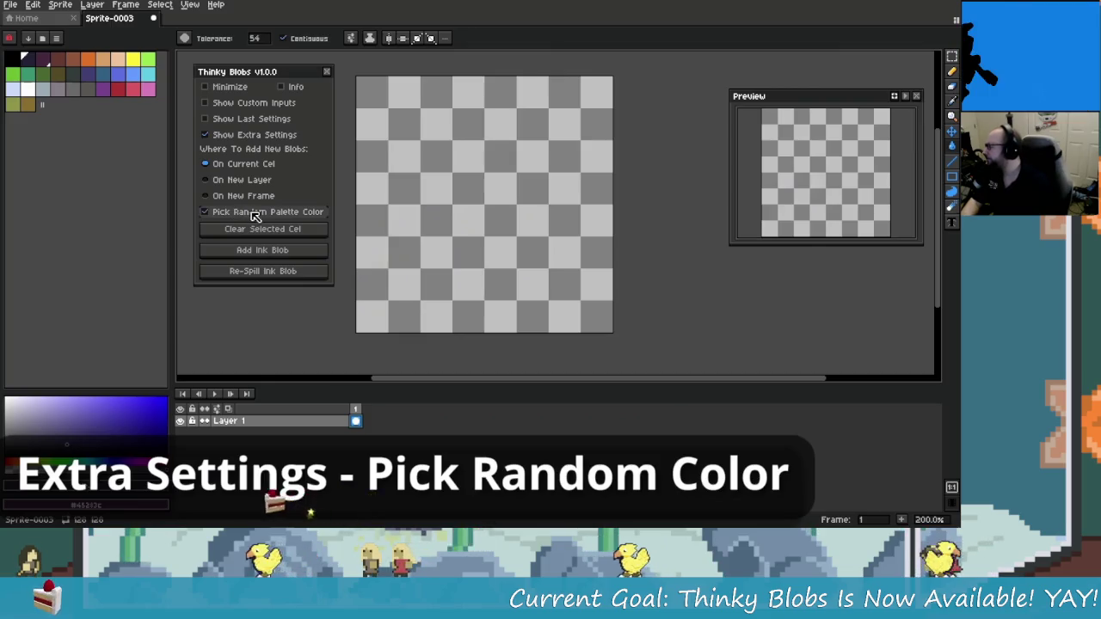
Turn on random palette colours and spill and re-spill randomly coloured blobs
left_click(253, 213)
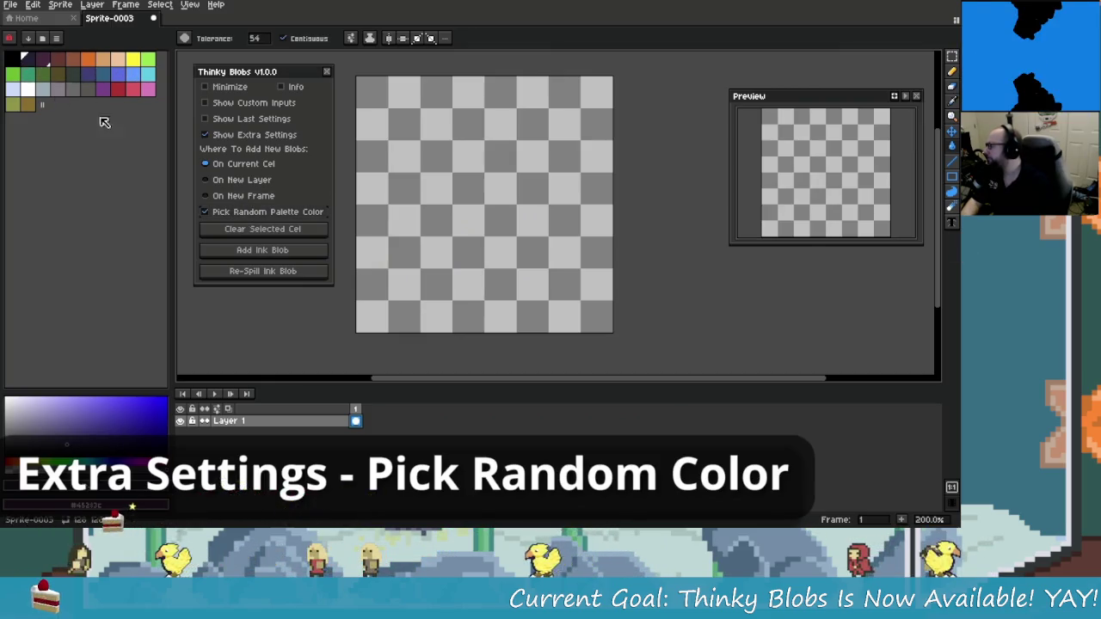
left_click(288, 251)
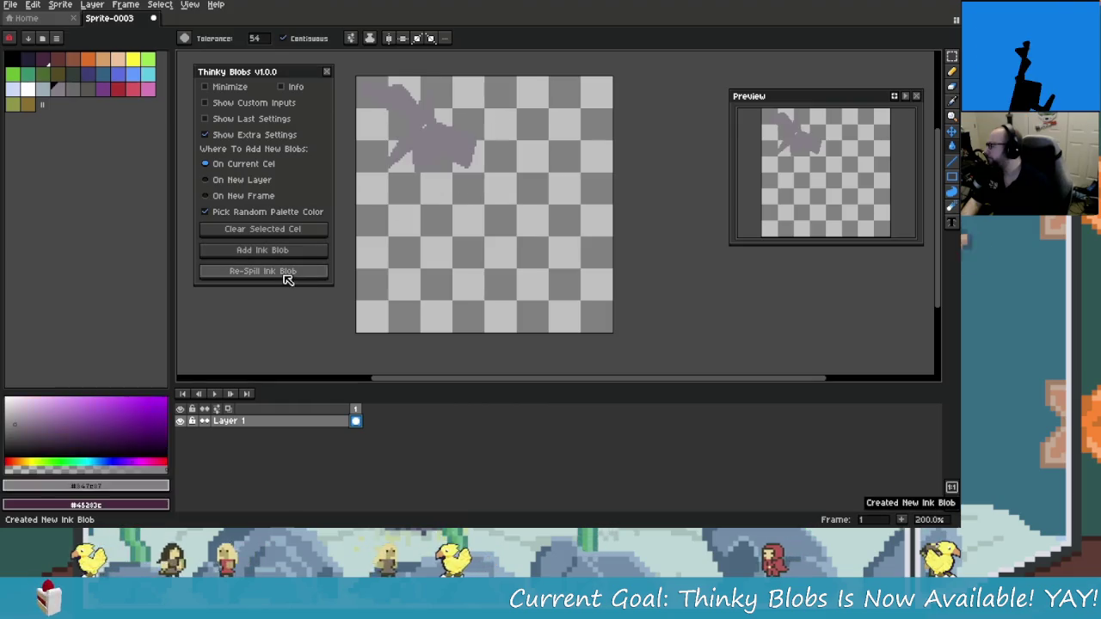
left_click(285, 275)
left_click(289, 276)
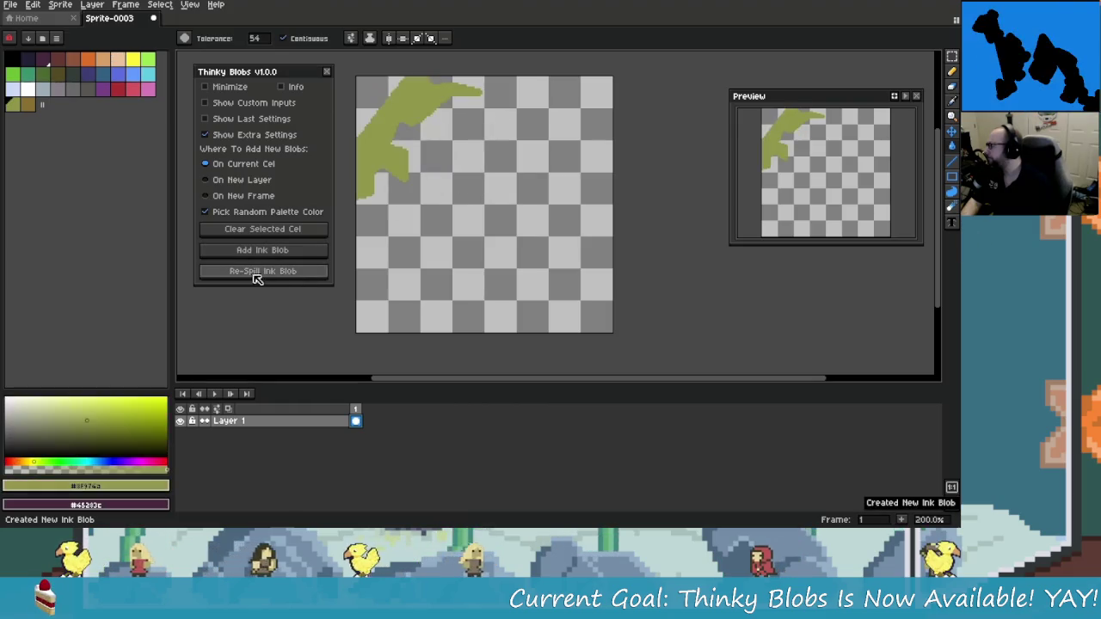
left_click(296, 283)
left_click(295, 283)
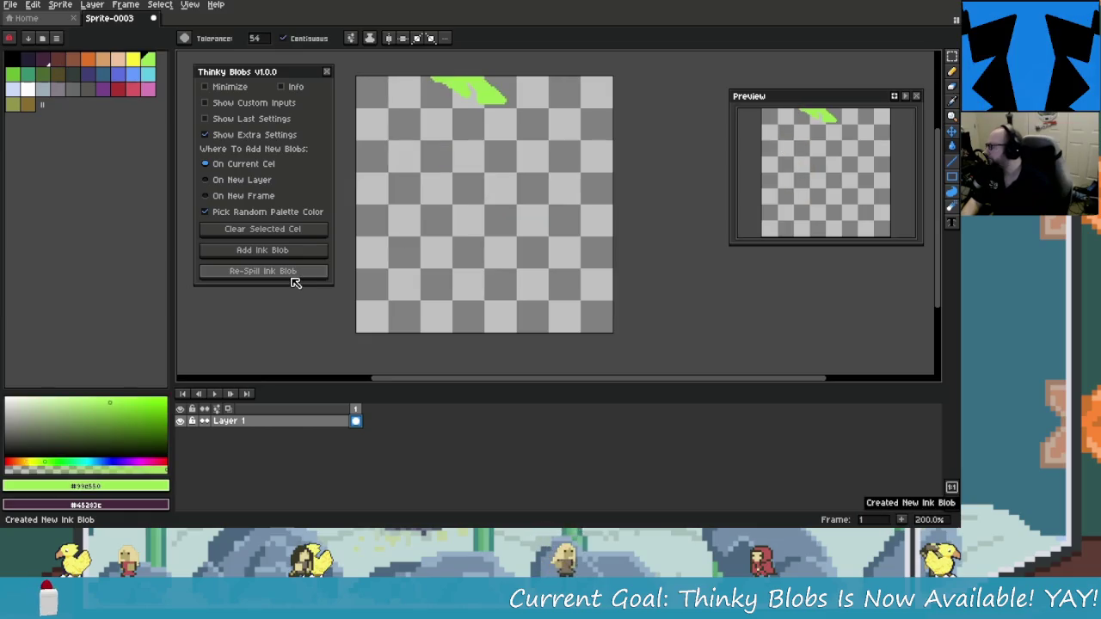
left_click(295, 282)
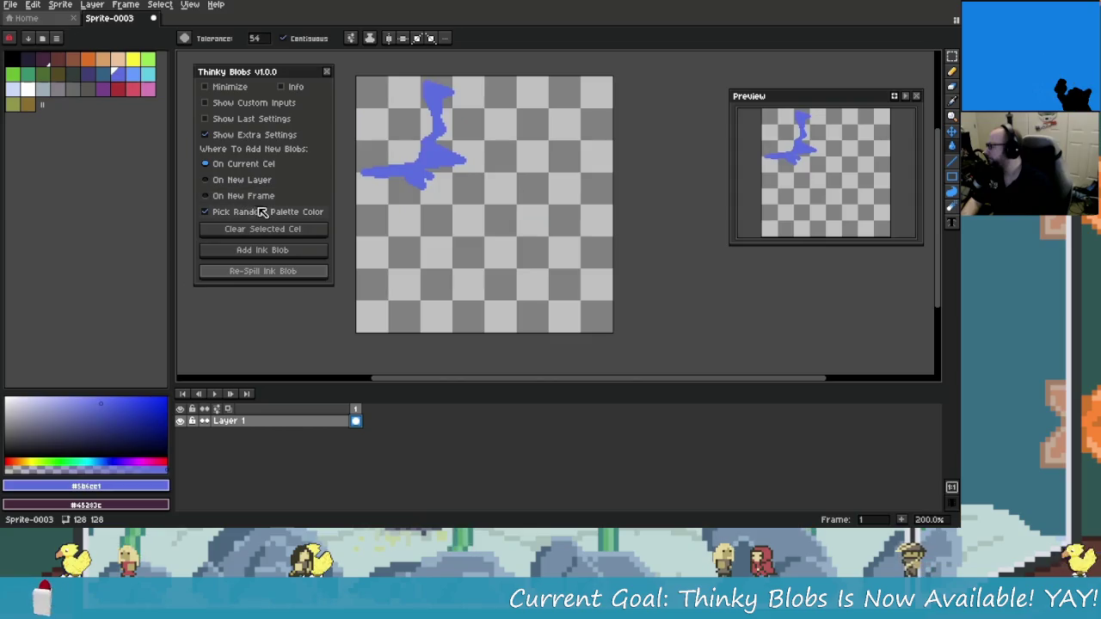
Turn random colours off and repeatedly add and re-spill blue ink blobs
left_click(295, 254)
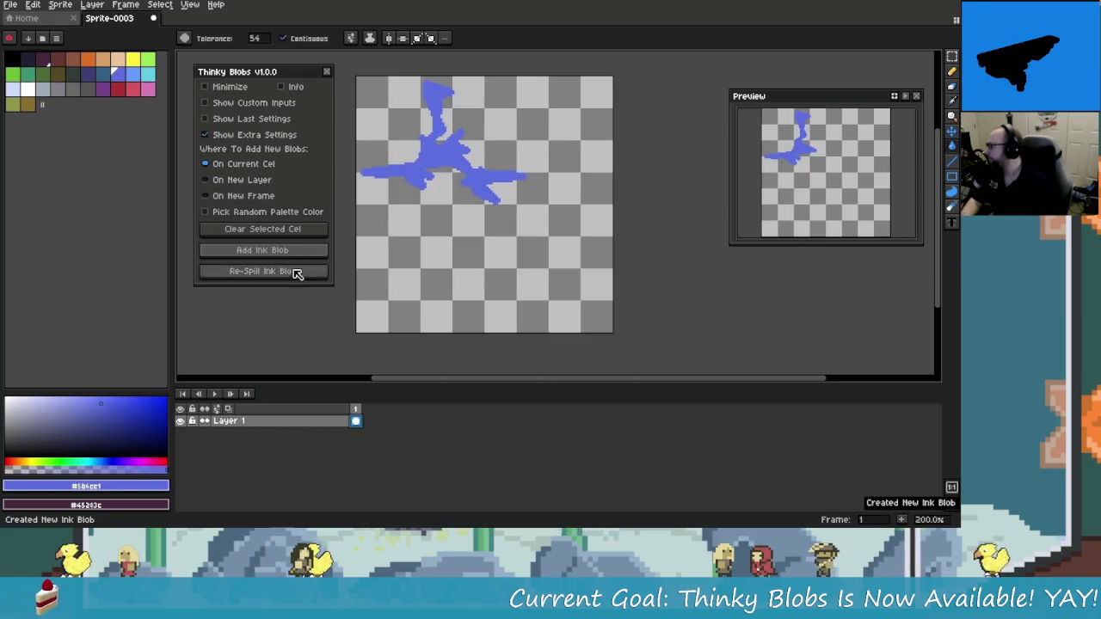
left_click(287, 283)
left_click(287, 283)
left_click(284, 274)
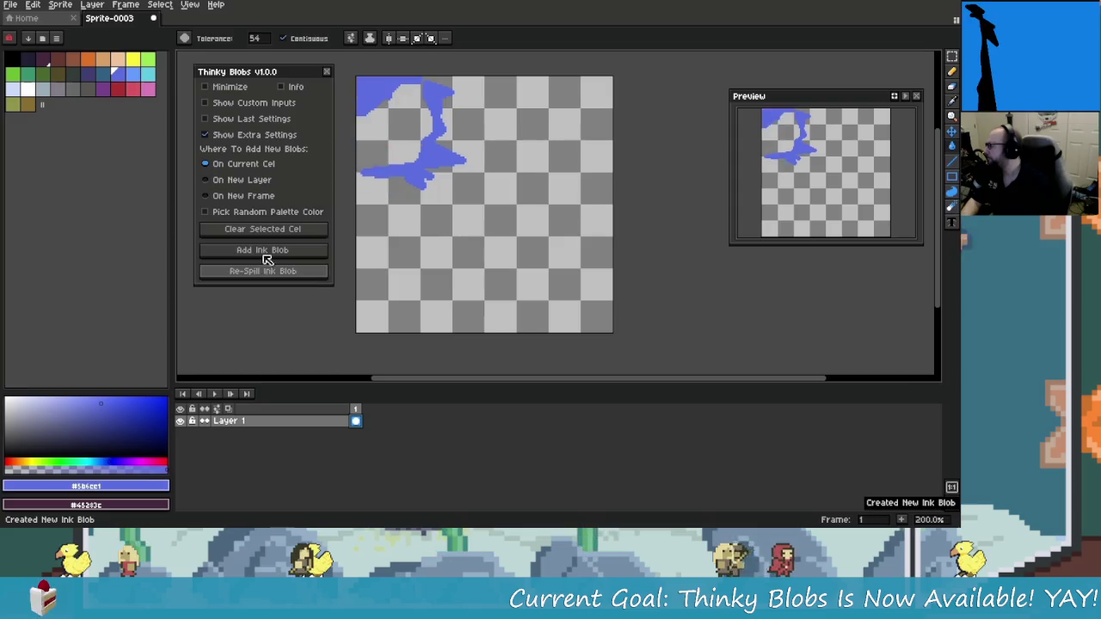
left_click(293, 275)
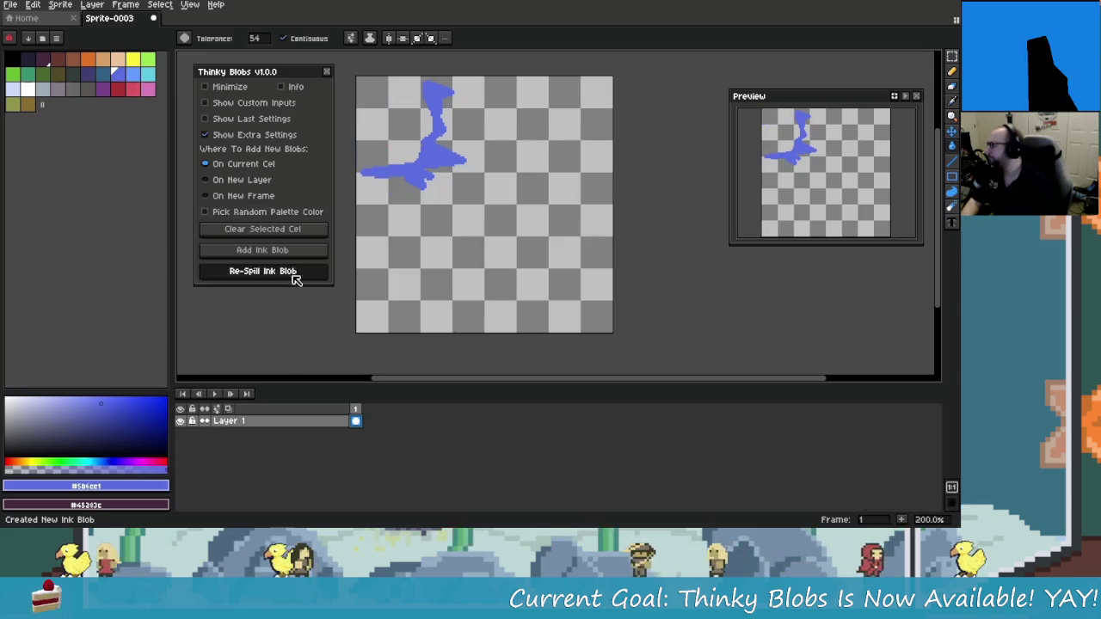
left_click(293, 276)
left_click(294, 277)
left_click(294, 275)
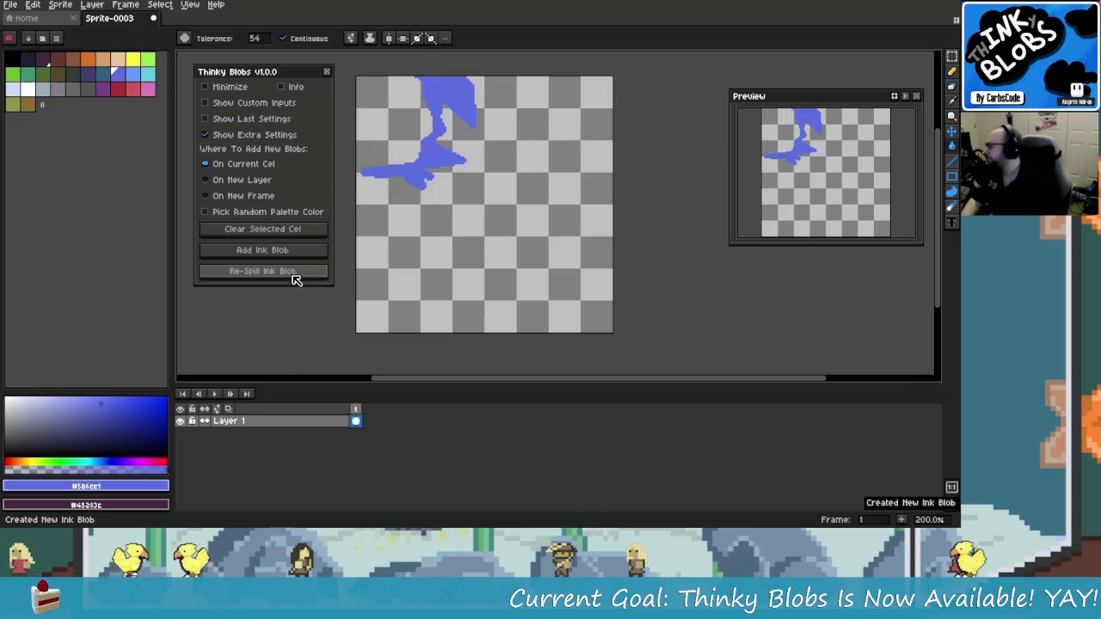
left_click(295, 274)
left_click(294, 274)
left_click(295, 275)
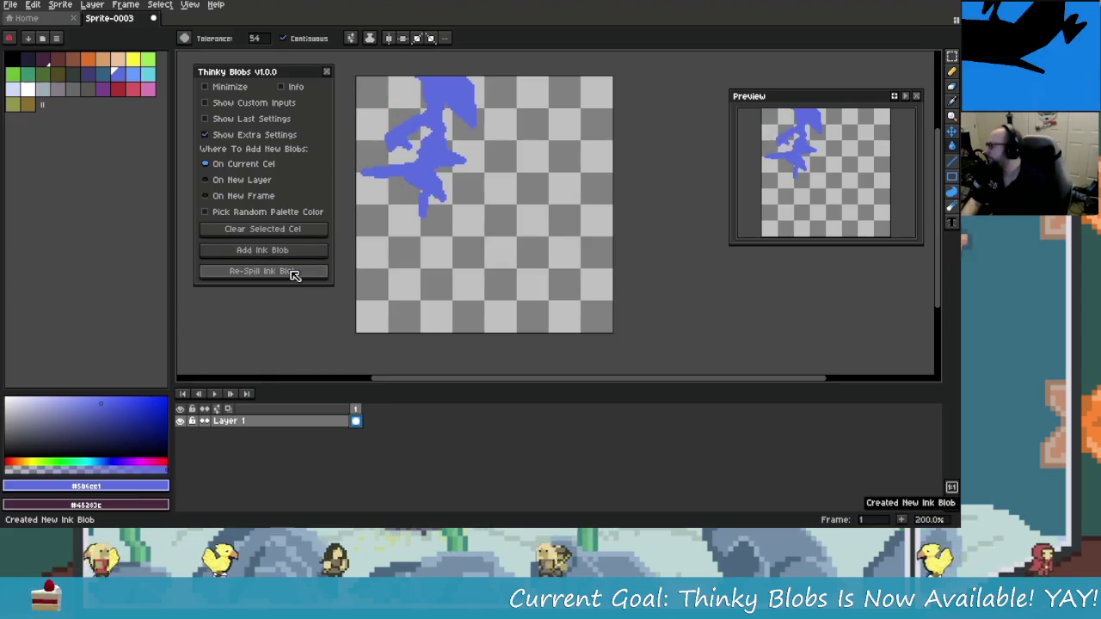
left_click(294, 275)
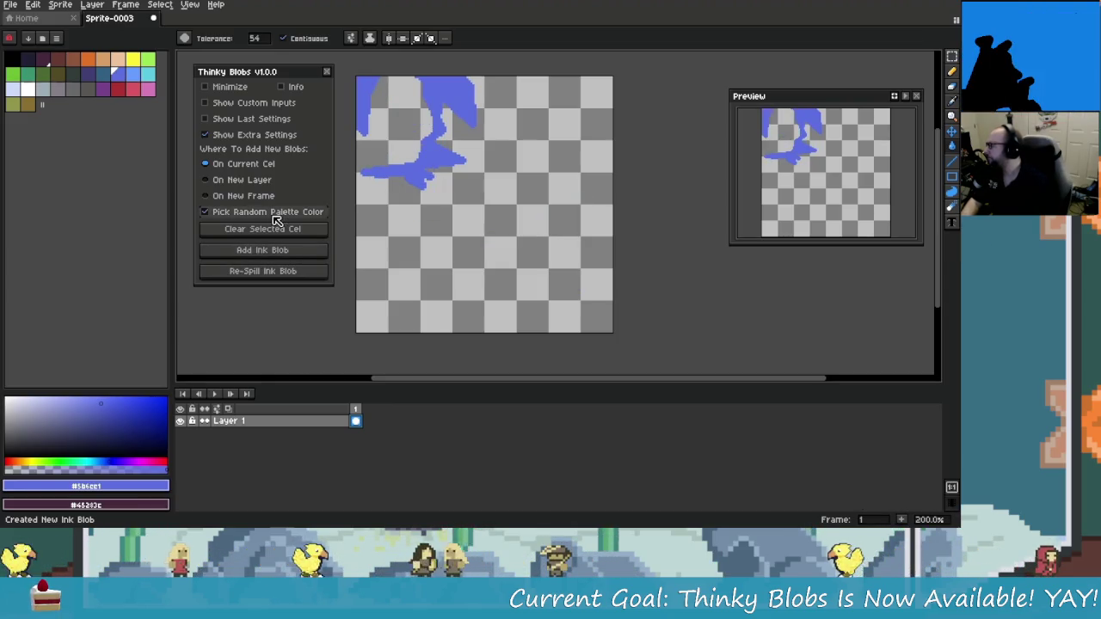
Show and hide the extra settings, then clear the blue blob from the cel
left_click(206, 135)
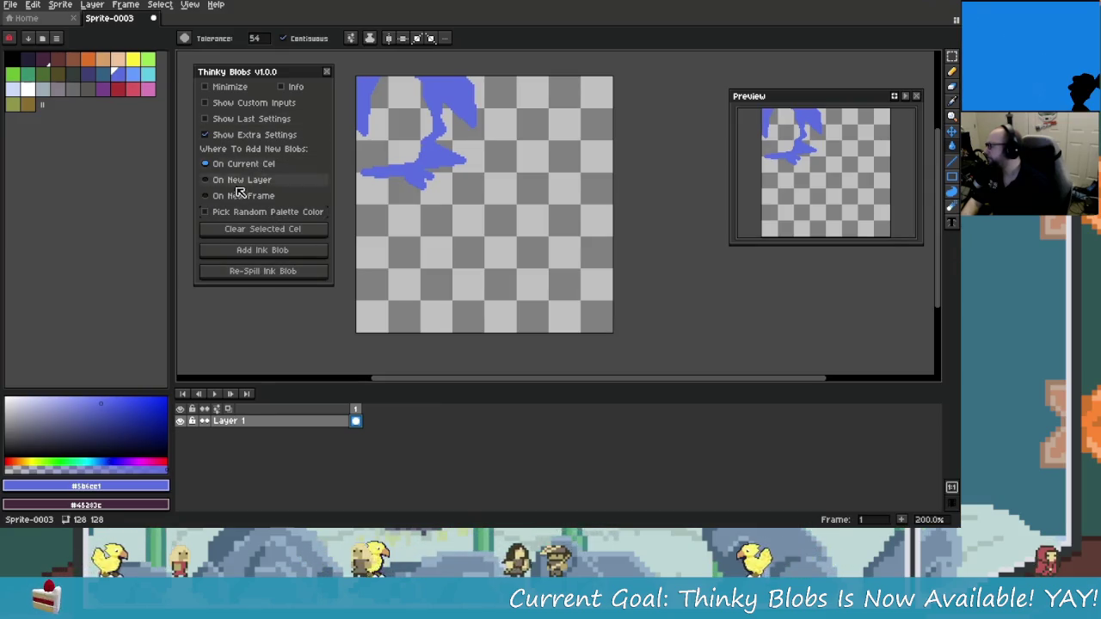
left_click(205, 135)
left_click(249, 151)
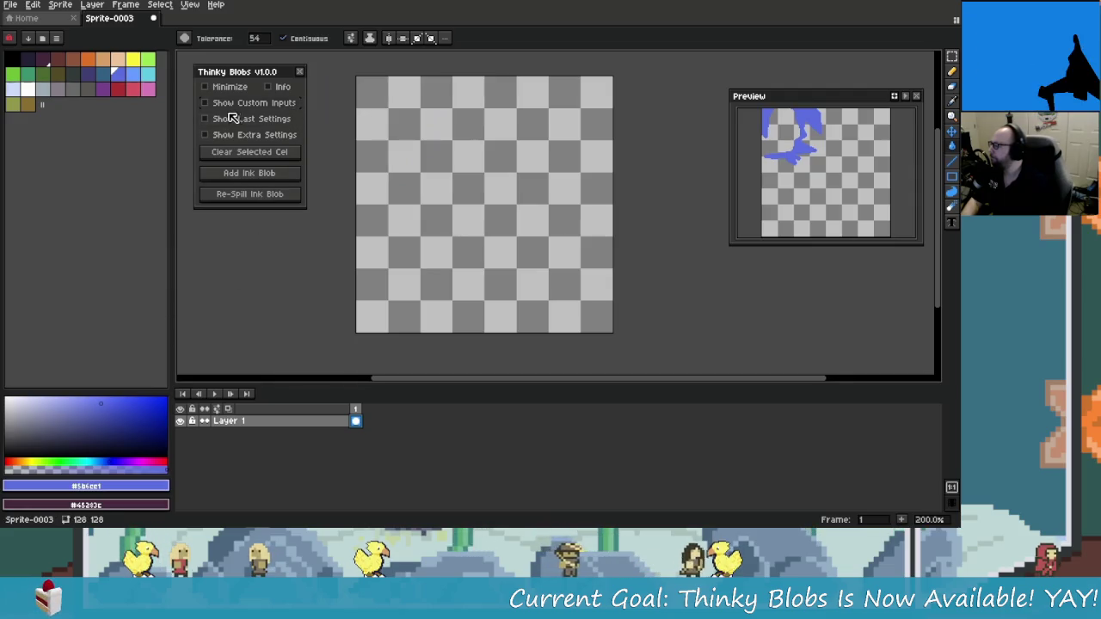
left_click(254, 104)
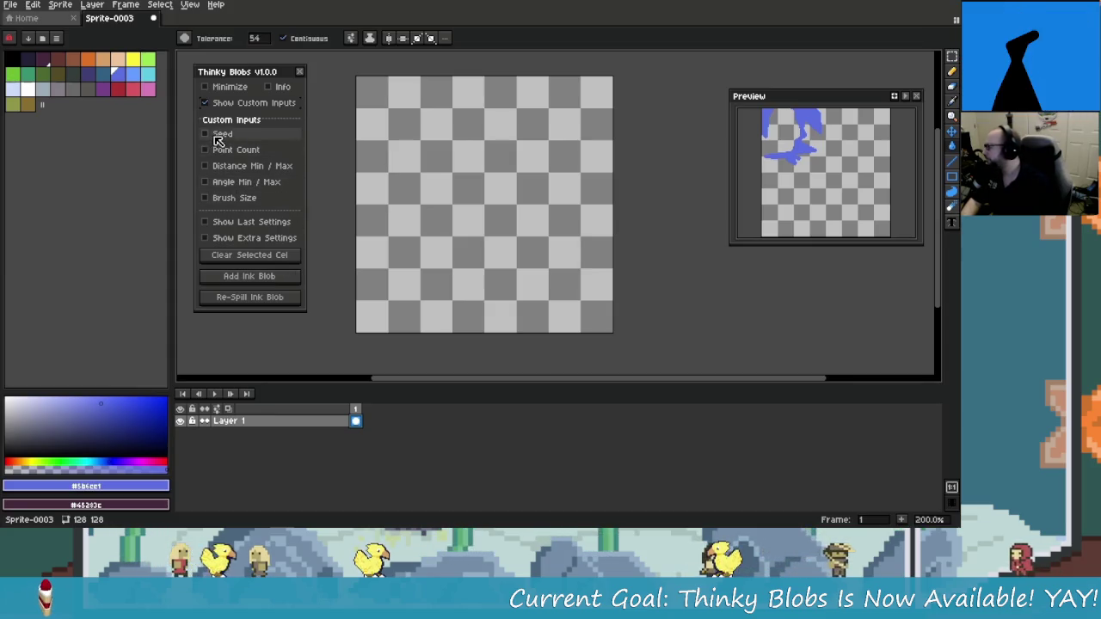
left_click(256, 136)
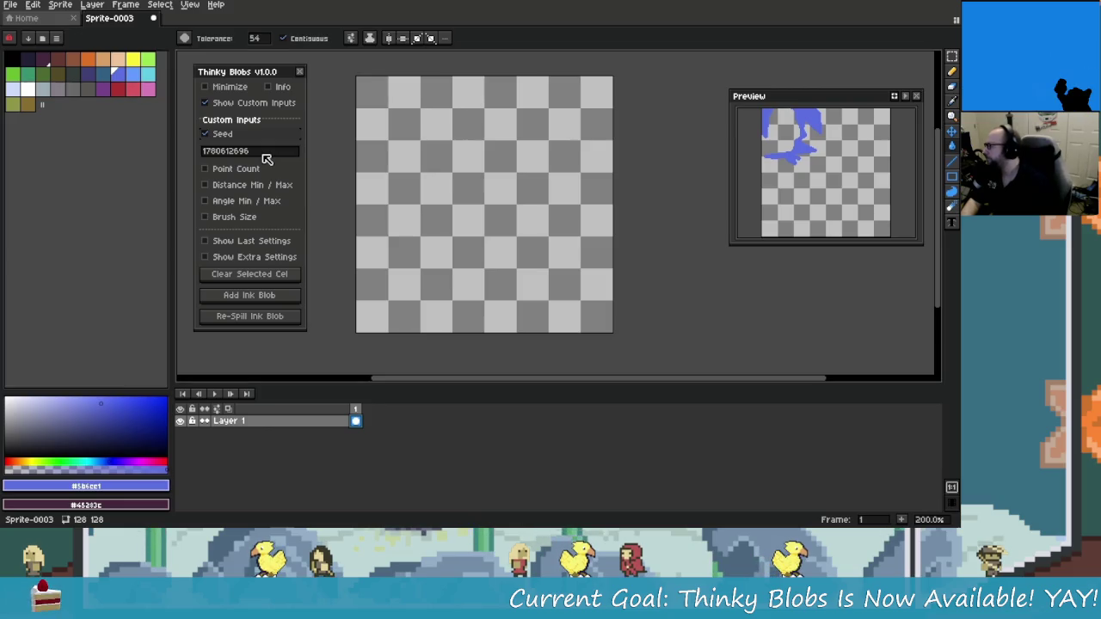
left_click(272, 152)
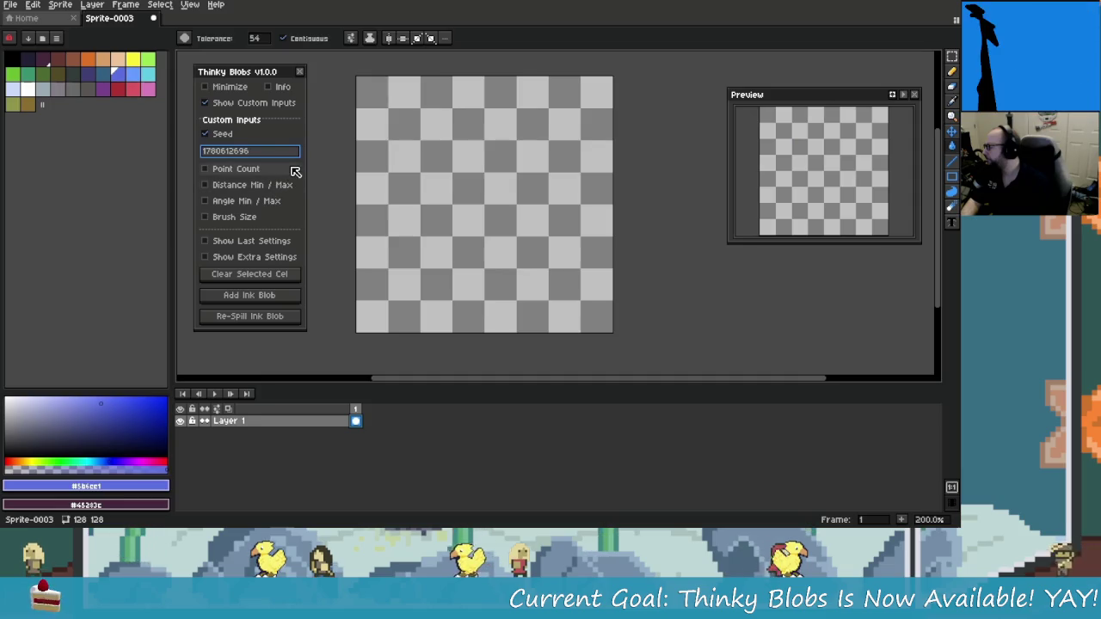
left_click_drag(263, 152, 196, 155)
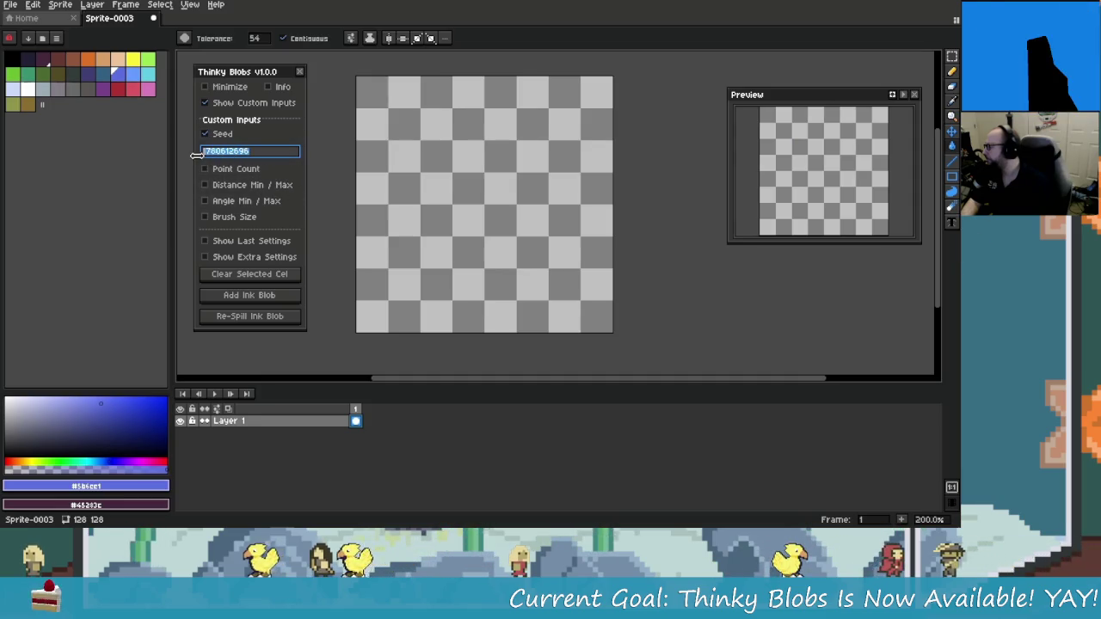
left_click(270, 152)
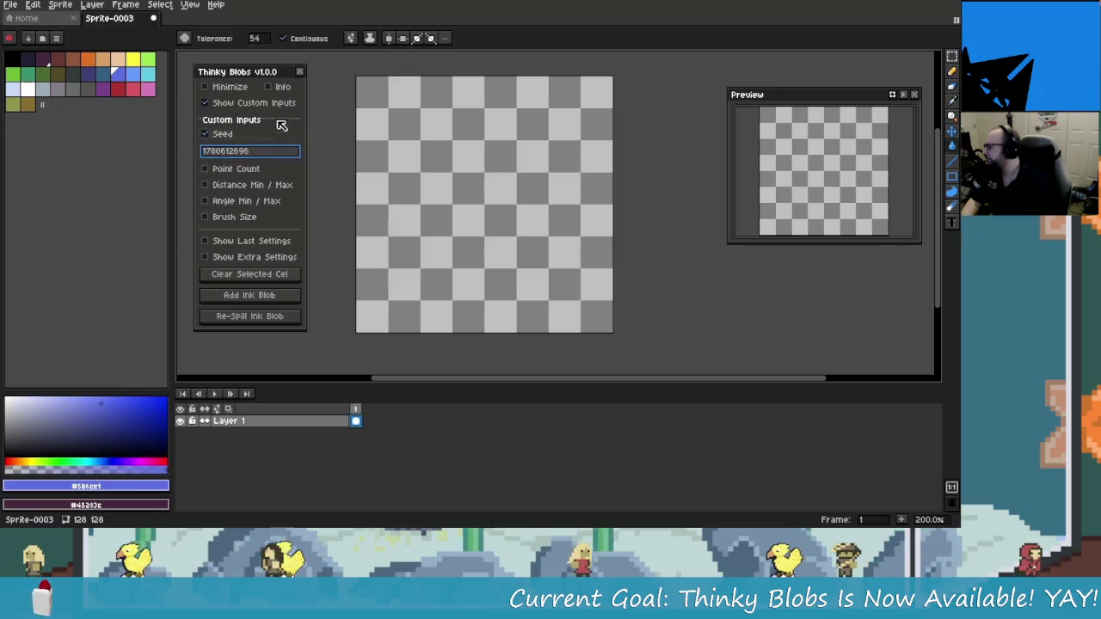
left_click(300, 72)
left_click(125, 5)
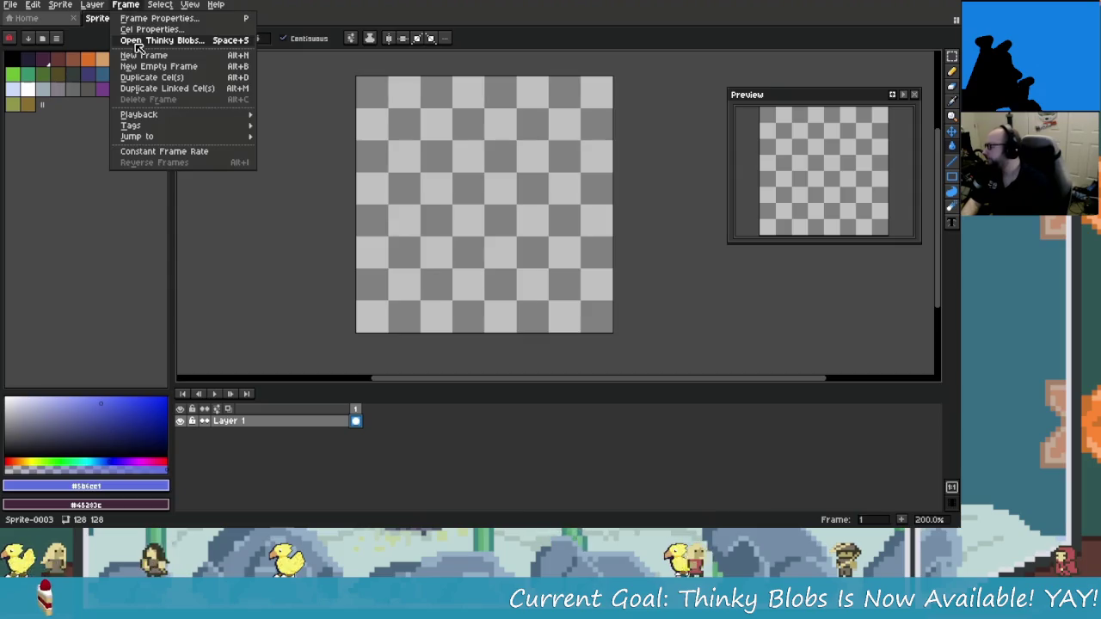
Reopen and reposition the Thinky Blobs panel with custom inputs and Seed enabled
left_click(164, 38)
left_click_drag(191, 104, 246, 127)
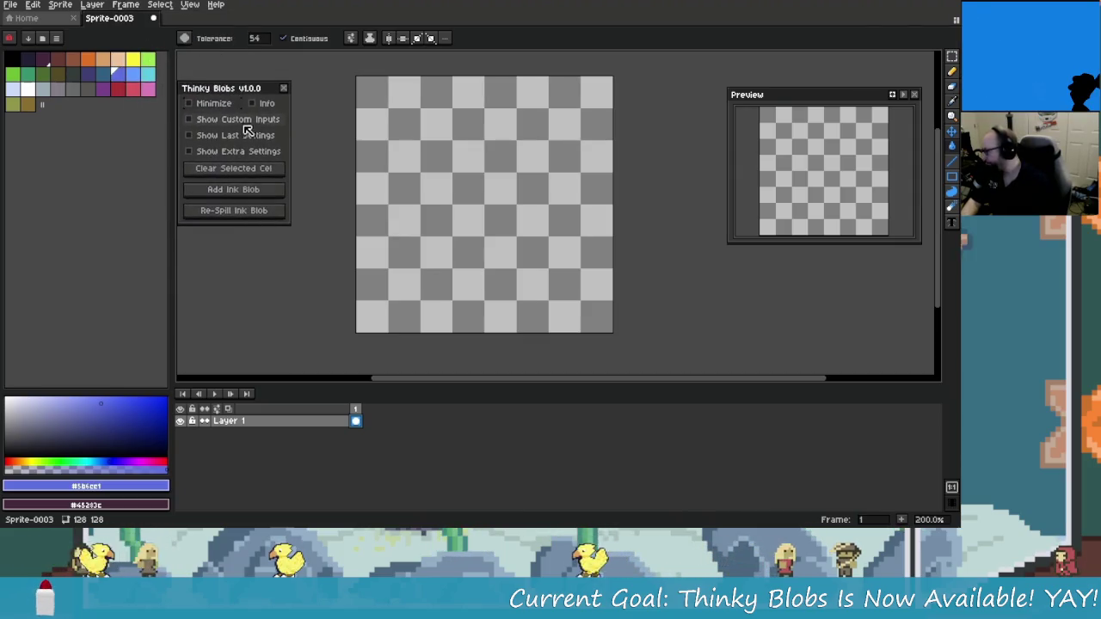
left_click(246, 127)
left_click(220, 151)
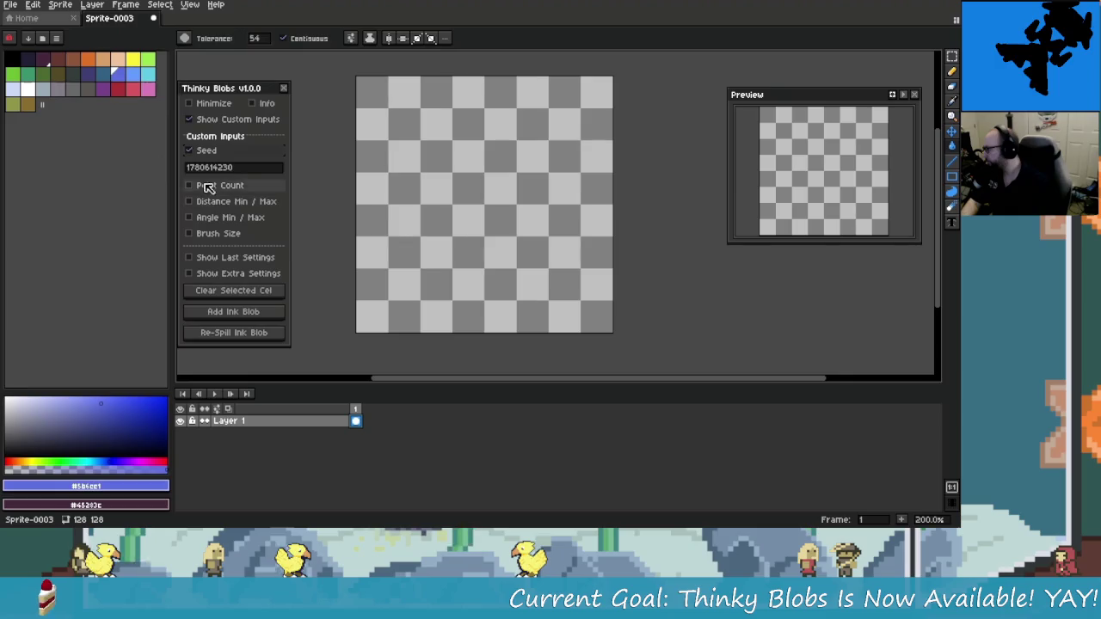
double_click(215, 170)
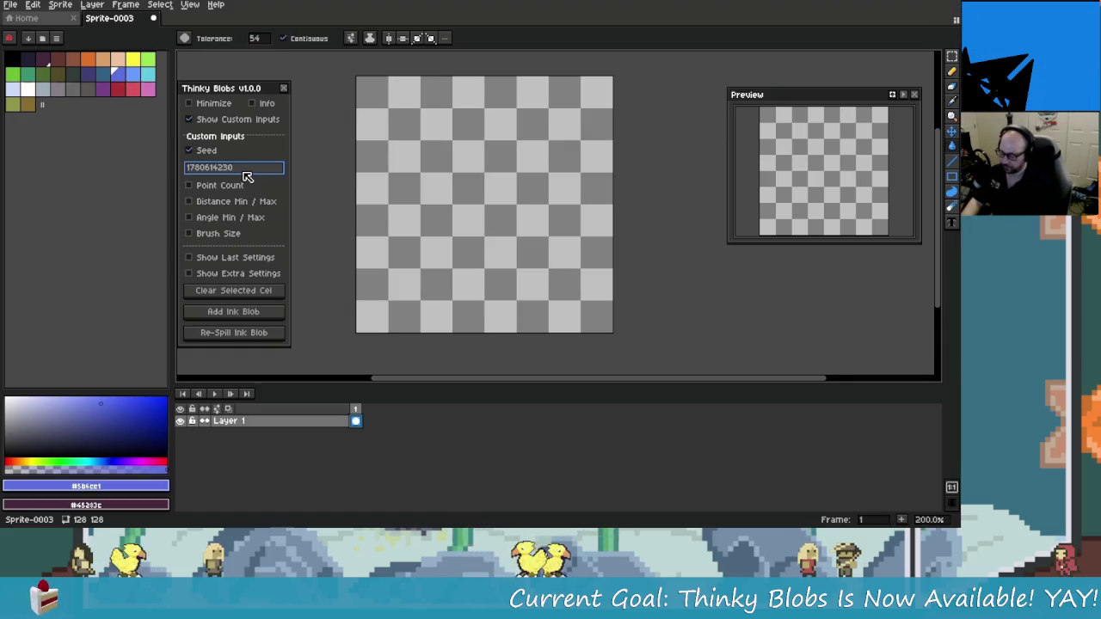
left_click_drag(257, 89, 262, 88)
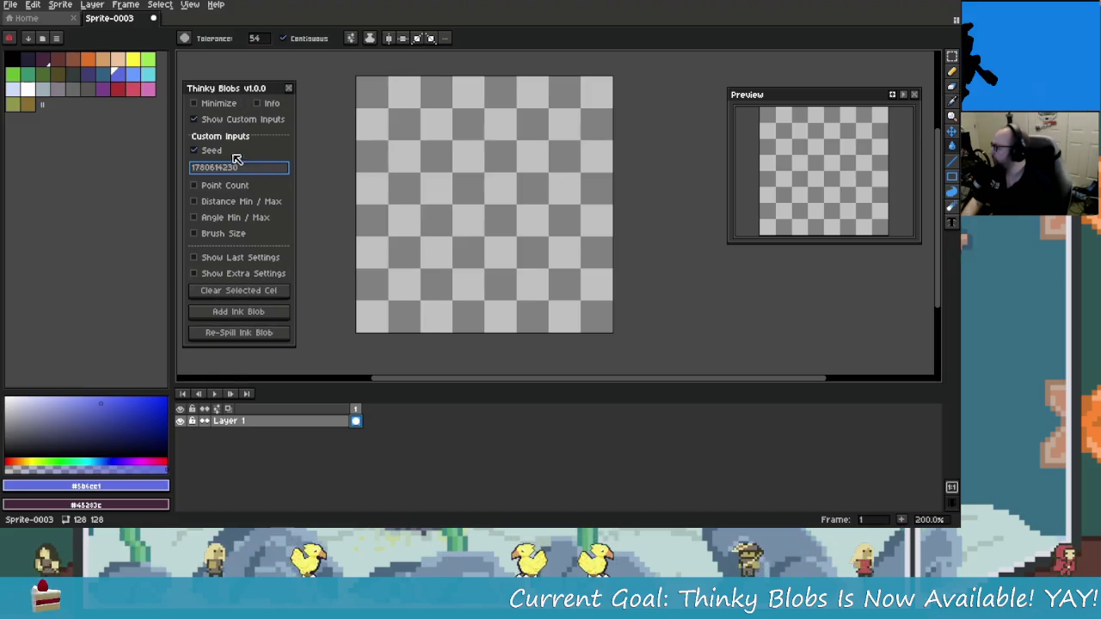
Add an ink blob in dark navy and re-spill it five times
left_click(239, 311)
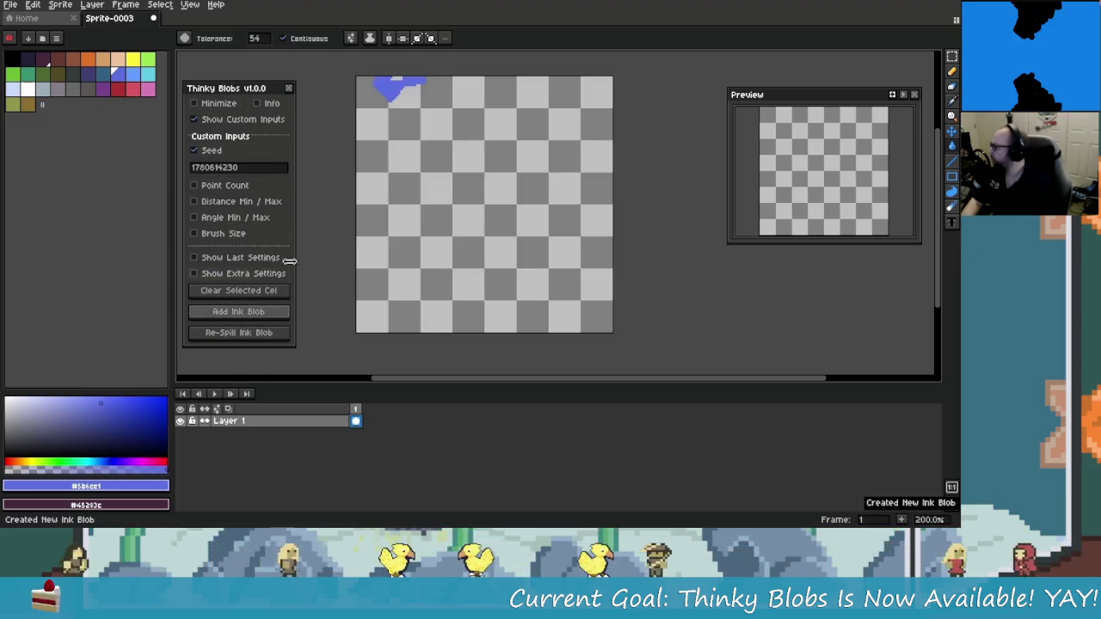
left_click(25, 58)
left_click(264, 334)
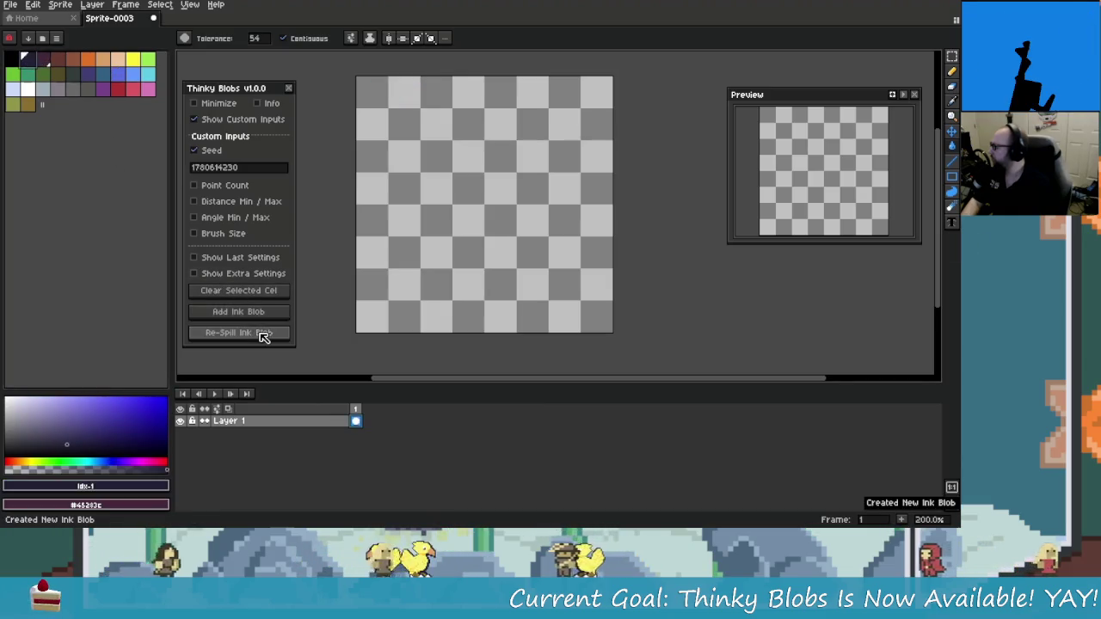
left_click(265, 334)
left_click(269, 335)
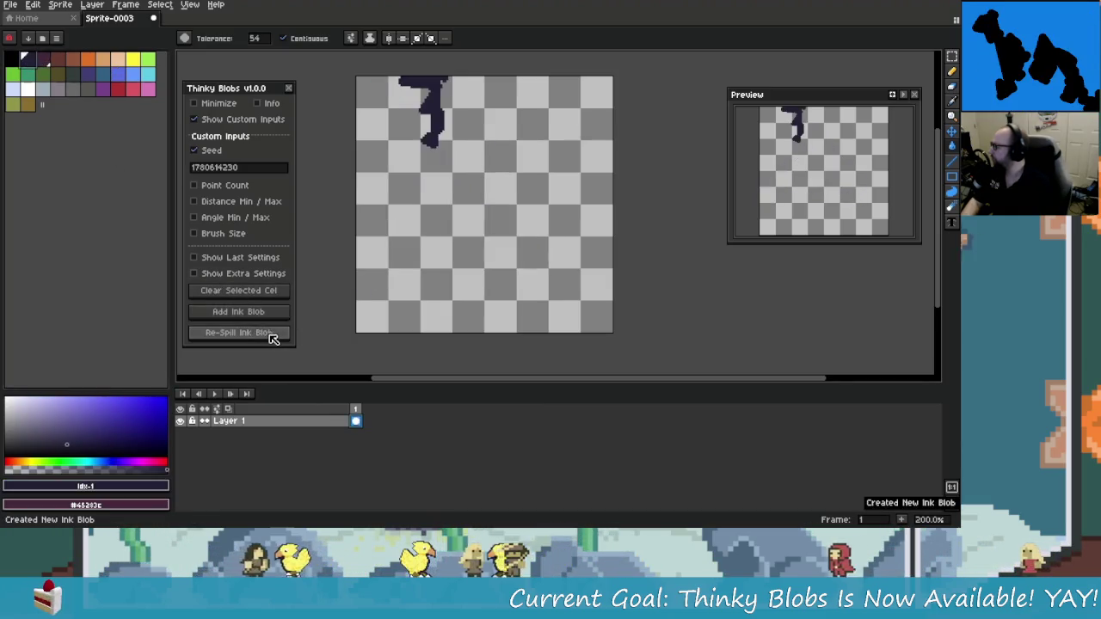
left_click(270, 335)
left_click(270, 337)
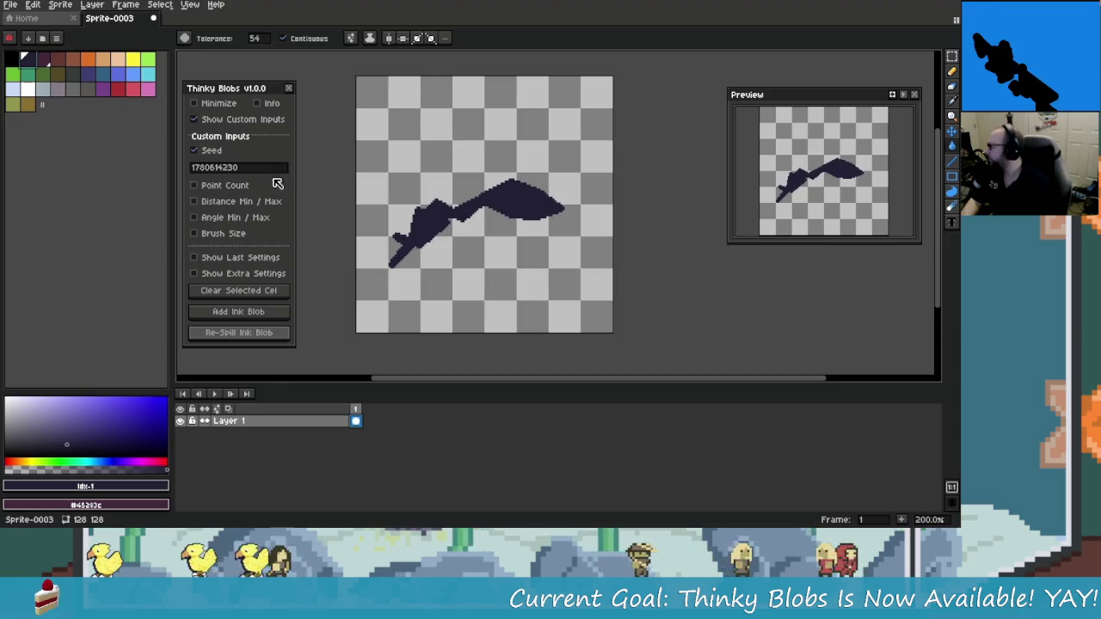
Undo an accidental canvas fill, replace the blob and re-spill it six times
left_click(523, 157)
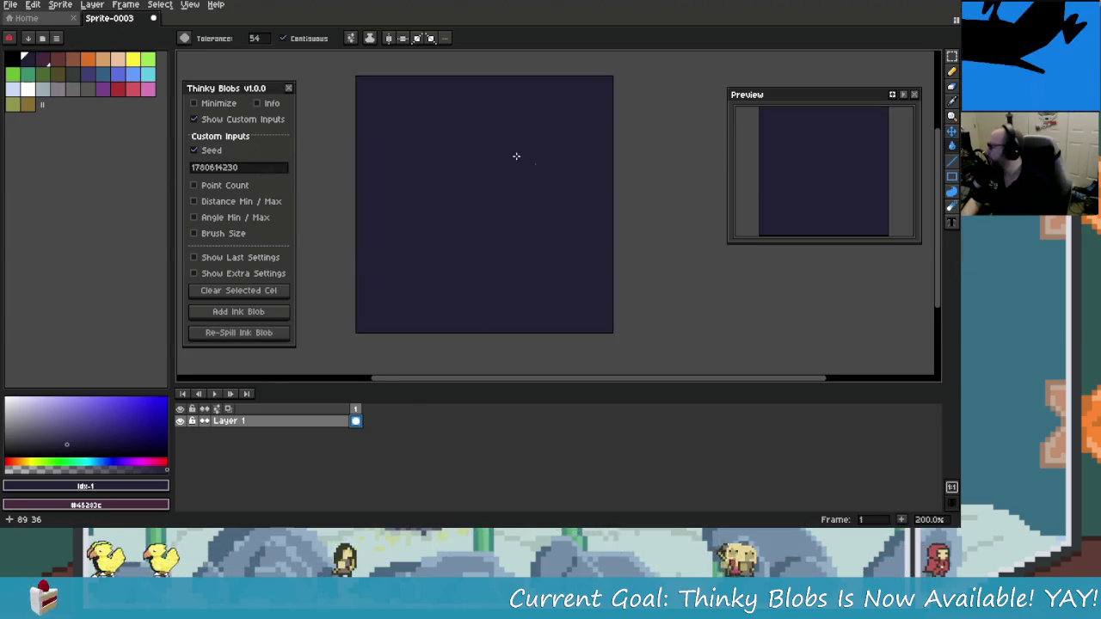
key("ctrl+z")
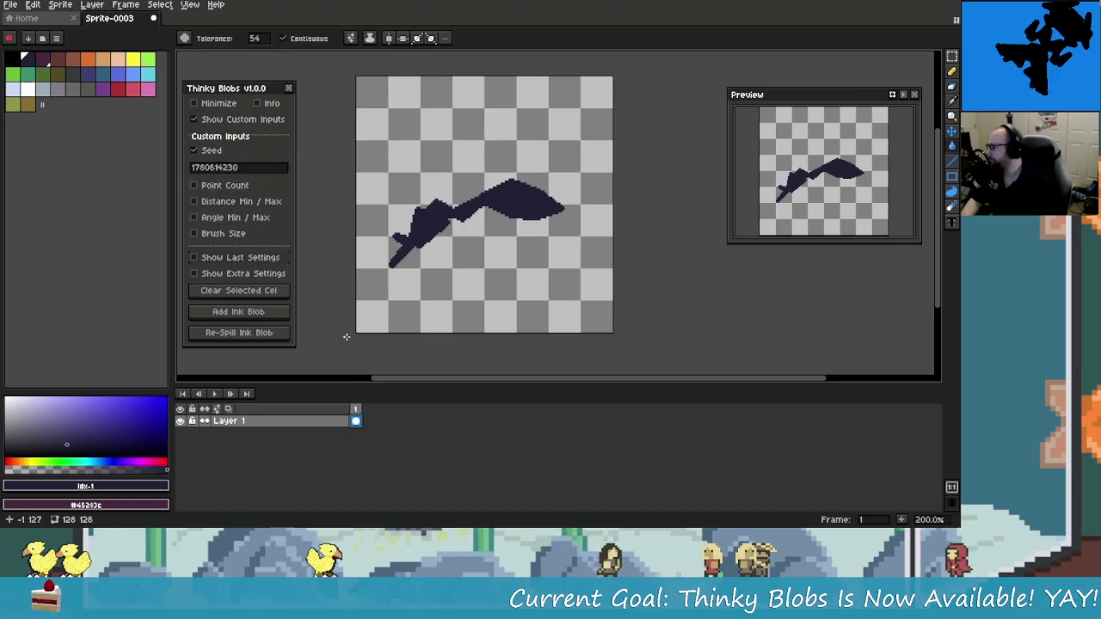
left_click(268, 312)
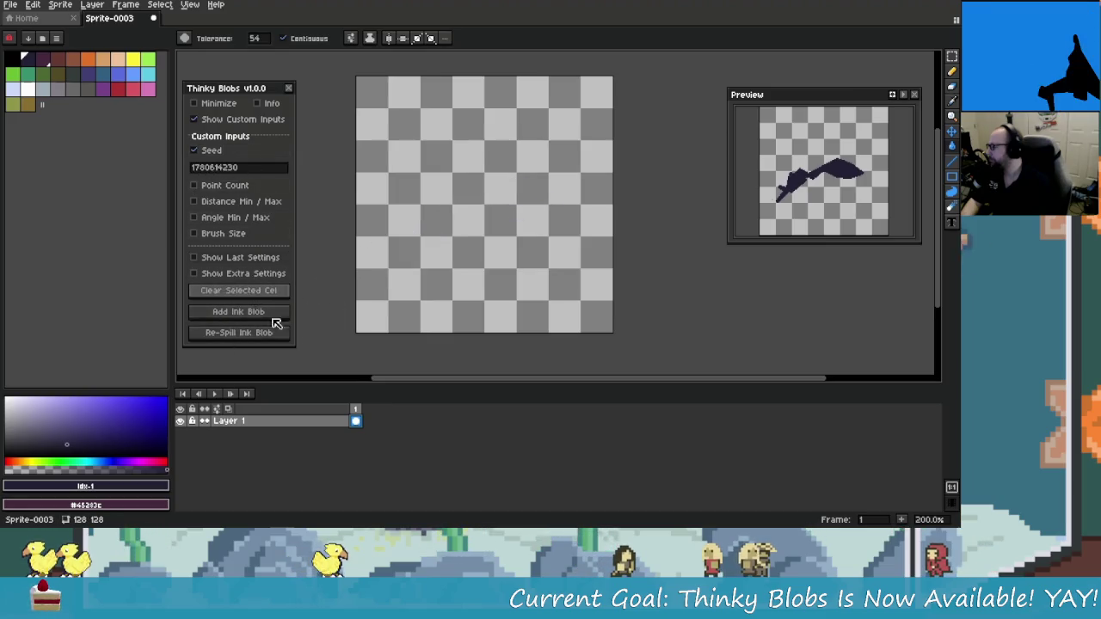
left_click(261, 339)
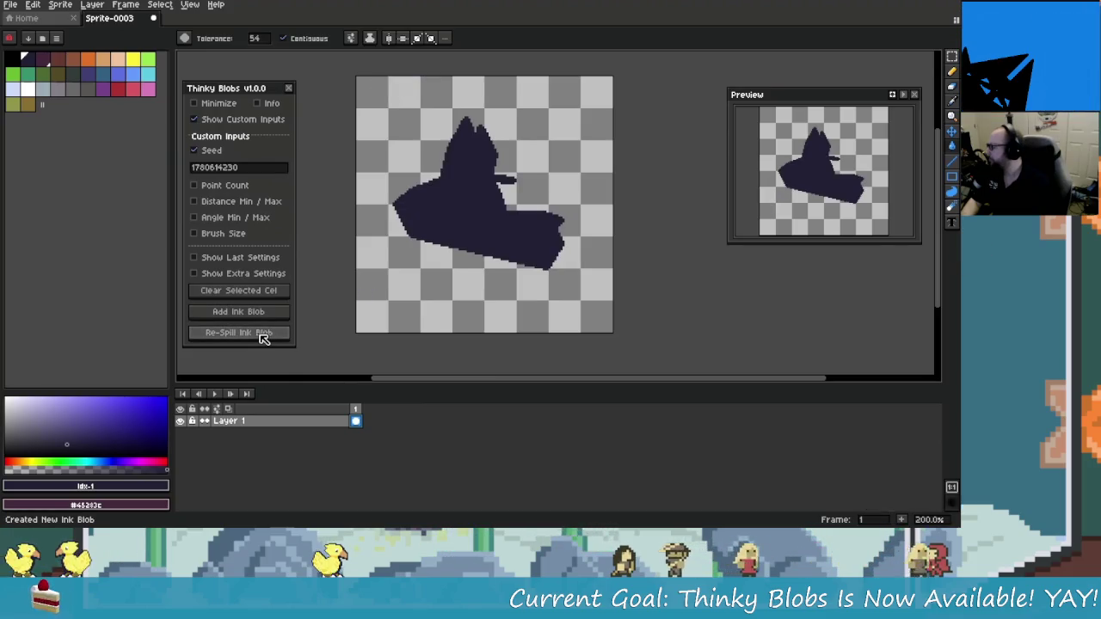
left_click(260, 334)
left_click(263, 338)
left_click(262, 337)
left_click(259, 338)
left_click(262, 336)
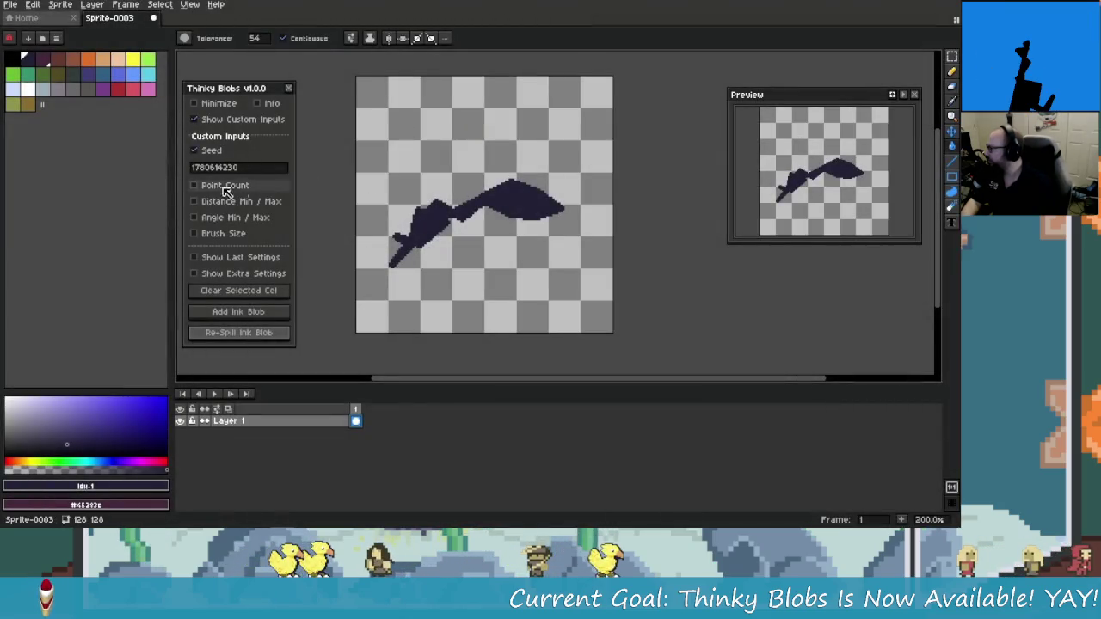
Close and reopen Thinky Blobs, enabling custom inputs and a fixed Seed again
left_click(261, 167)
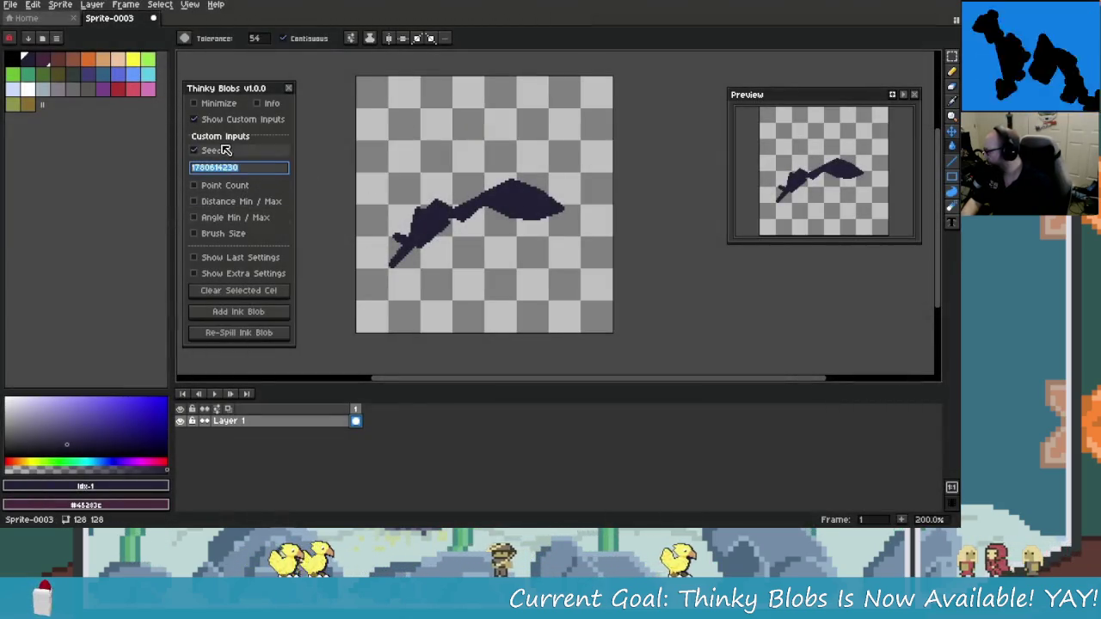
key("Escape")
left_click(92, 5)
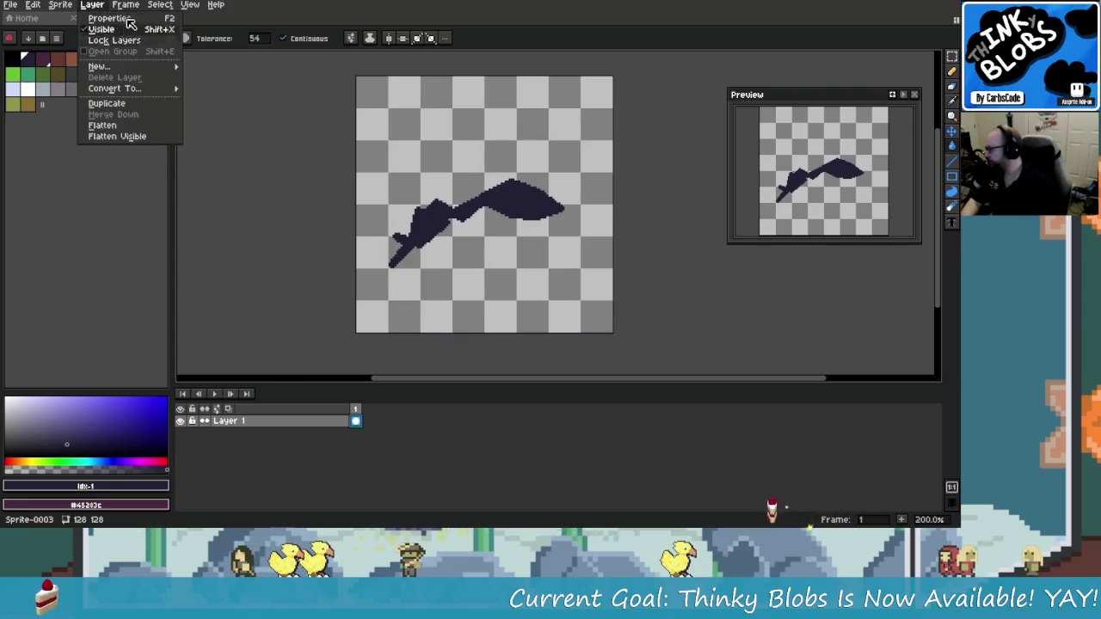
left_click(141, 46)
left_click(143, 91)
left_click_drag(195, 68, 267, 86)
left_click(222, 140)
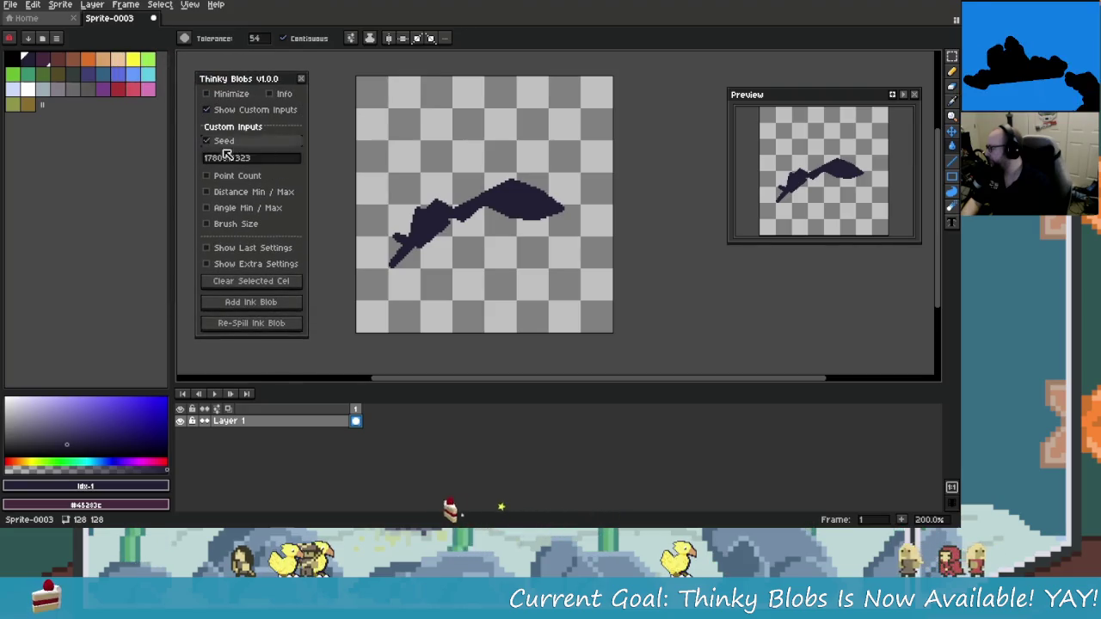
Clear the old blob, add a new one and re-spill it six times
left_click(248, 282)
left_click(253, 303)
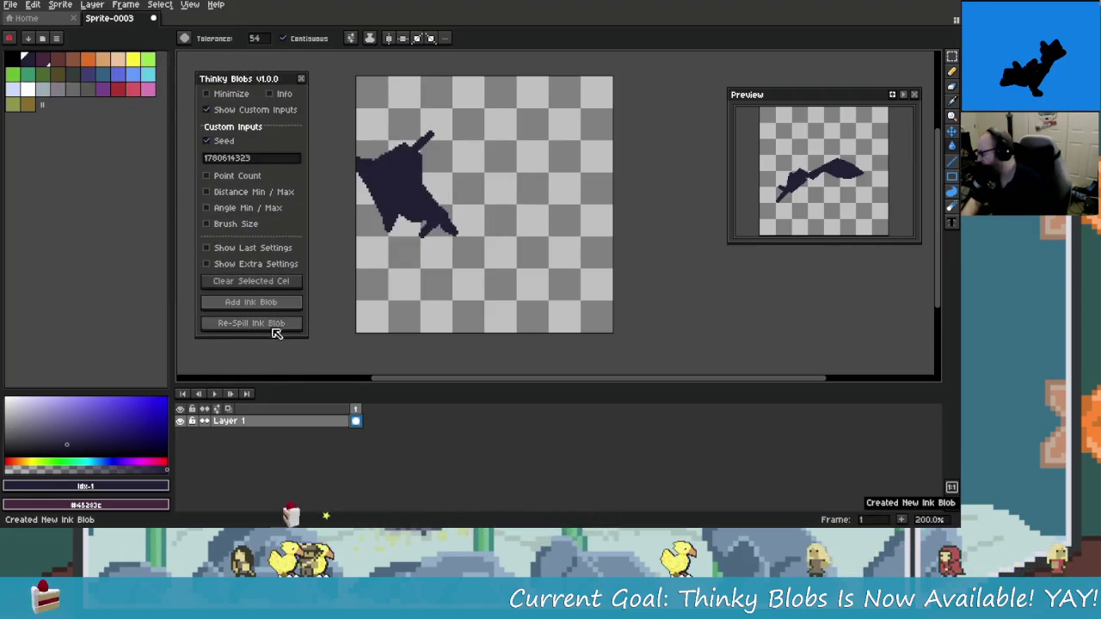
left_click(270, 324)
left_click(270, 325)
left_click(270, 324)
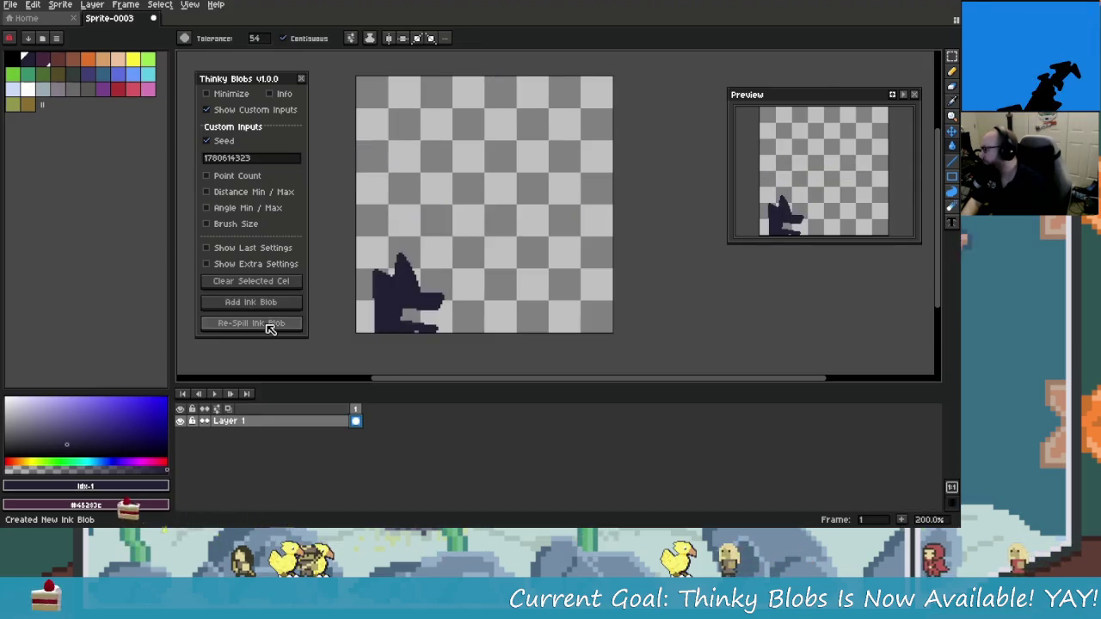
left_click(270, 324)
left_click(270, 324)
left_click(270, 324)
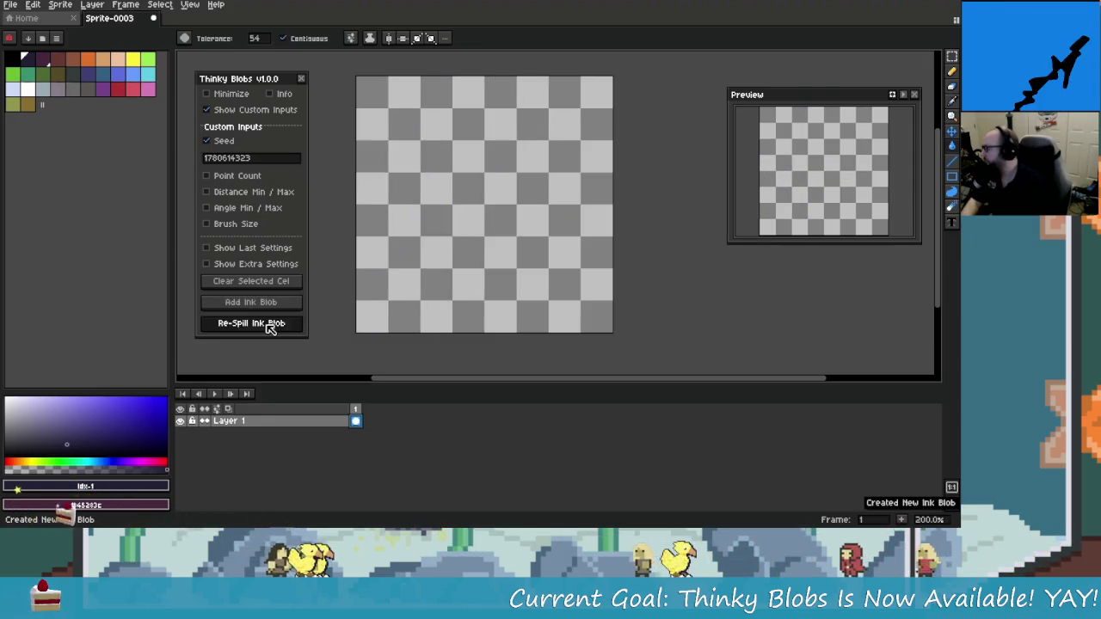
Enter a new seed, add a fresh blob, re-spill it and undo an accidental fill
double_click(270, 157)
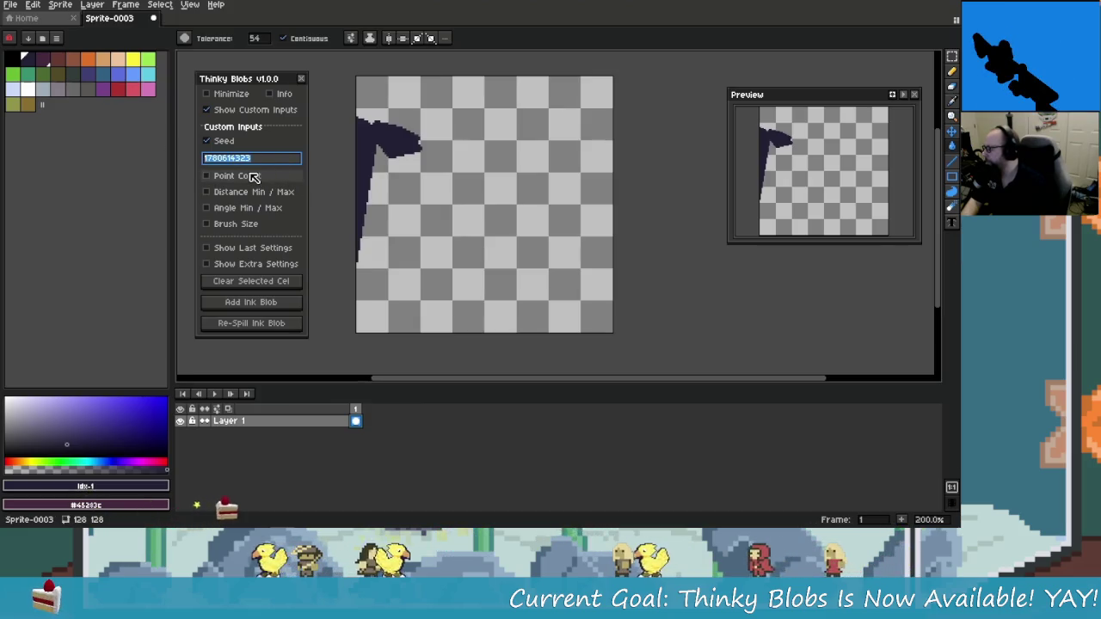
left_click(241, 156)
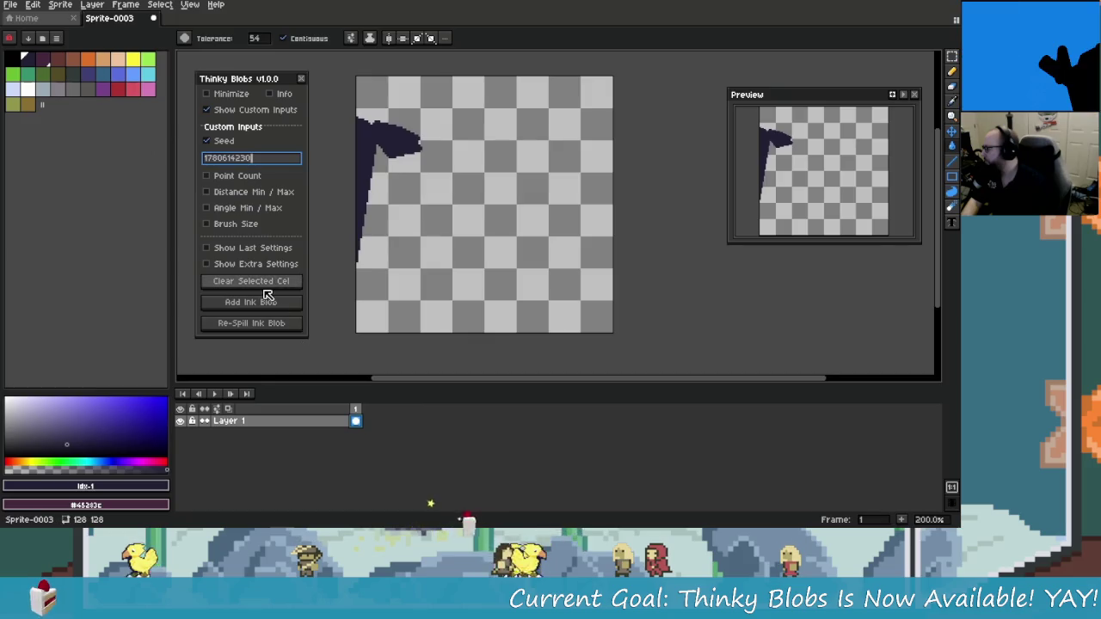
left_click(264, 282)
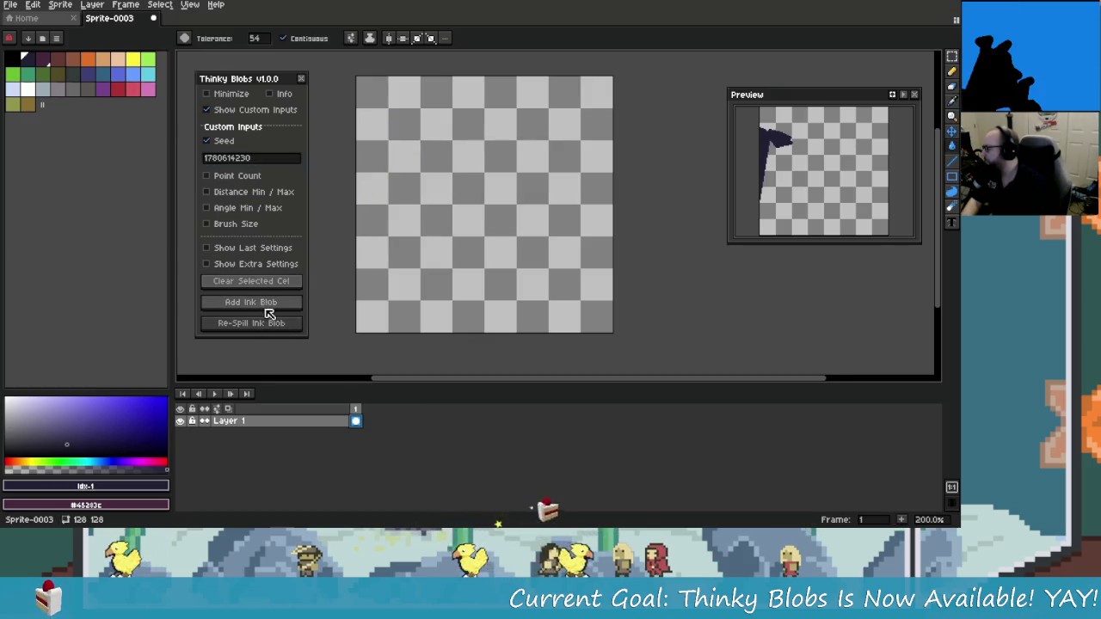
left_click(272, 310)
left_click(266, 323)
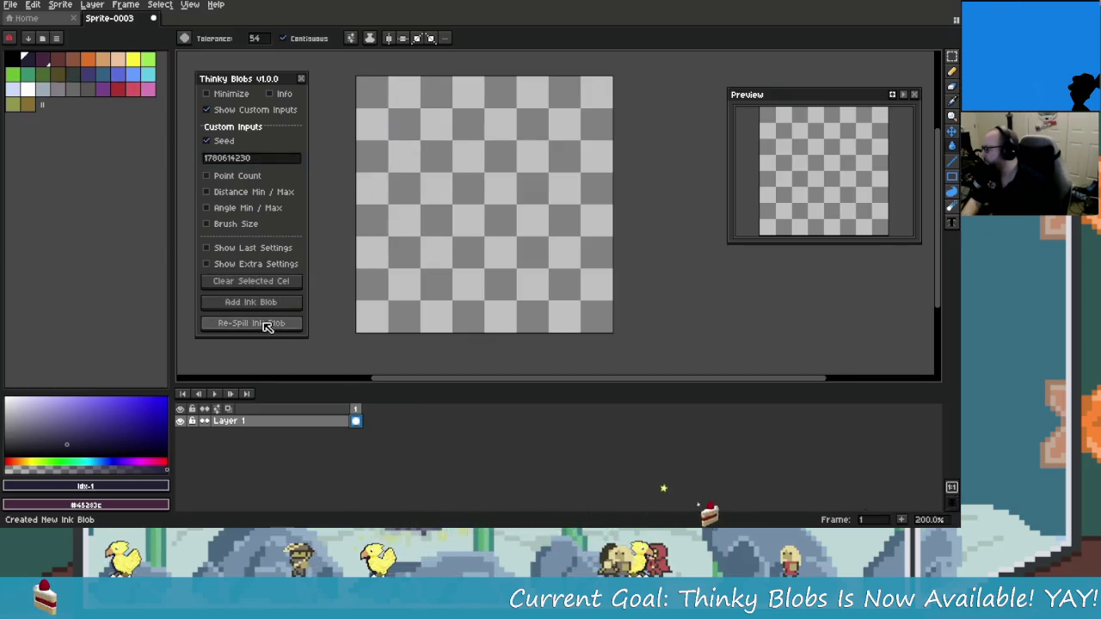
left_click(262, 323)
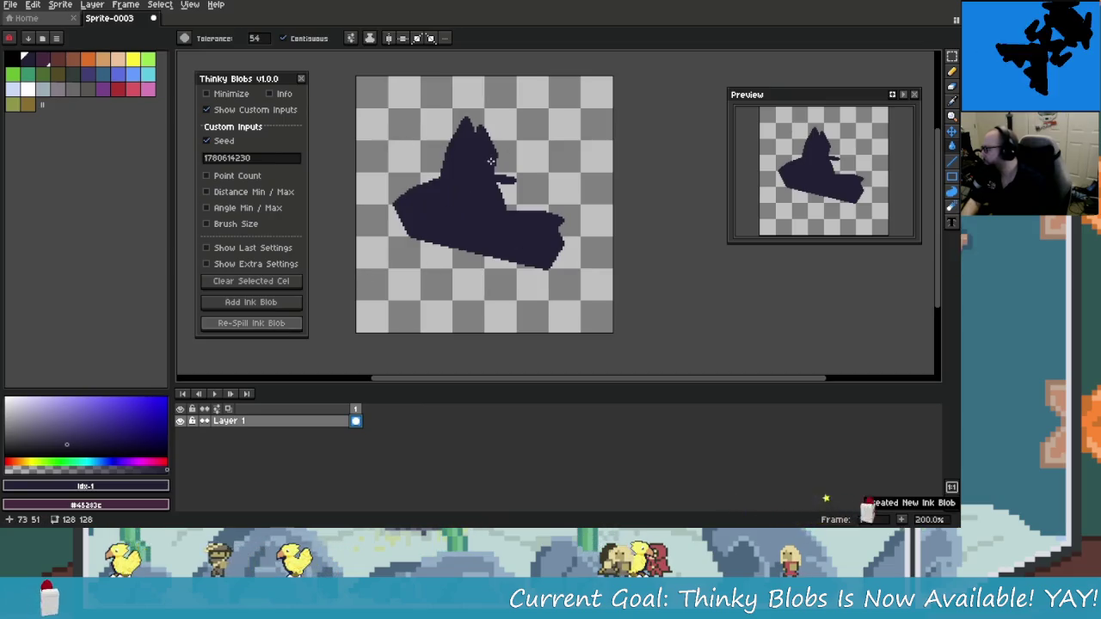
left_click(570, 194)
key("ctrl+z")
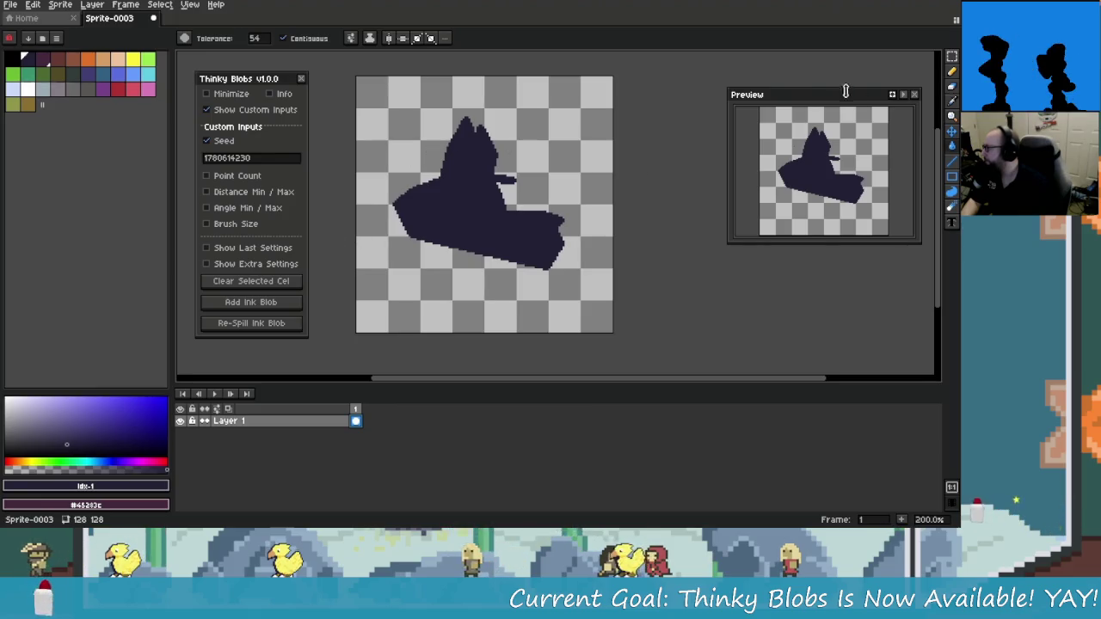
Re-spill the blob several more times into a tall bag-like shape, then select the seed value
left_click(952, 80)
left_click(263, 324)
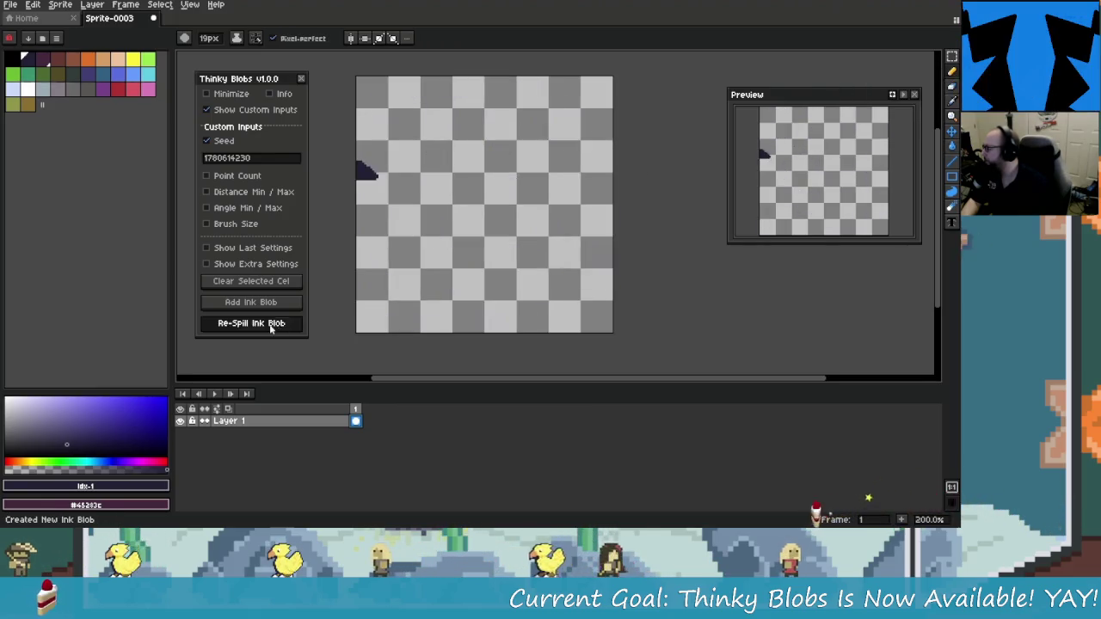
left_click(273, 331)
left_click(274, 330)
left_click(274, 331)
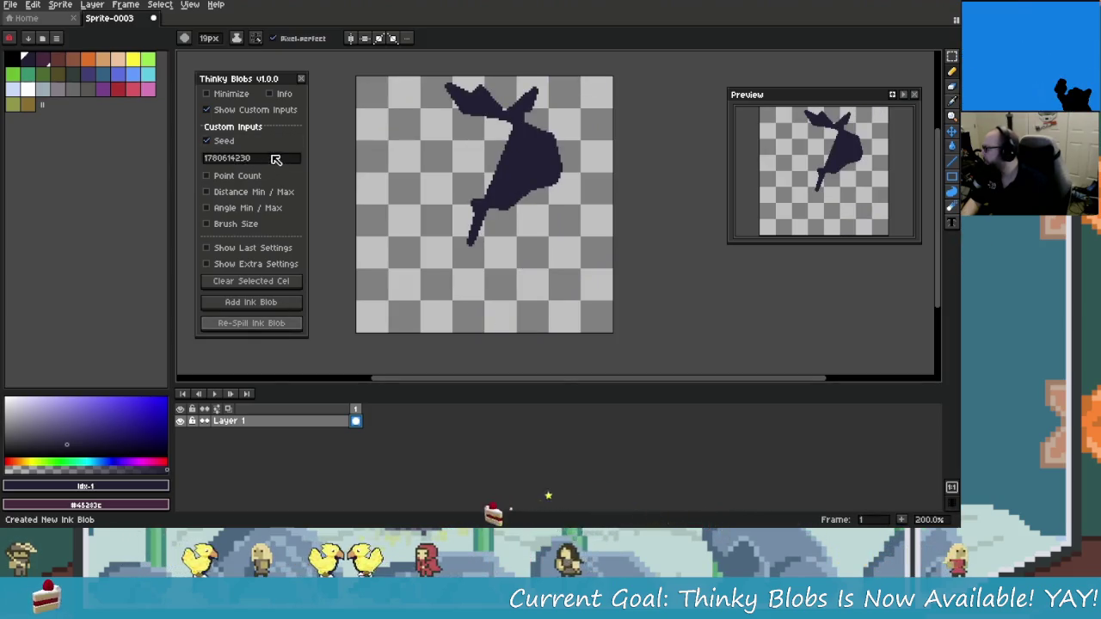
double_click(249, 159)
Deselect the seed, pause and resume the video, then add and re-spill an ink blob
key("Home")
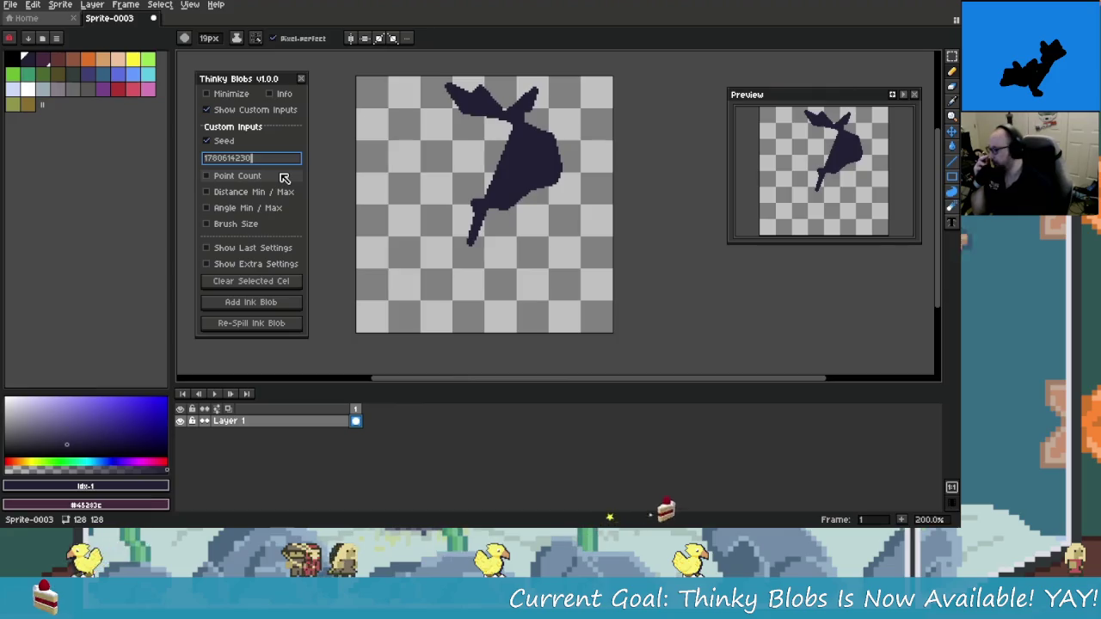
mouse_move(14, 515)
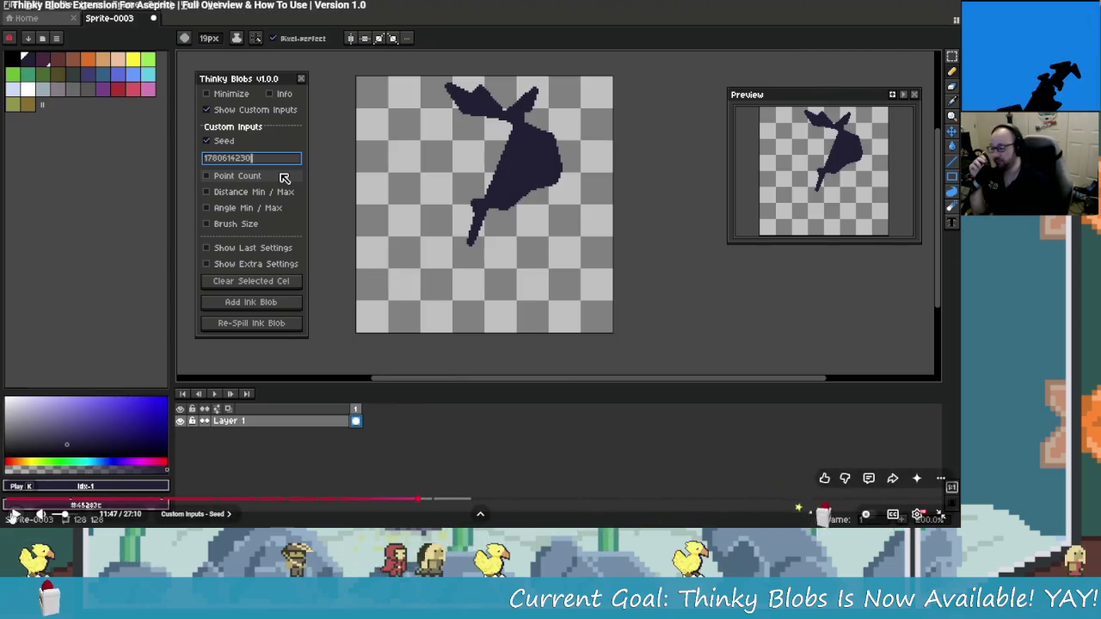
left_click(13, 514)
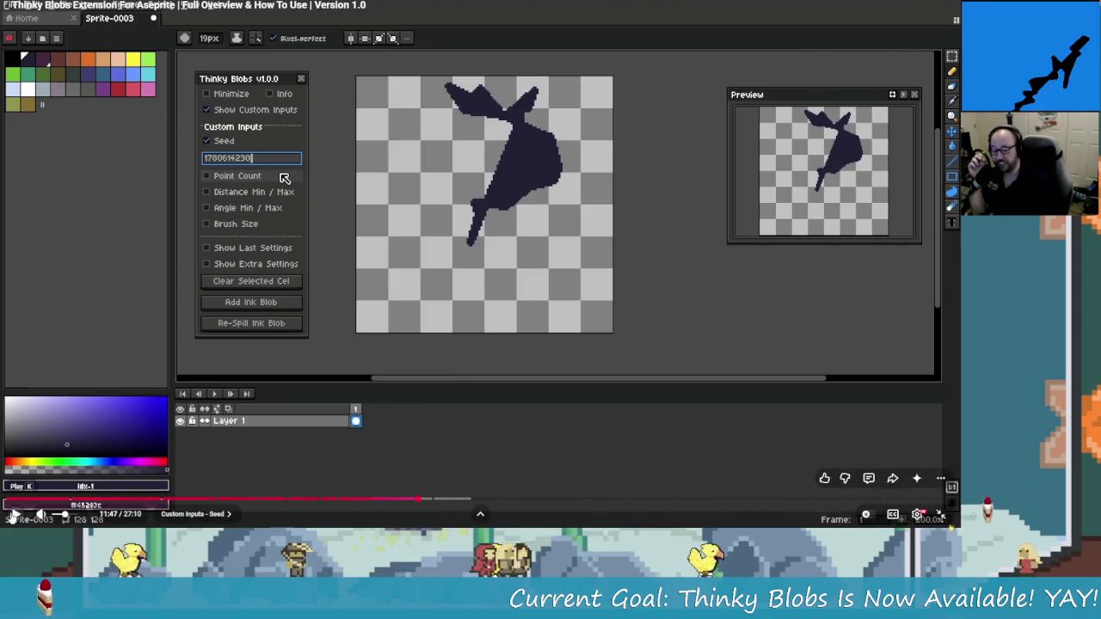
left_click(15, 516)
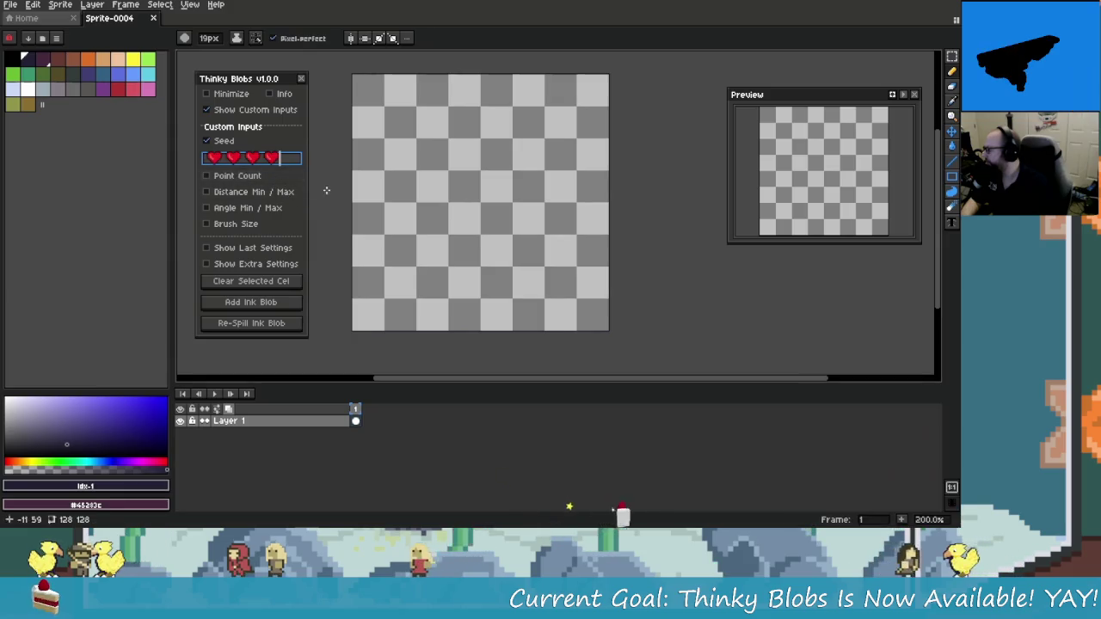
left_click(251, 302)
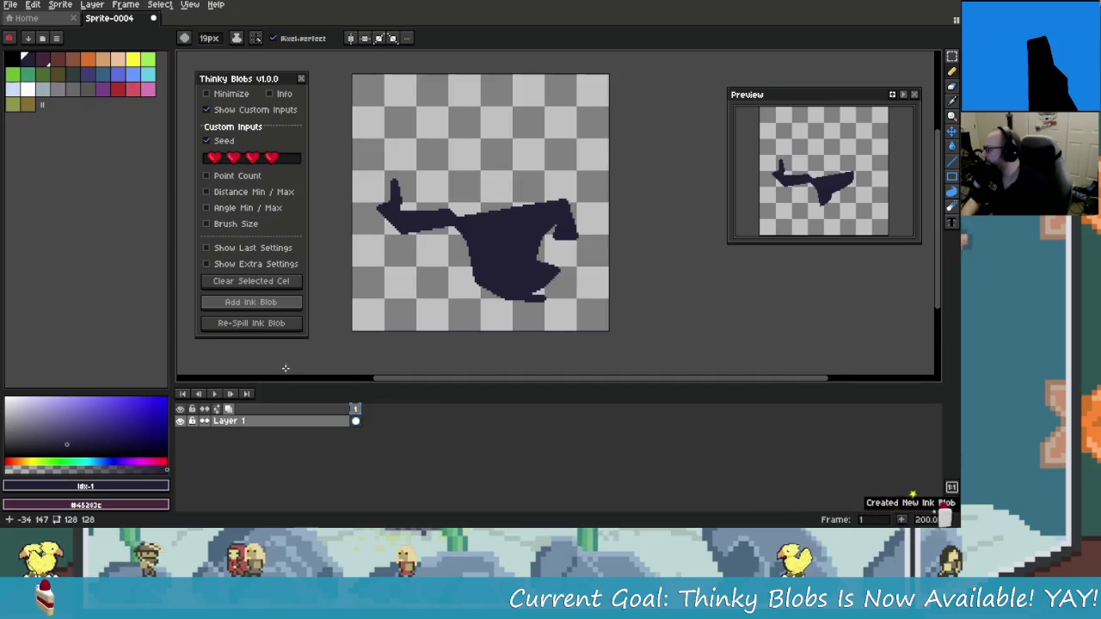
left_click(275, 326)
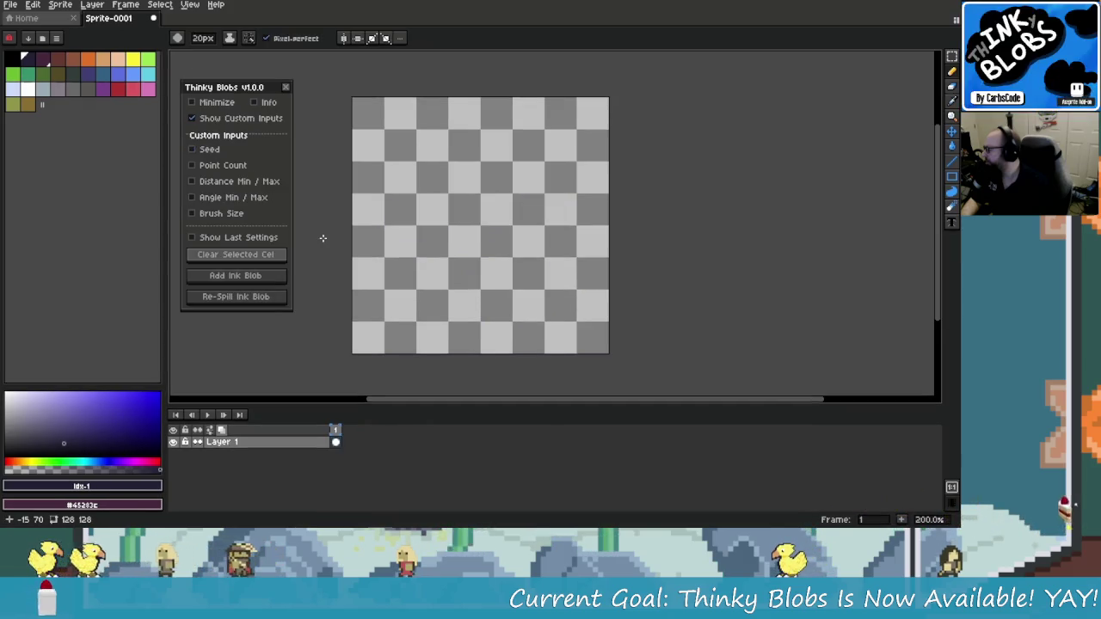
Enable Point Count, add a 20-point blob, shrink the brush, then spill a 3-point blob
left_click(225, 165)
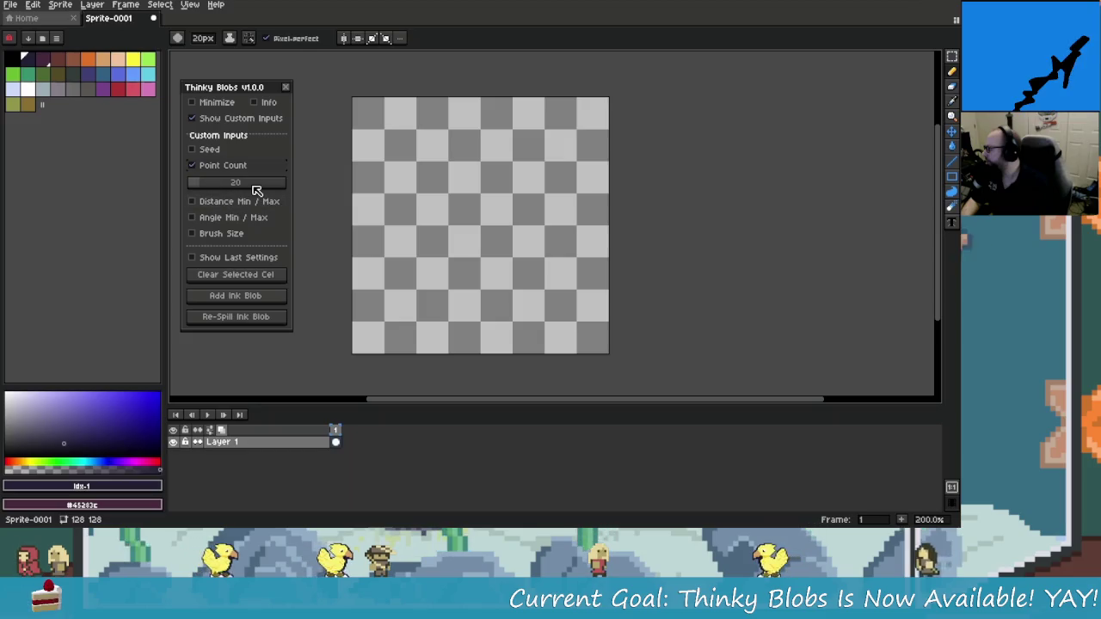
left_click(258, 298)
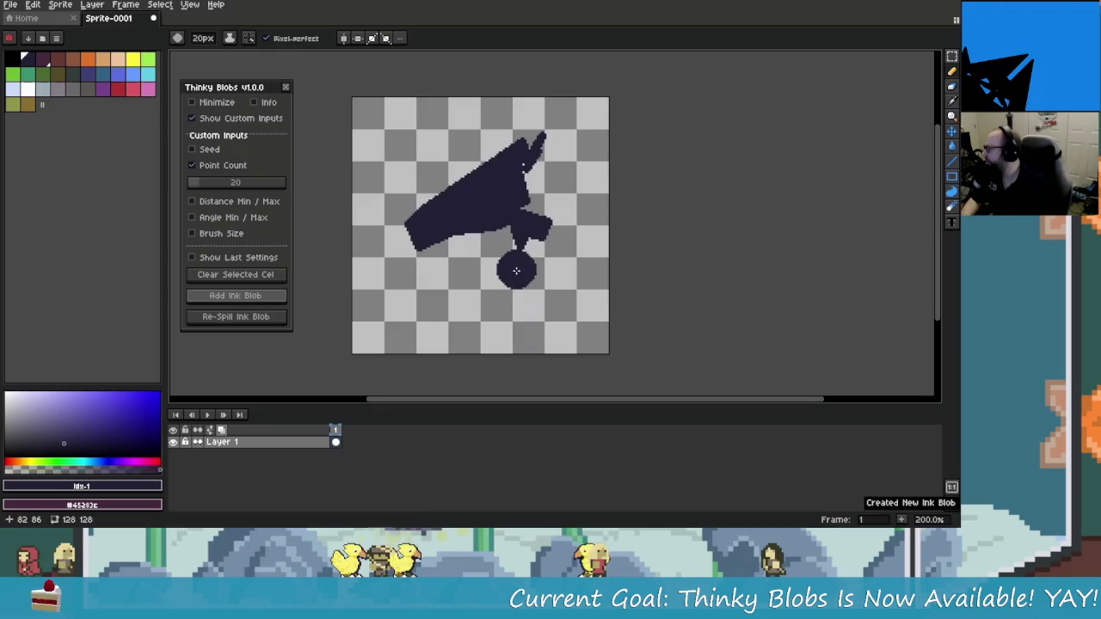
key("minus")
key("minus")
key("minus")
key("minus")
key("minus")
key("minus")
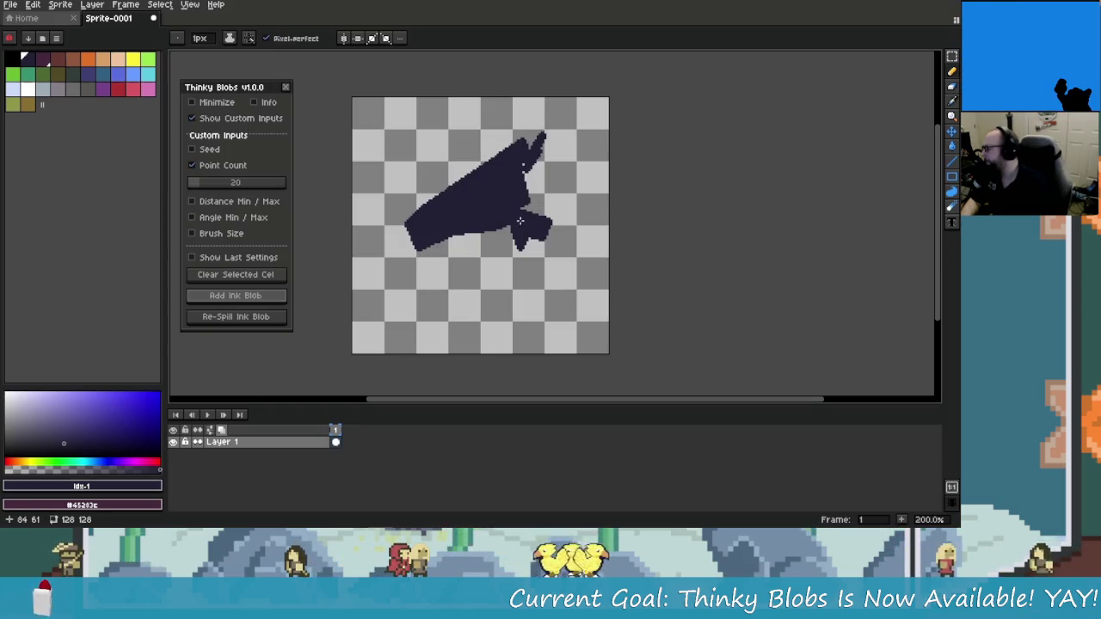
left_click(196, 183)
type("3")
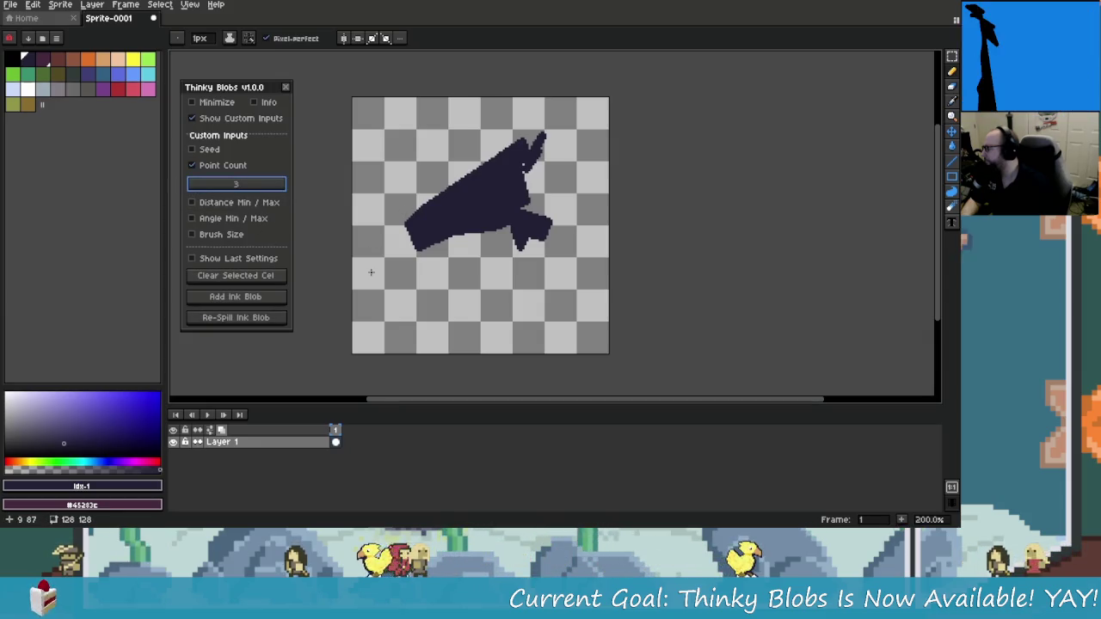
left_click(263, 318)
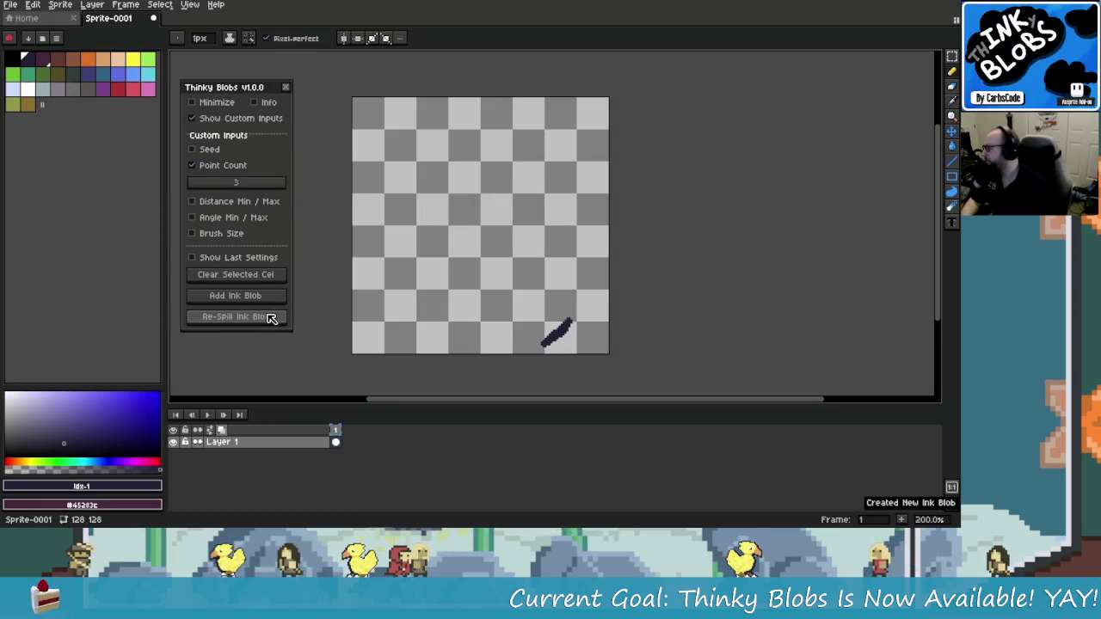
Re-spill the 3-point blob fourteen times, then raise Point Count to 168
left_click(270, 317)
left_click(270, 317)
left_click(271, 318)
left_click(271, 318)
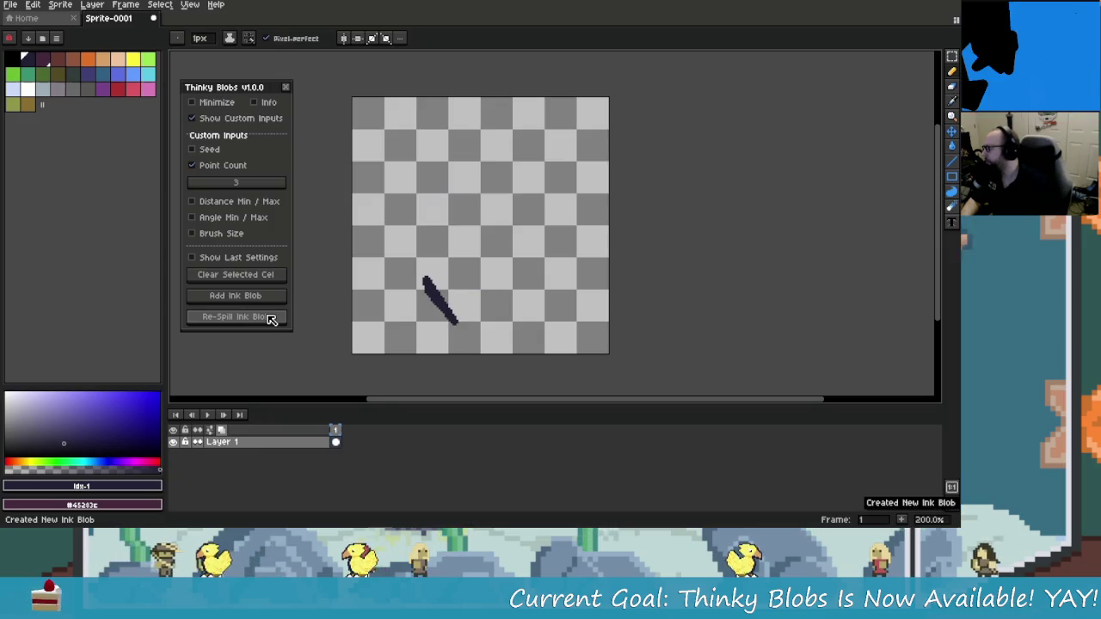
left_click(271, 318)
left_click(271, 318)
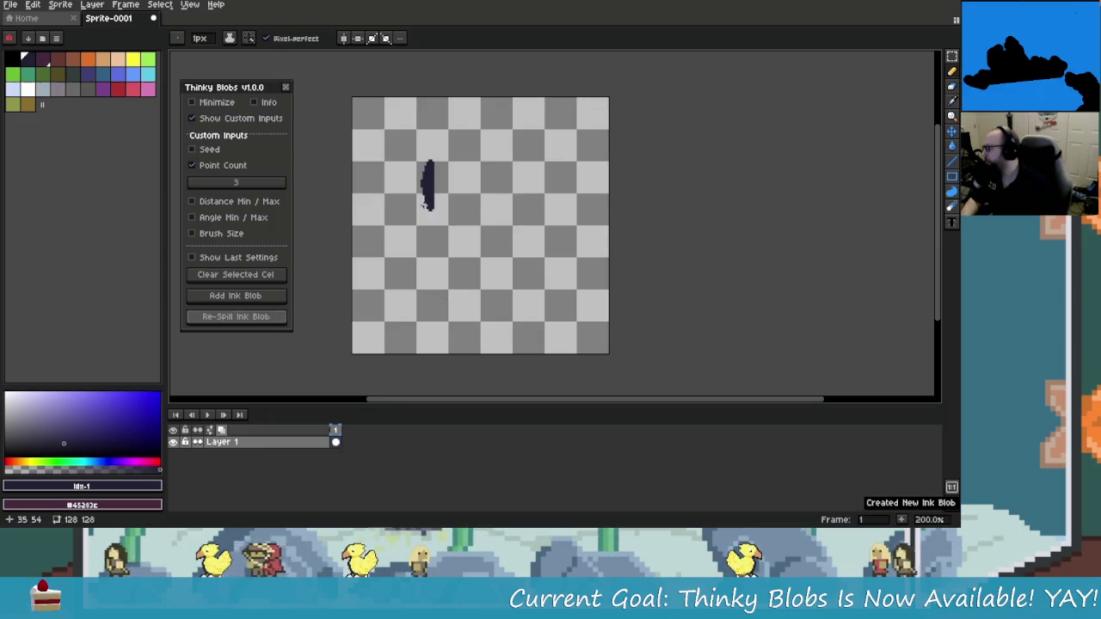
left_click(271, 318)
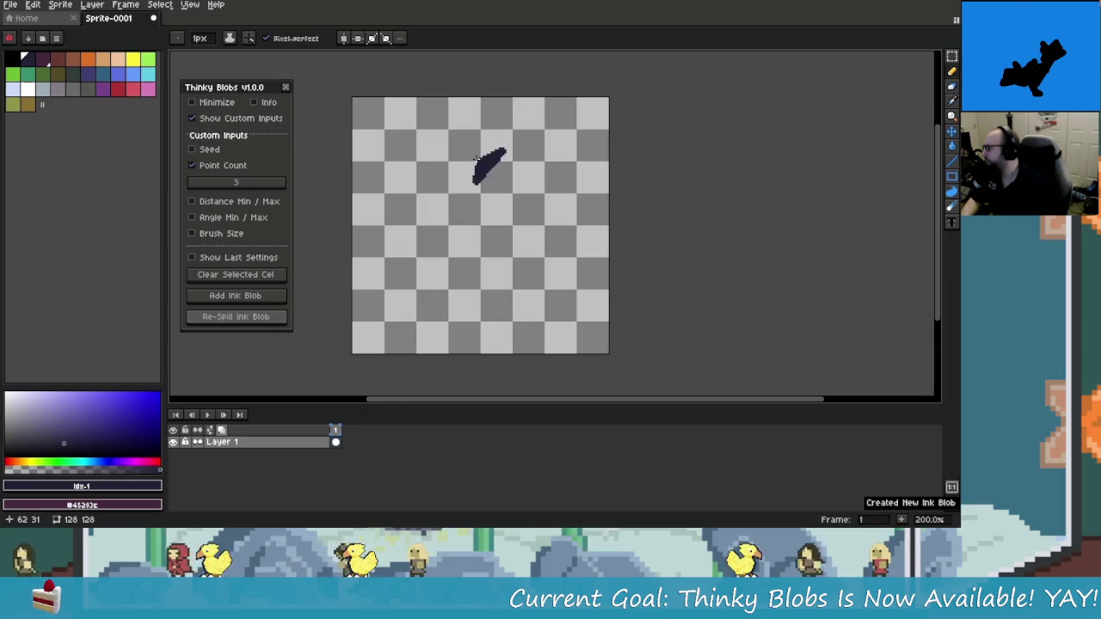
left_click(585, 160)
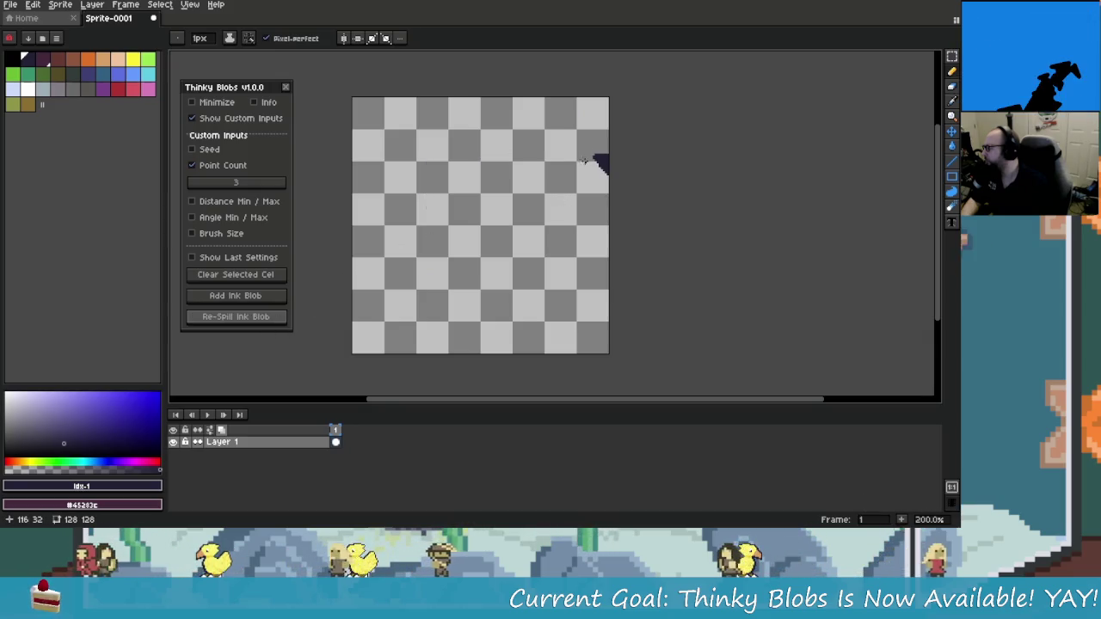
left_click(260, 318)
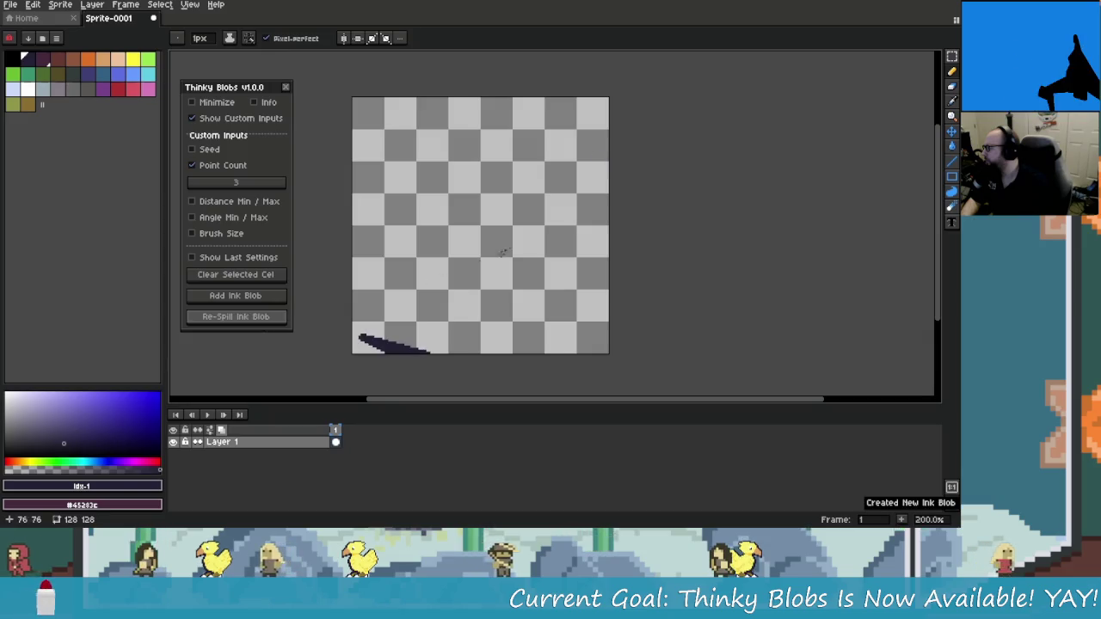
left_click(267, 318)
left_click(266, 319)
left_click(267, 318)
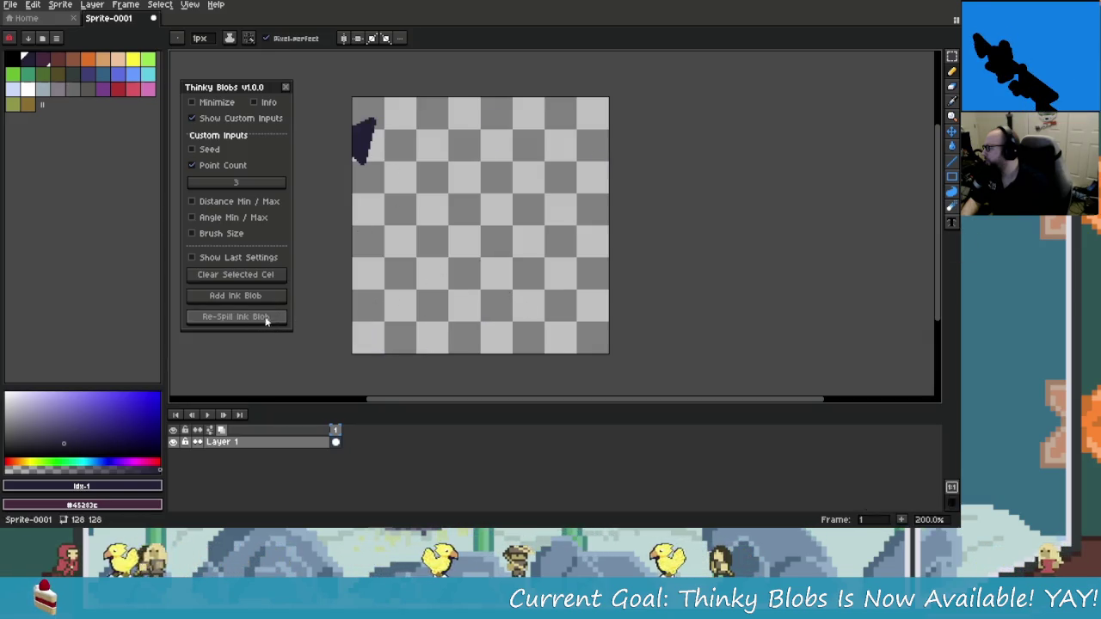
left_click(481, 151)
left_click(246, 316)
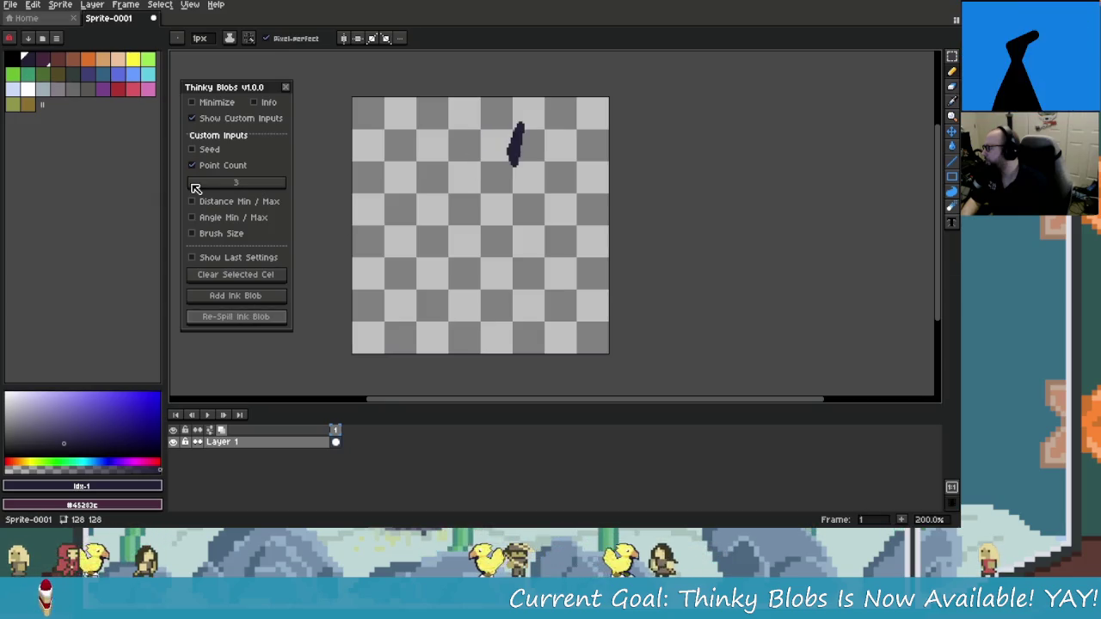
left_click_drag(196, 188, 250, 190)
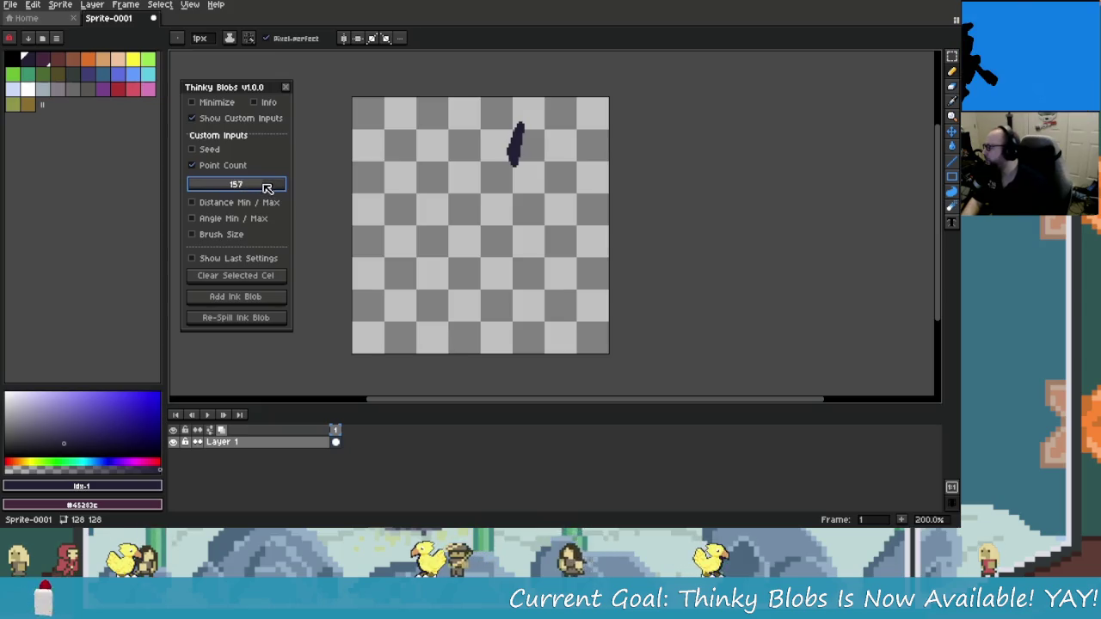
Re-spill the 168-point blob four times, then lower Point Count back to 20
left_click(269, 317)
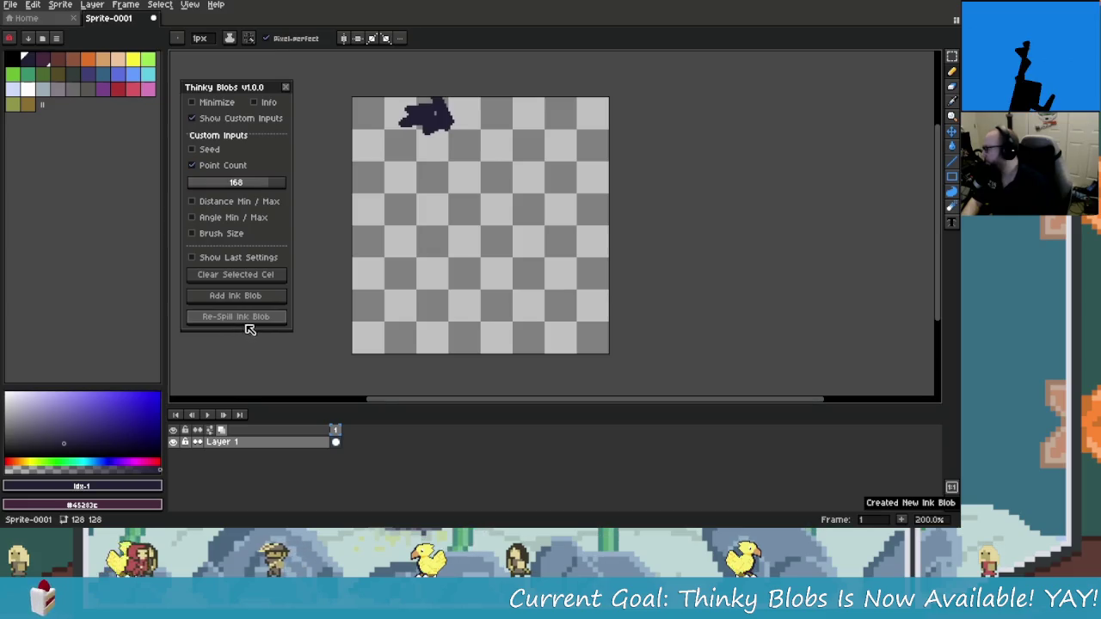
left_click(251, 320)
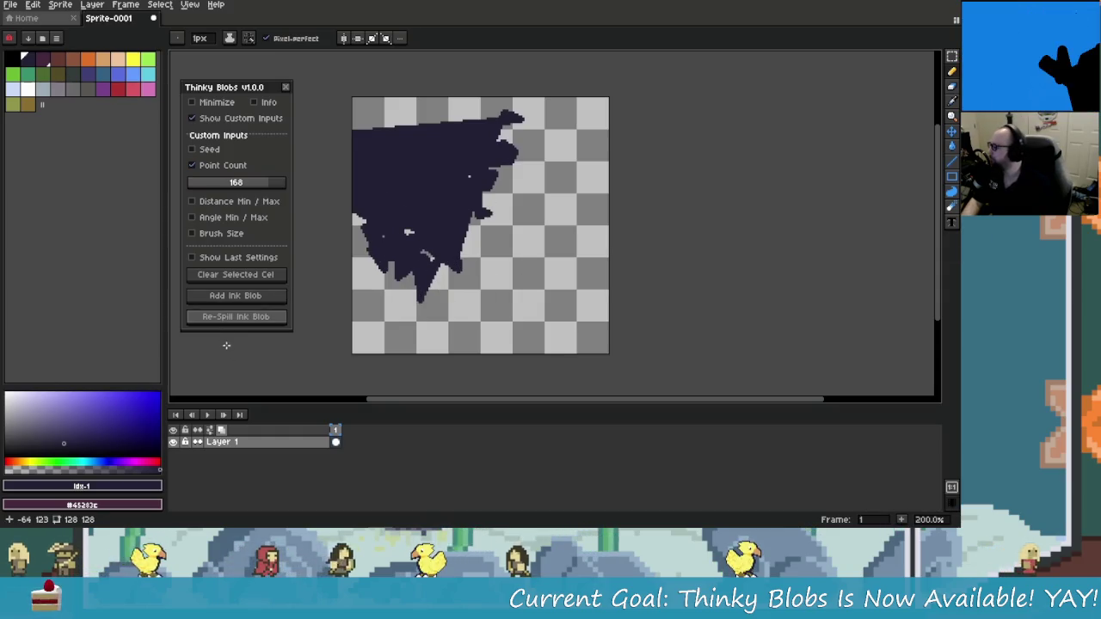
left_click(262, 320)
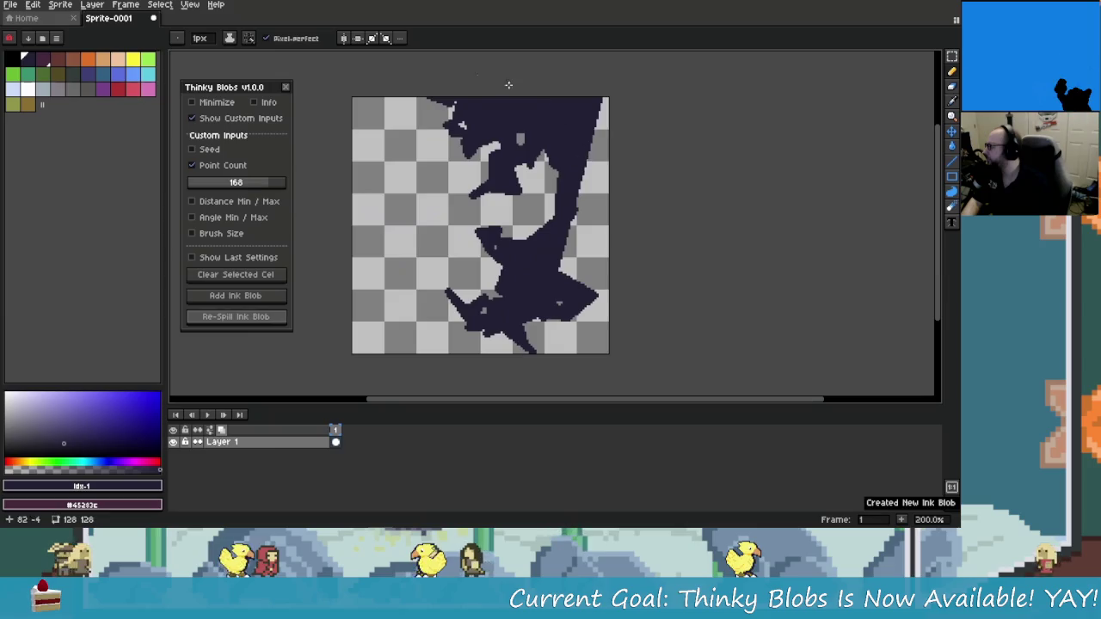
left_click(228, 320)
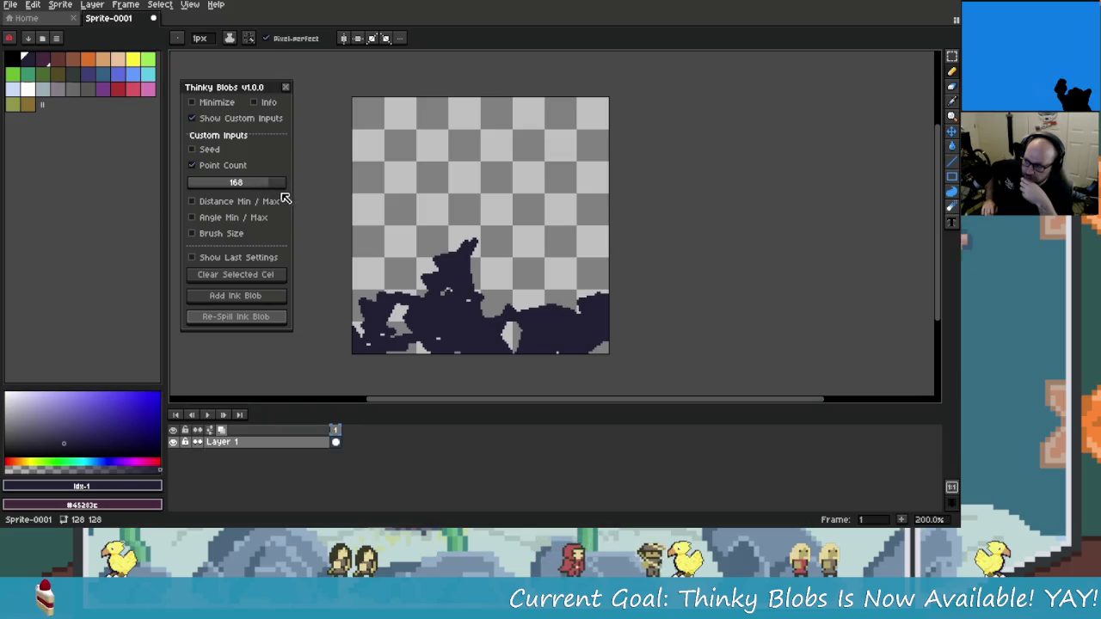
left_click_drag(276, 184, 252, 195)
left_click_drag(225, 194, 204, 187)
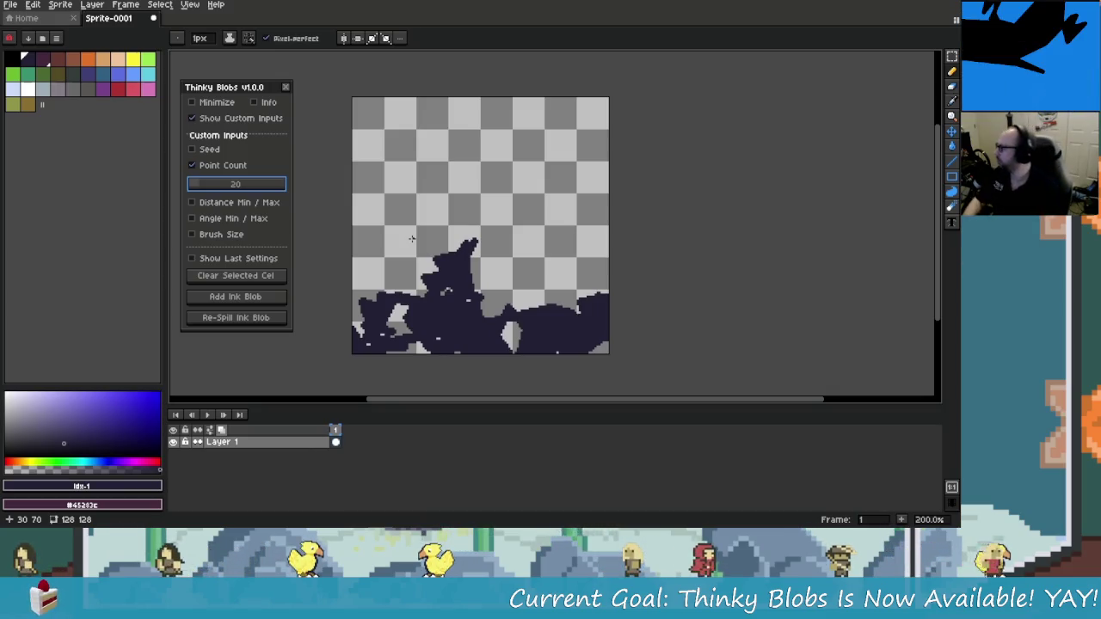
Turn off Point Count and enable custom Distance Min/Max, with the minimum at 1
left_click(223, 165)
left_click(232, 181)
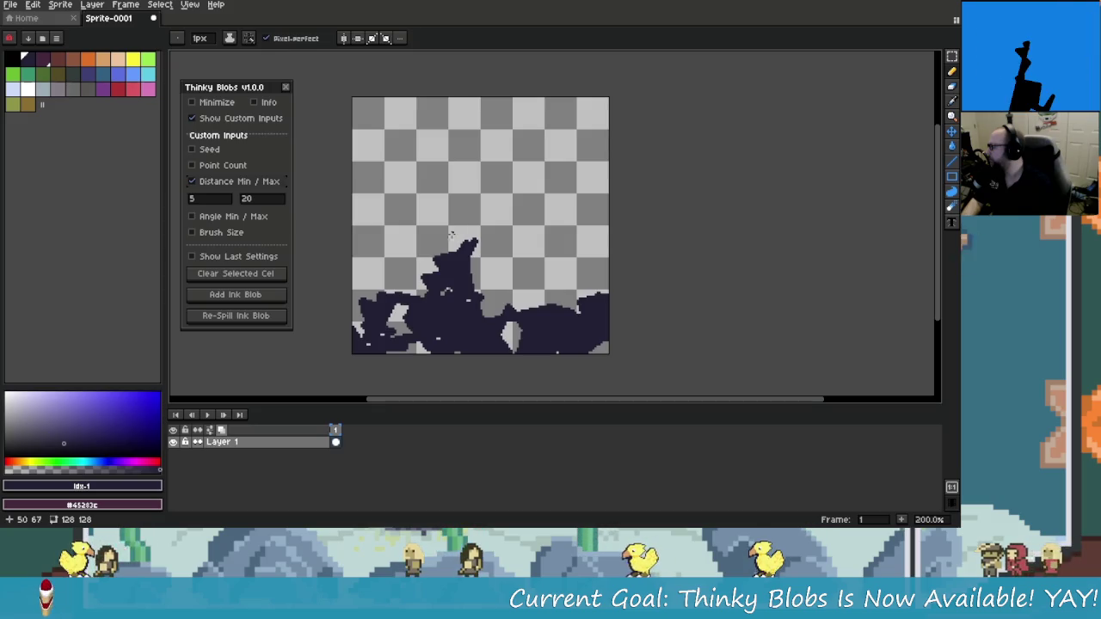
left_click(226, 199)
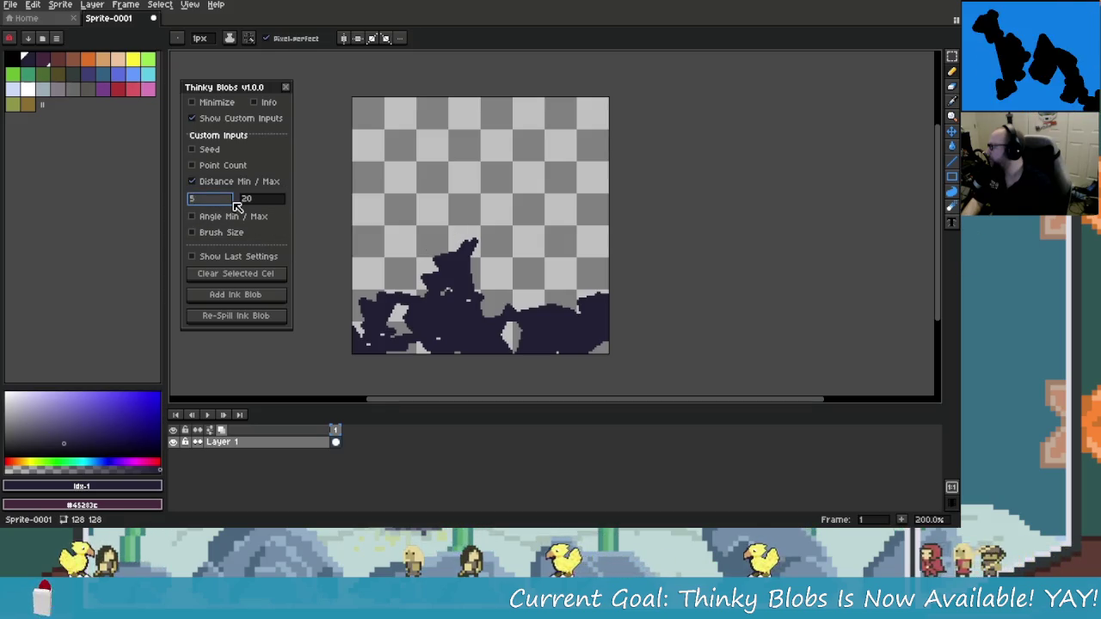
type("1")
key("Tab")
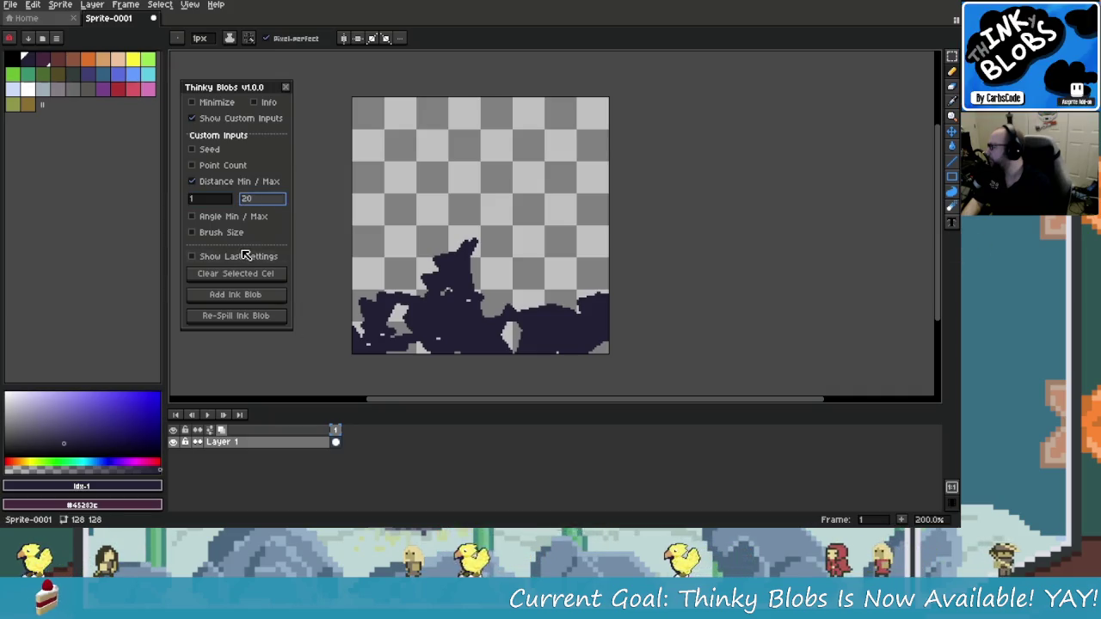
Clear the selected cel, add a fresh ink blob, and re-spill it several times
left_click(261, 274)
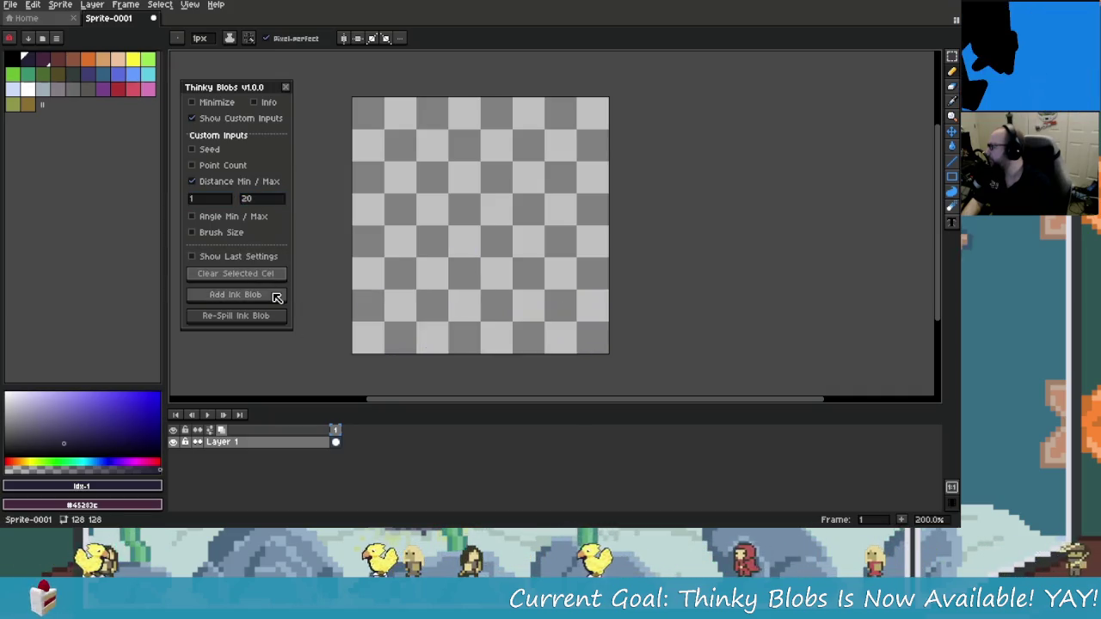
left_click(273, 295)
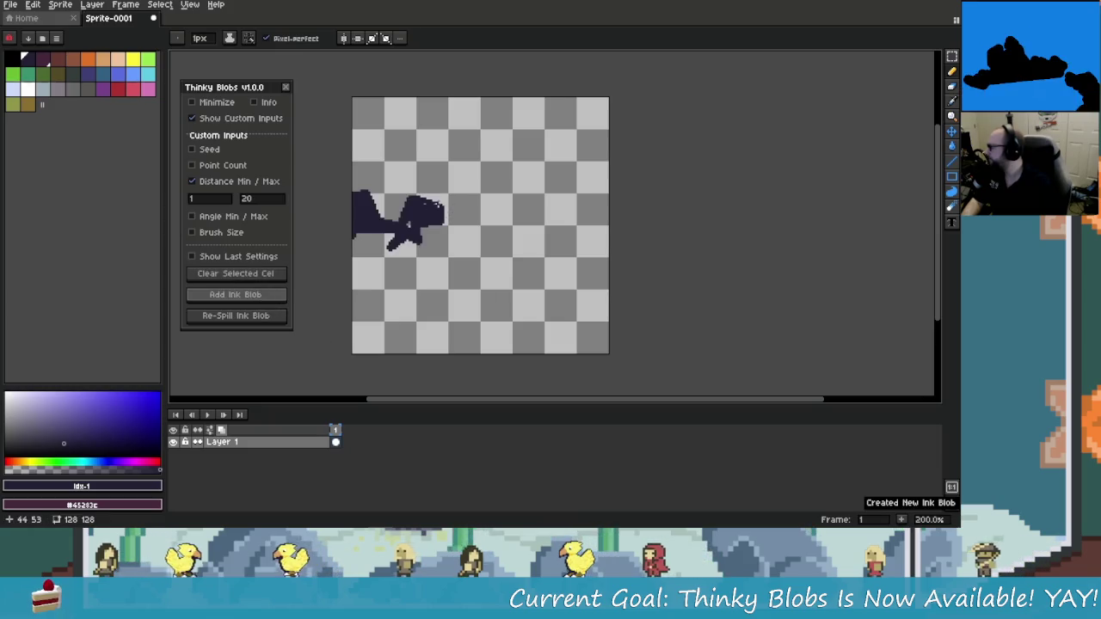
left_click(253, 316)
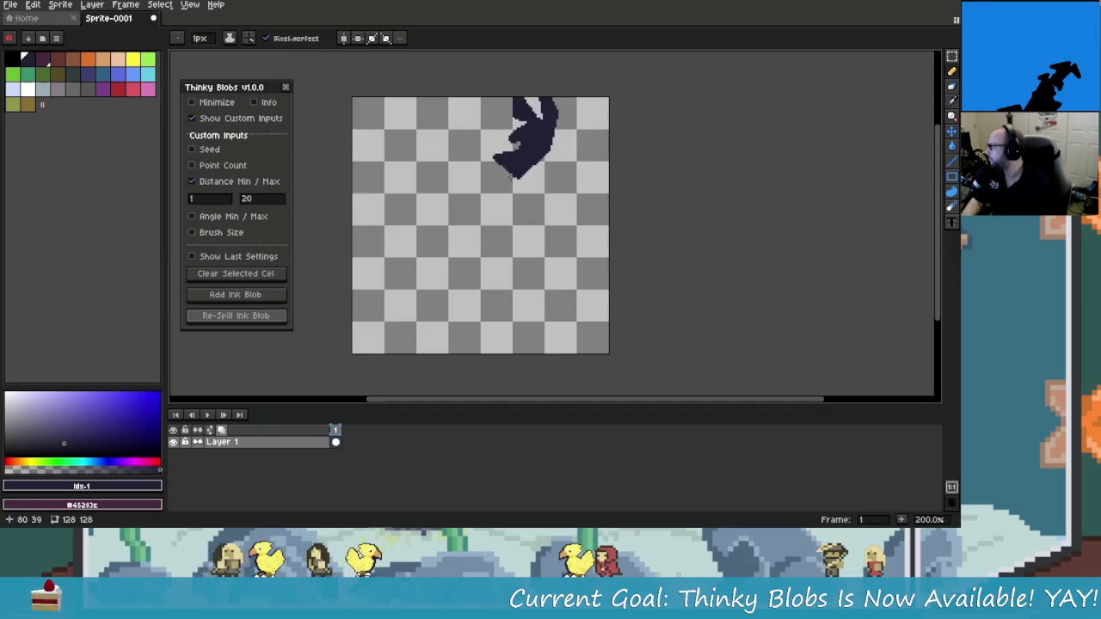
left_click(261, 316)
left_click(262, 318)
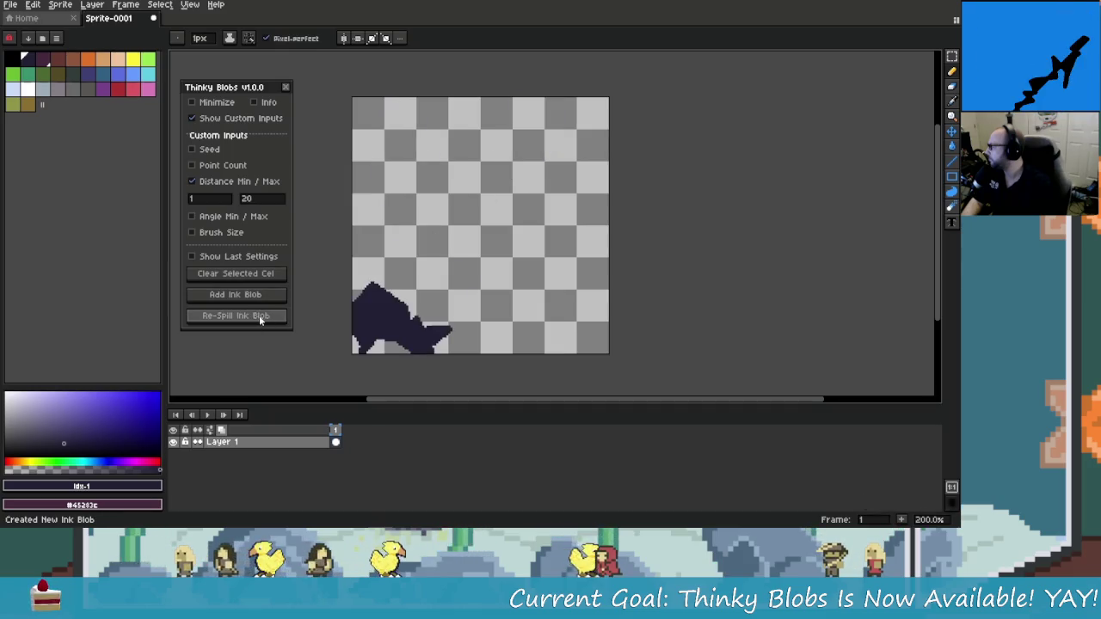
left_click(263, 323)
left_click(261, 317)
left_click(261, 319)
left_click(260, 319)
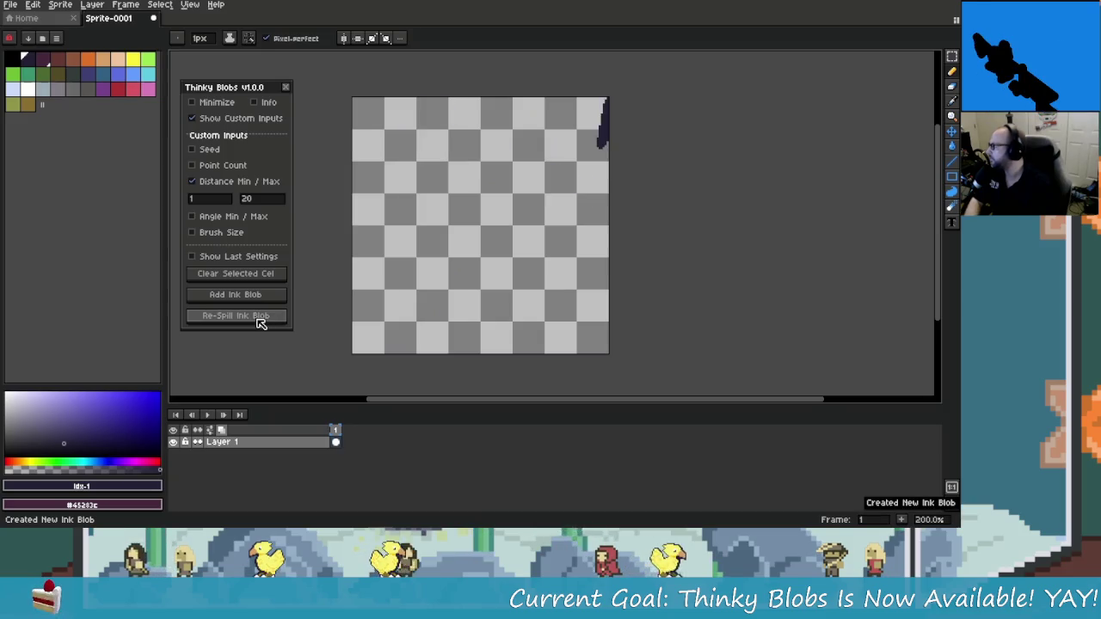
Set Distance Max to 5 and re-spill until the blob is a thin upper-left vertical stroke
double_click(263, 198)
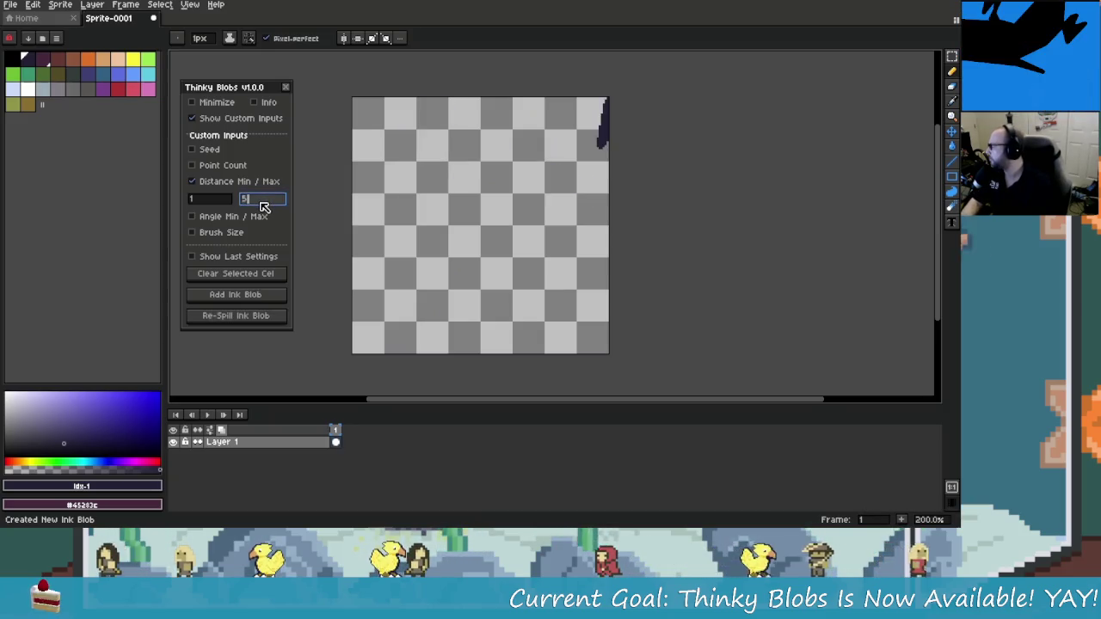
type("5")
left_click(266, 318)
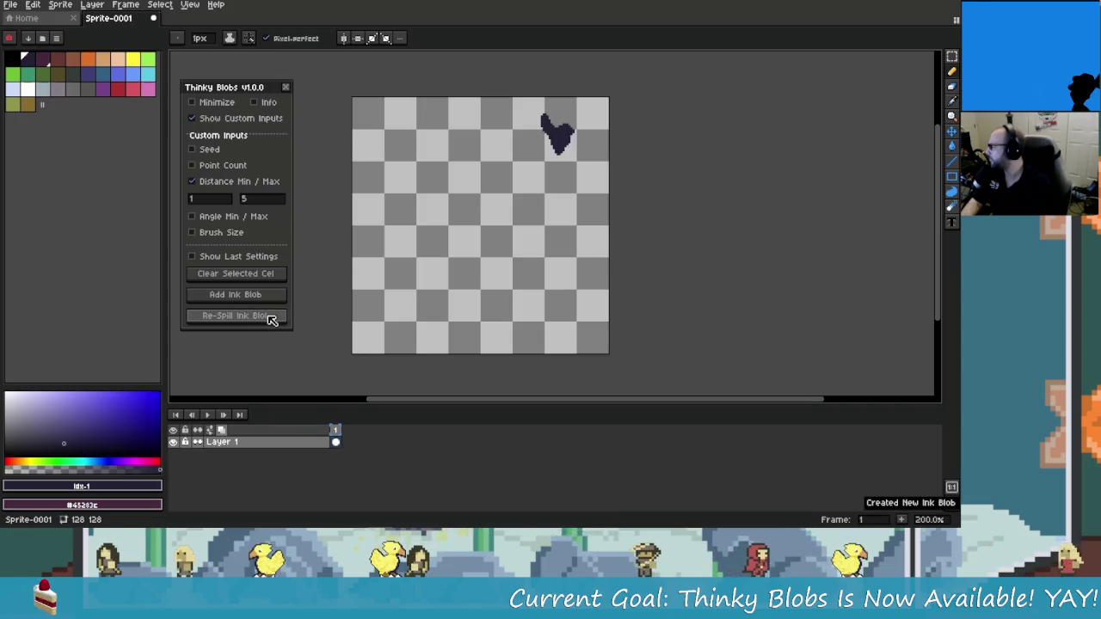
left_click(270, 319)
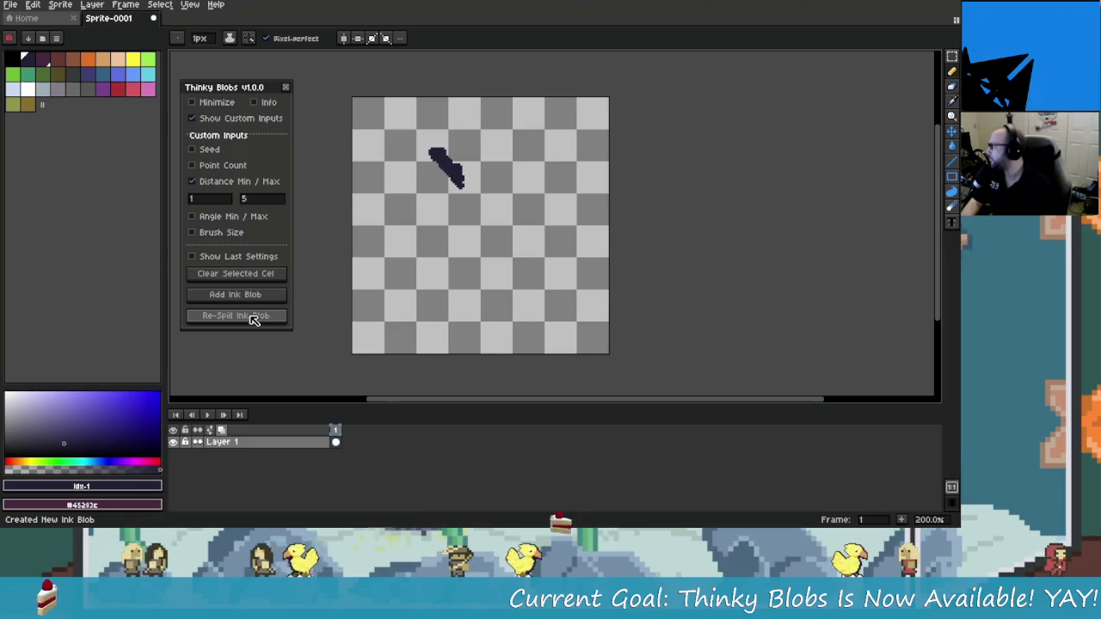
left_click(254, 317)
left_click(255, 317)
left_click(254, 317)
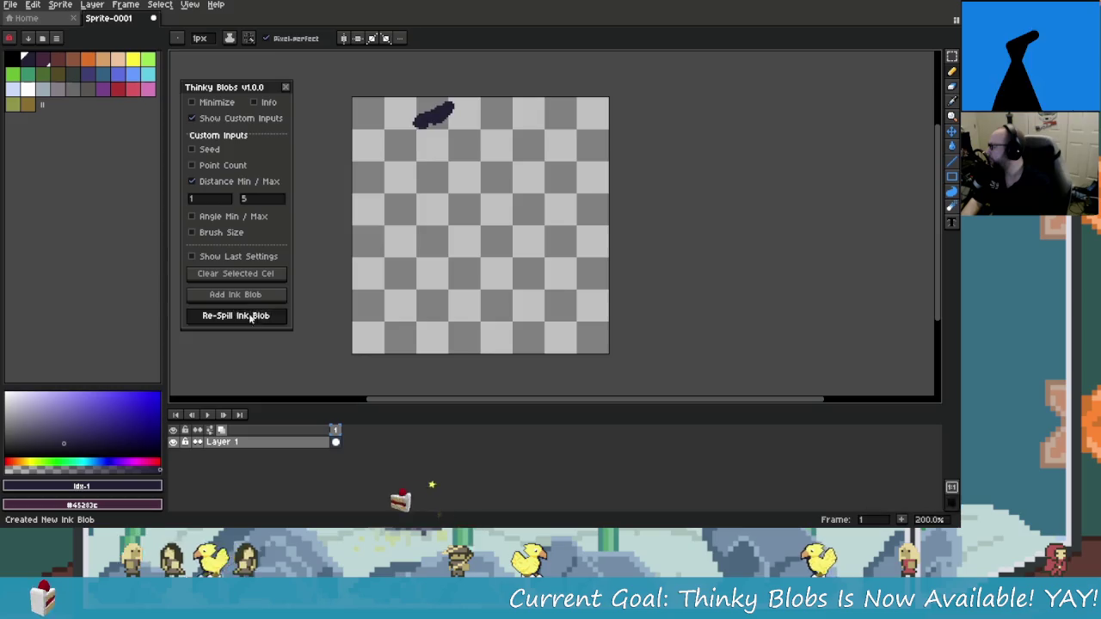
left_click(255, 317)
left_click(254, 318)
left_click(255, 317)
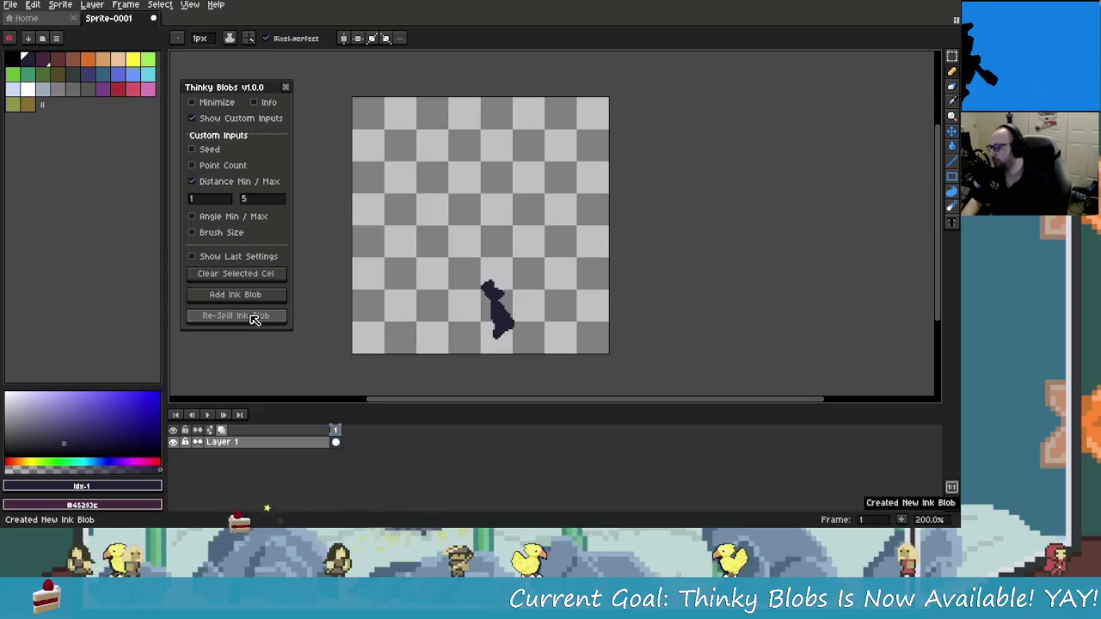
left_click(255, 317)
left_click(254, 317)
left_click(255, 318)
left_click(255, 318)
left_click(255, 317)
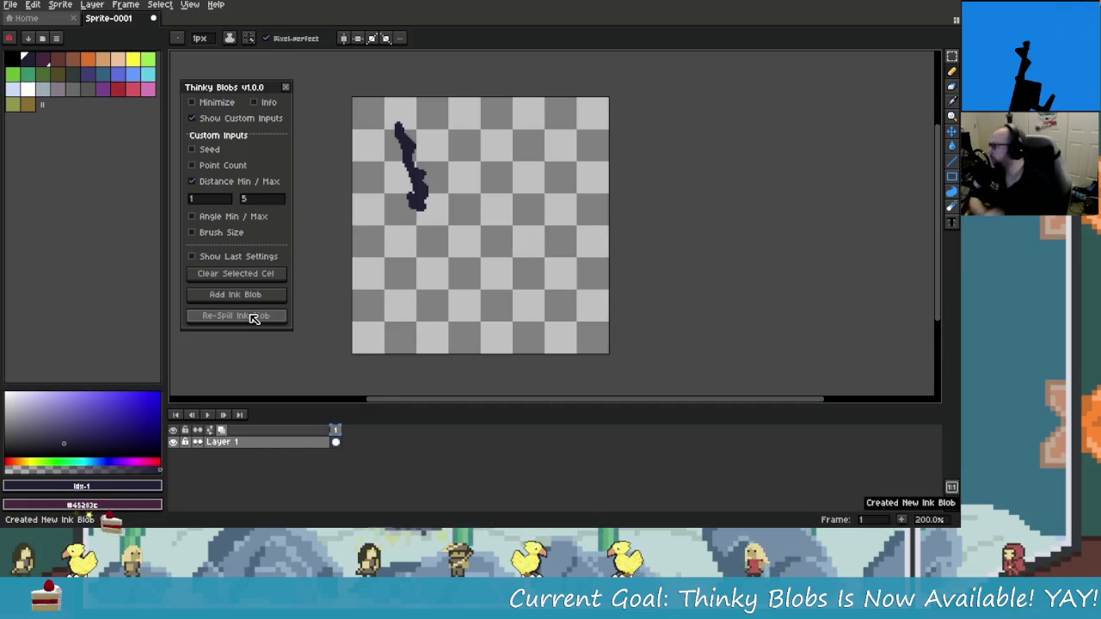
Set Distance Min to 100 and Max to 120, then add a new ink blob
left_click(217, 206)
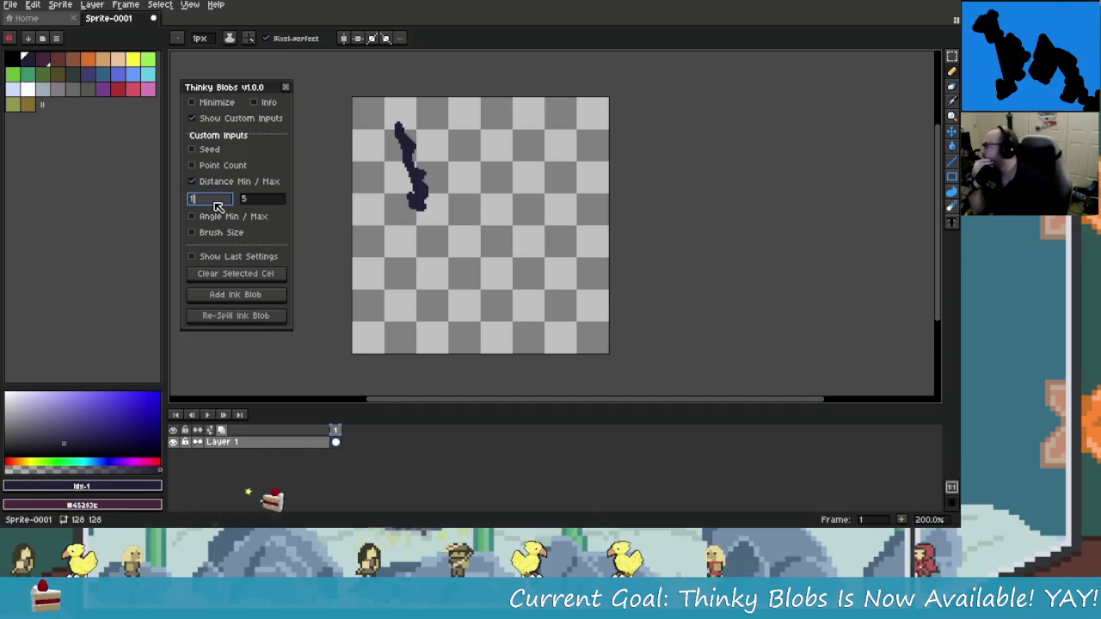
type("00")
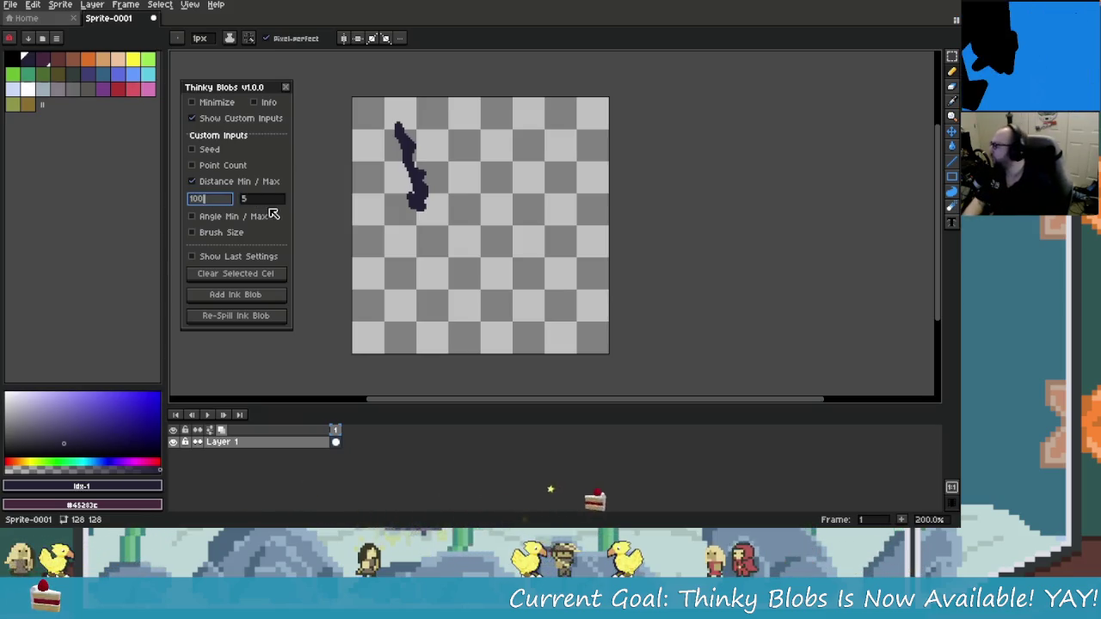
key("Tab")
type("120")
left_click(211, 296)
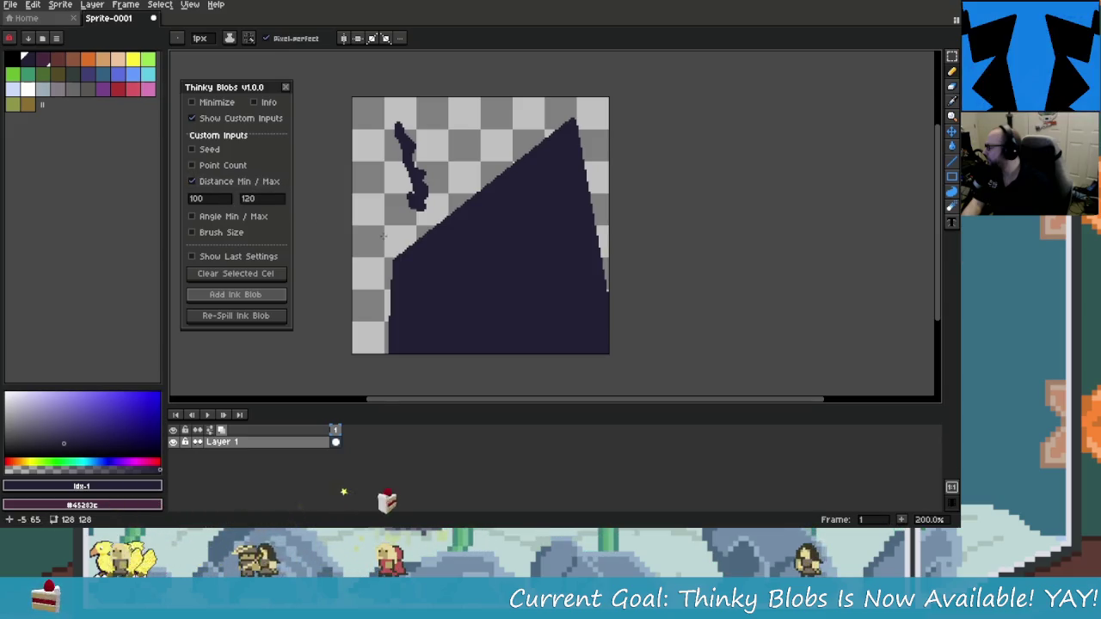
Re-spill the large blob repeatedly until it becomes a dark wedge in the lower-left corner
left_click(241, 316)
left_click(245, 319)
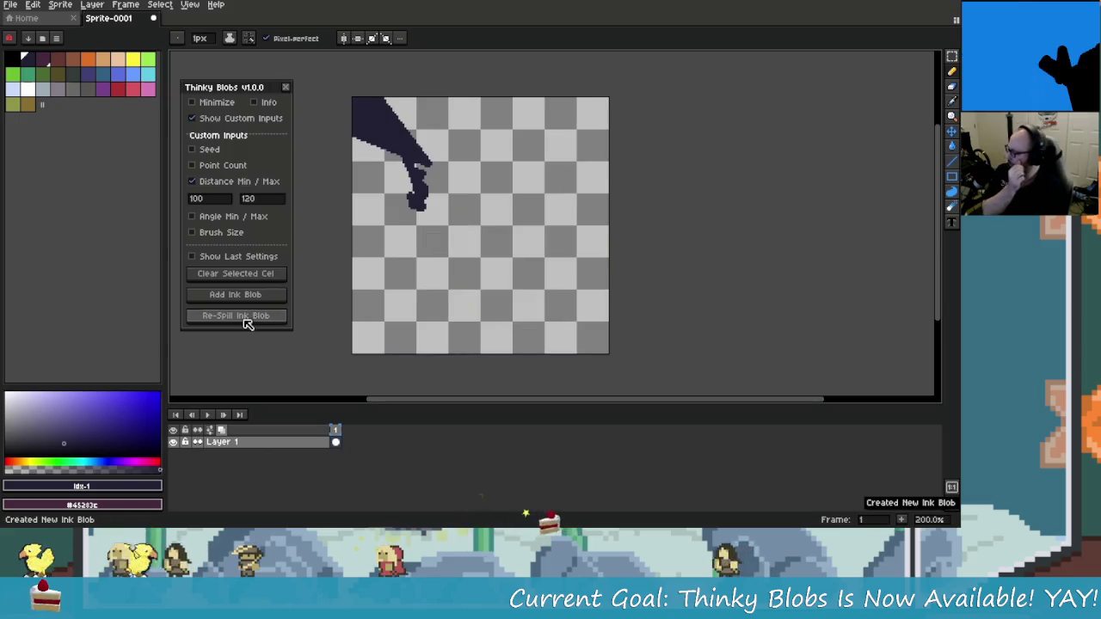
left_click(245, 319)
left_click(245, 320)
left_click(245, 319)
left_click(245, 318)
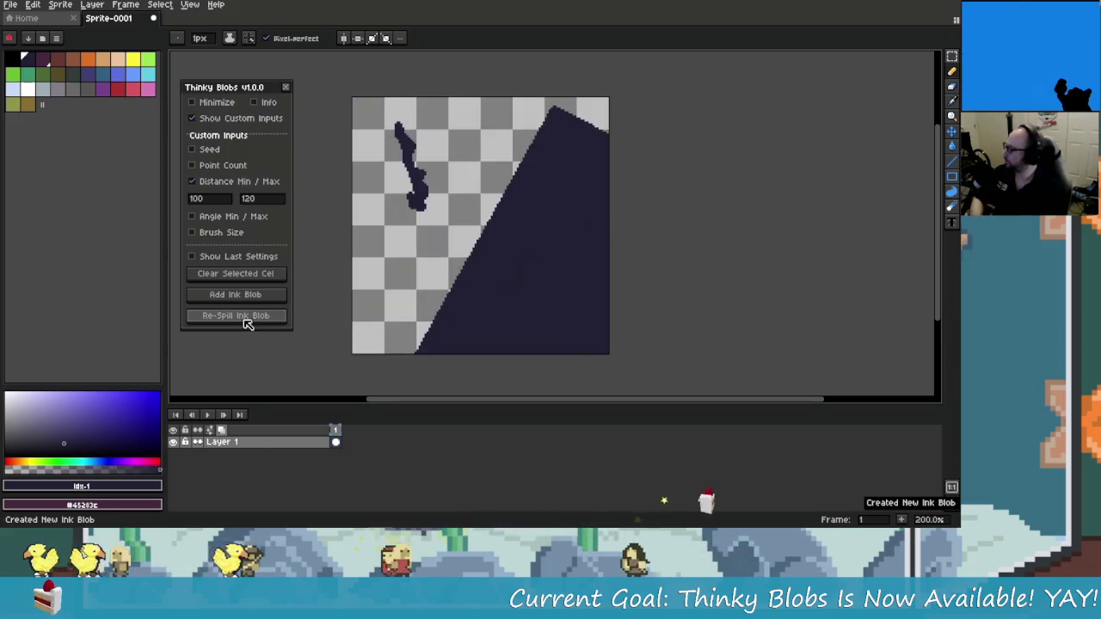
left_click(245, 318)
left_click(245, 319)
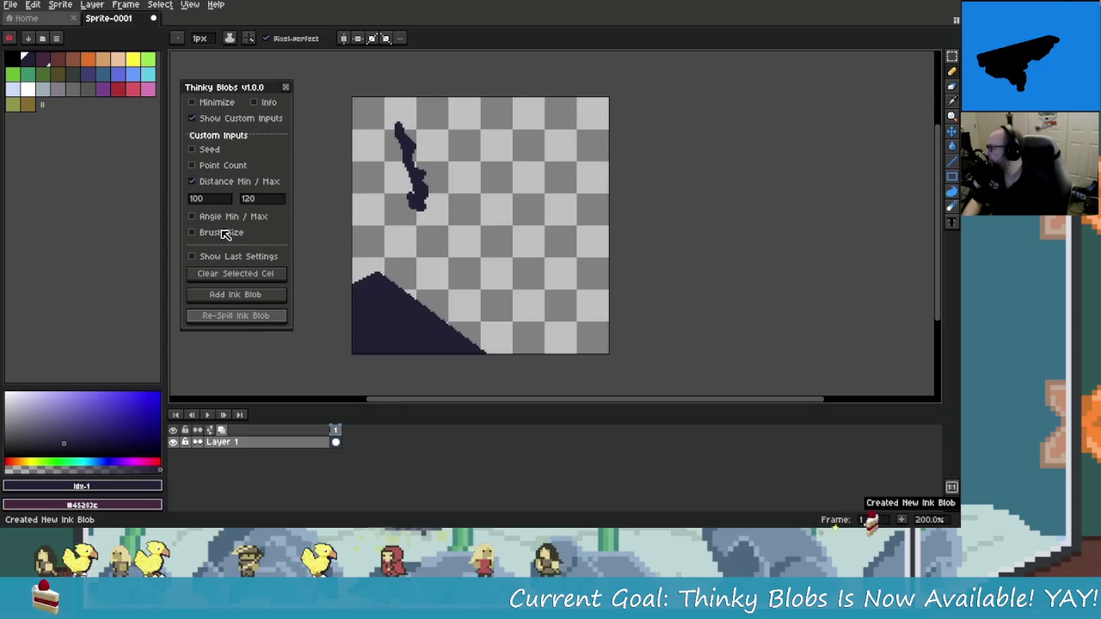
Change Distance Min from 100 to 5 and re-spill into a long diagonal streak toward the top right
double_click(211, 201)
key("BackSpace")
type("5")
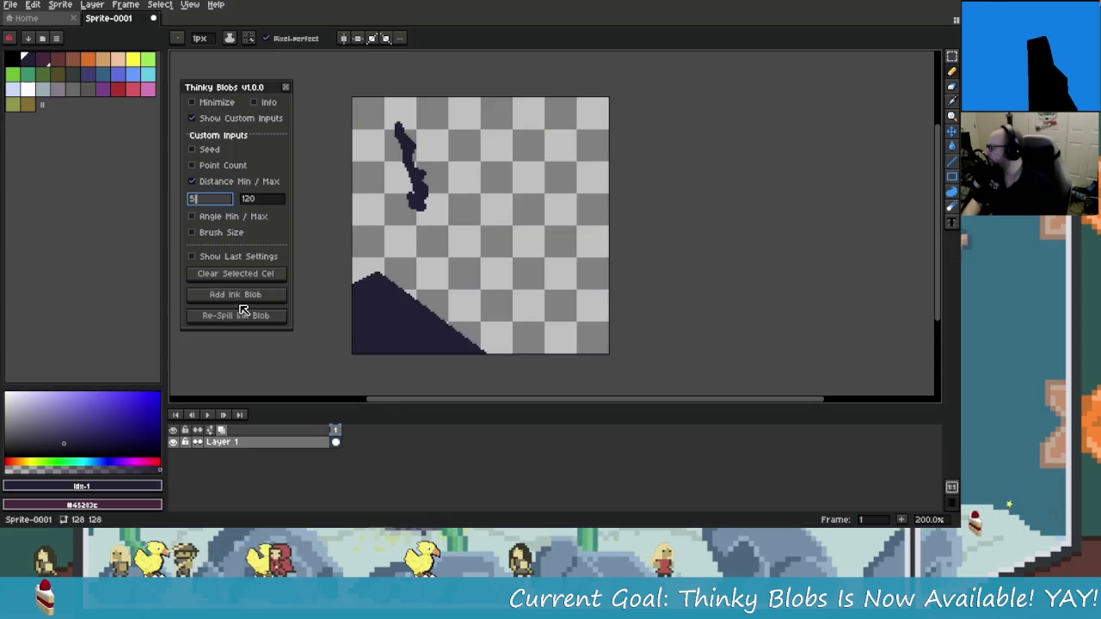
left_click(267, 318)
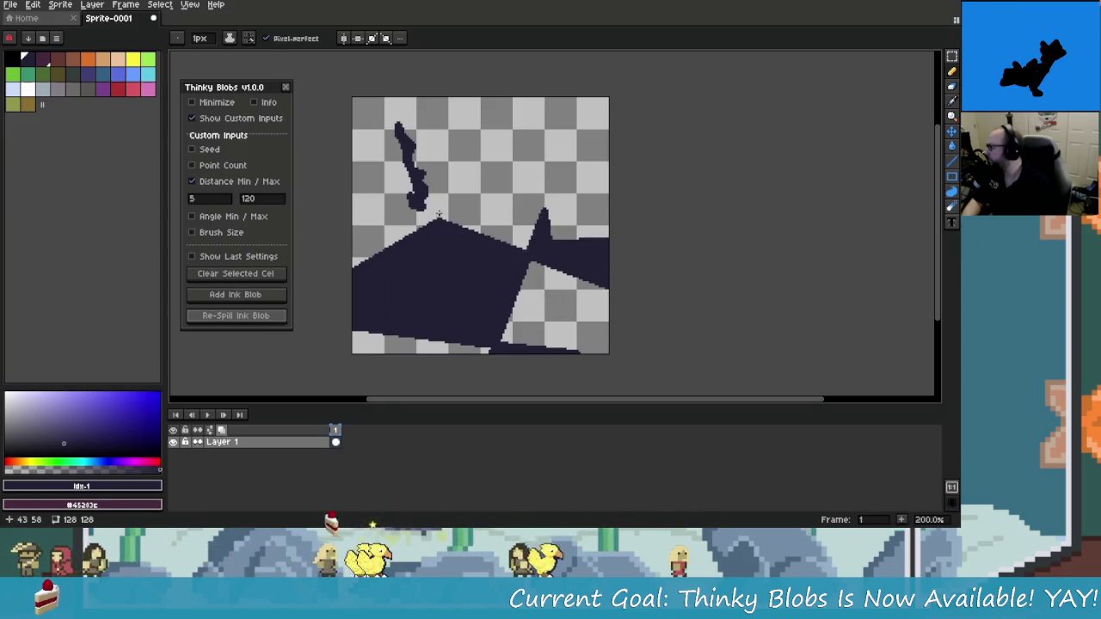
left_click(263, 318)
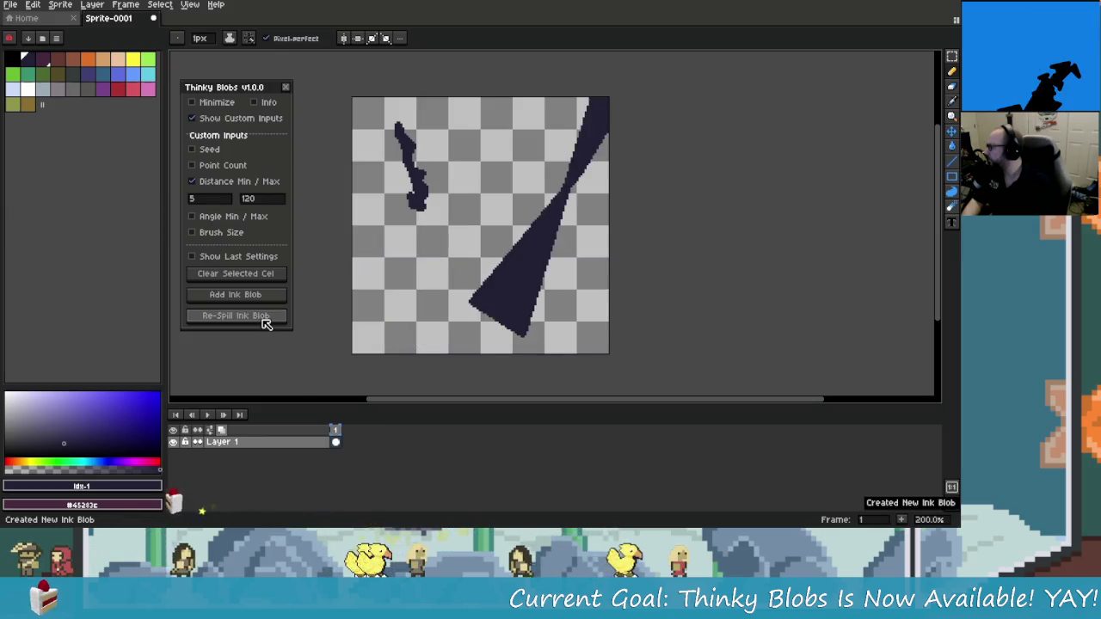
left_click(268, 202)
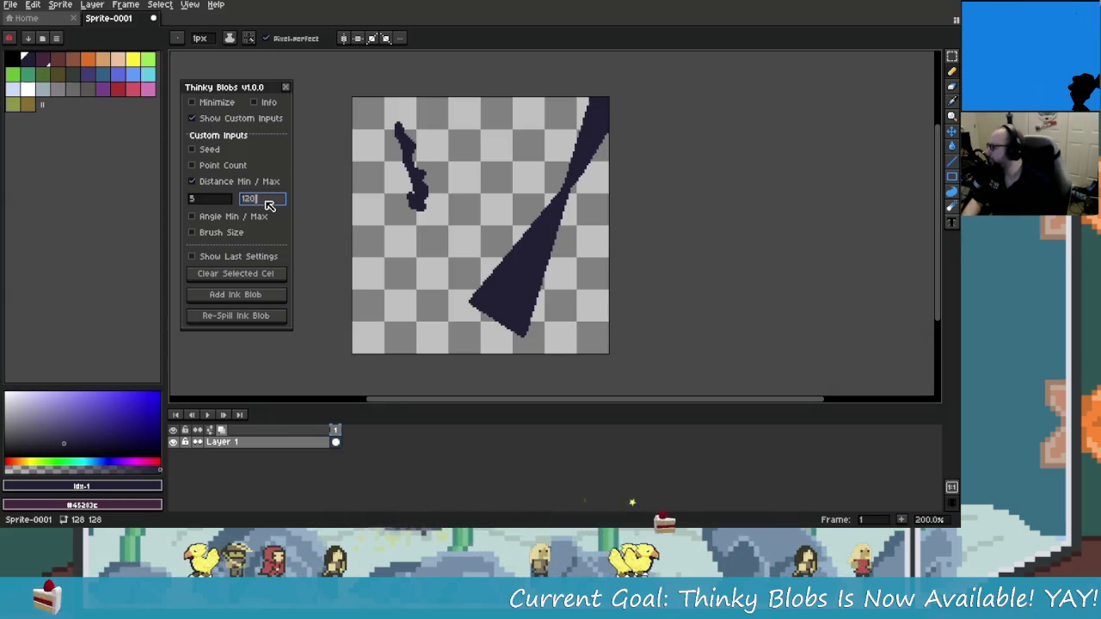
Set Distance Max to 200 and re-spill until a dark wedge fills the lower-right corner, then pause the tutorial
key("BackSpace")
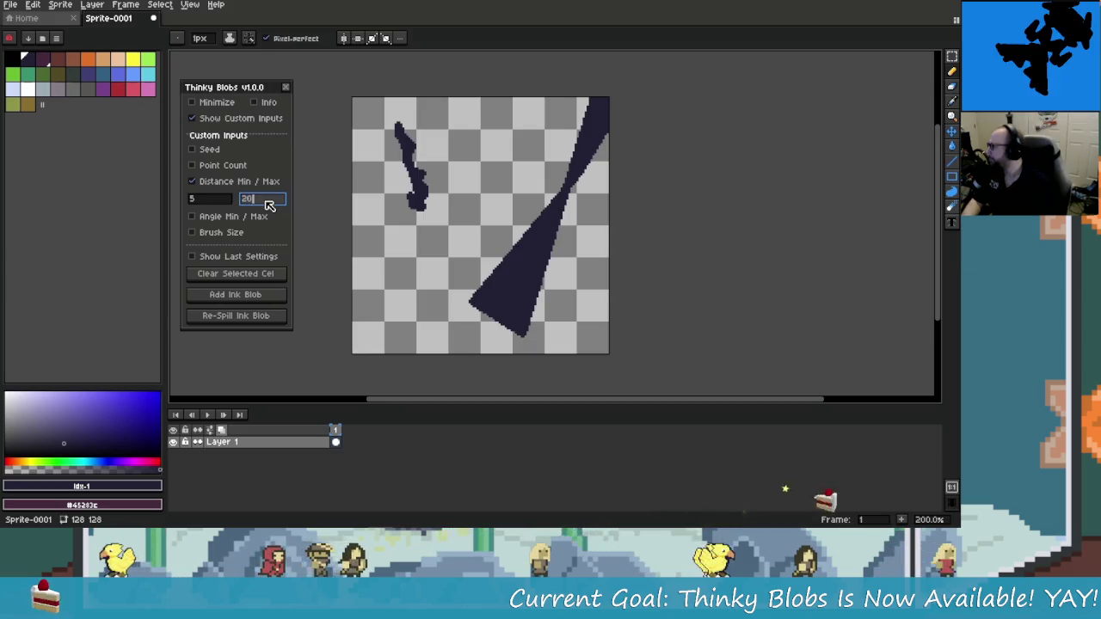
type("200")
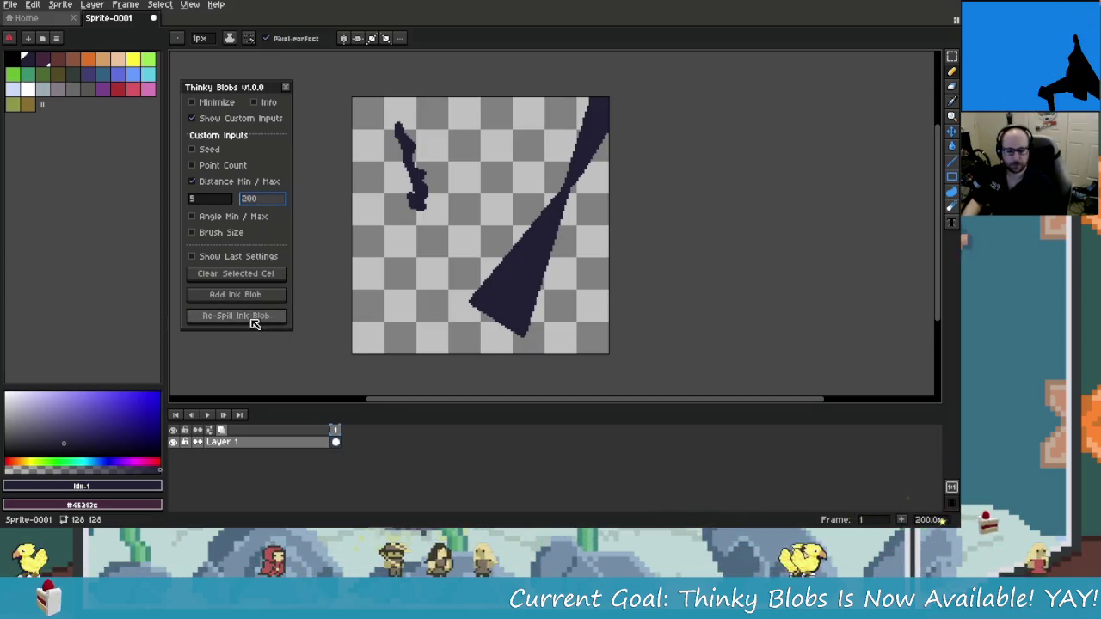
left_click(256, 317)
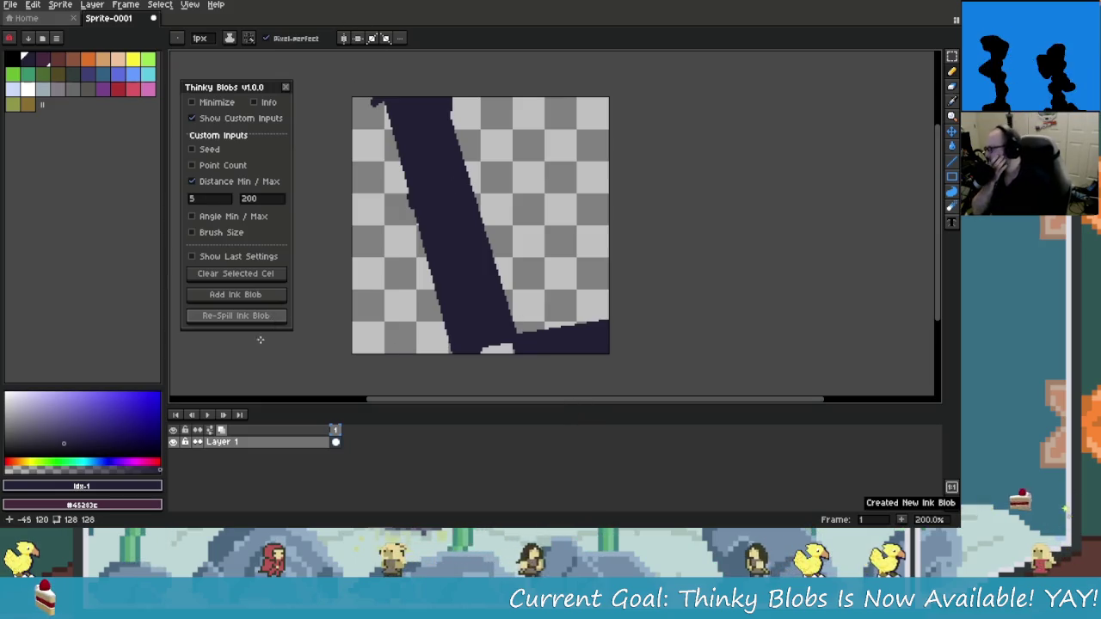
left_click(254, 316)
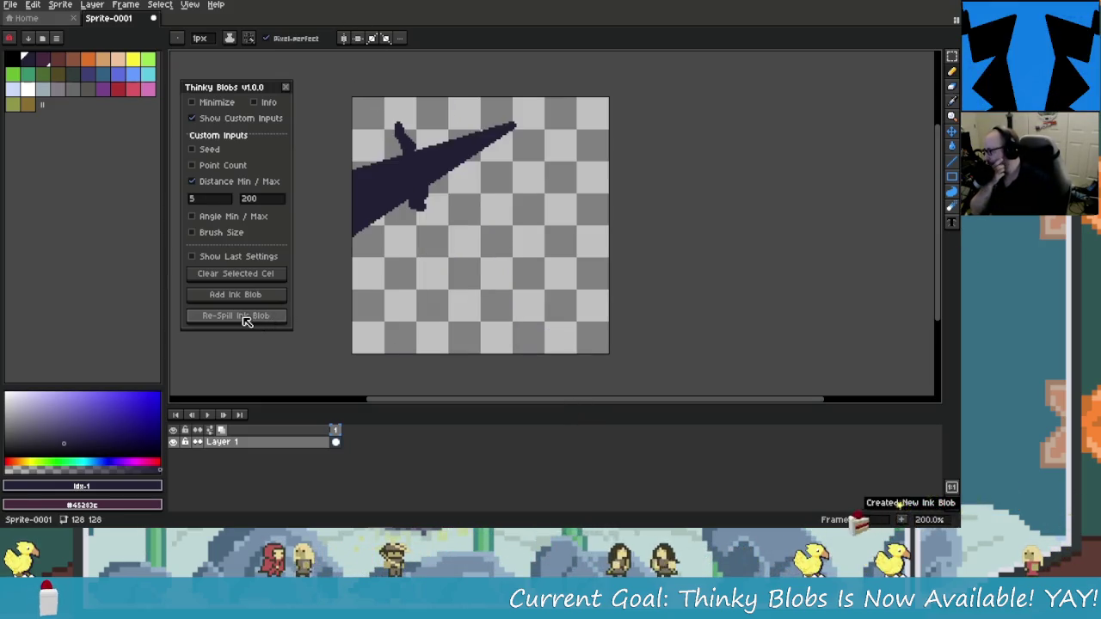
left_click(250, 319)
left_click(252, 320)
left_click(252, 320)
left_click(255, 320)
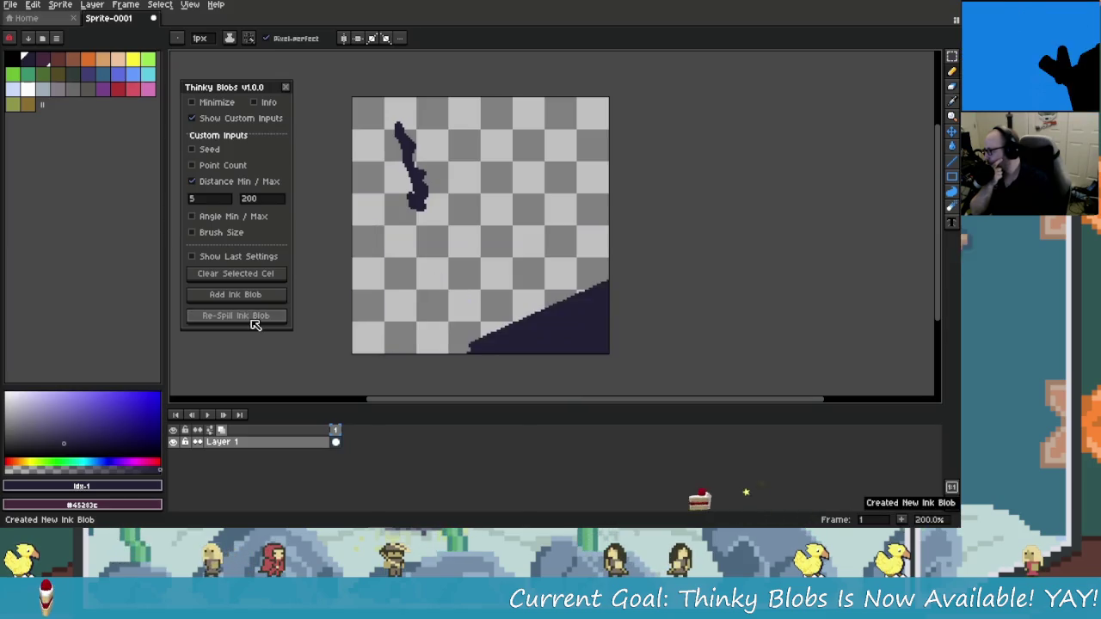
left_click(270, 199)
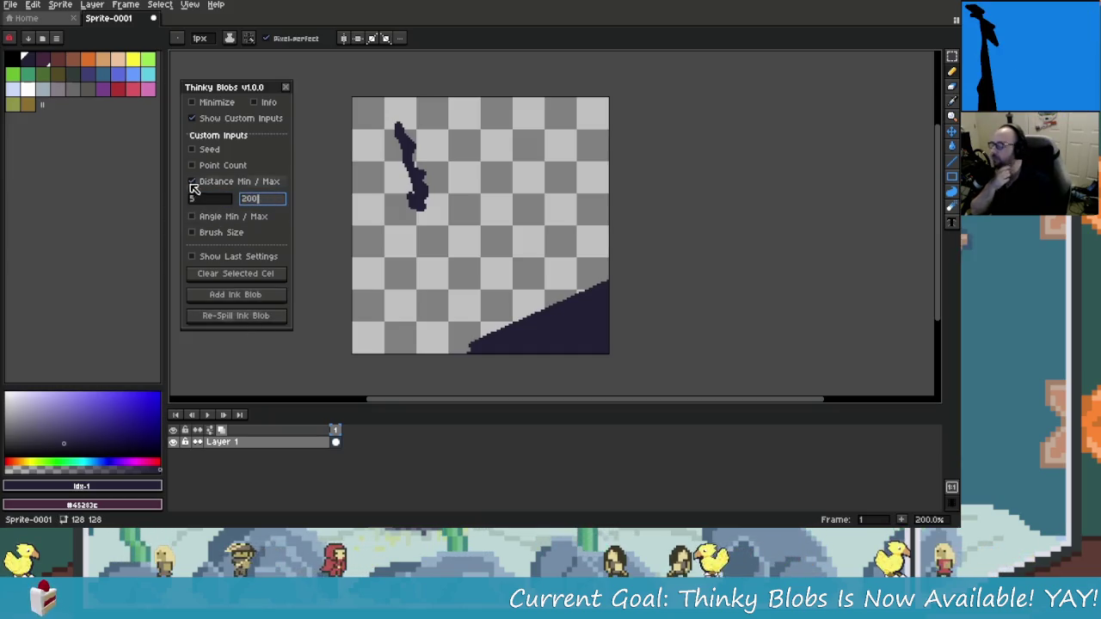
left_click(16, 517)
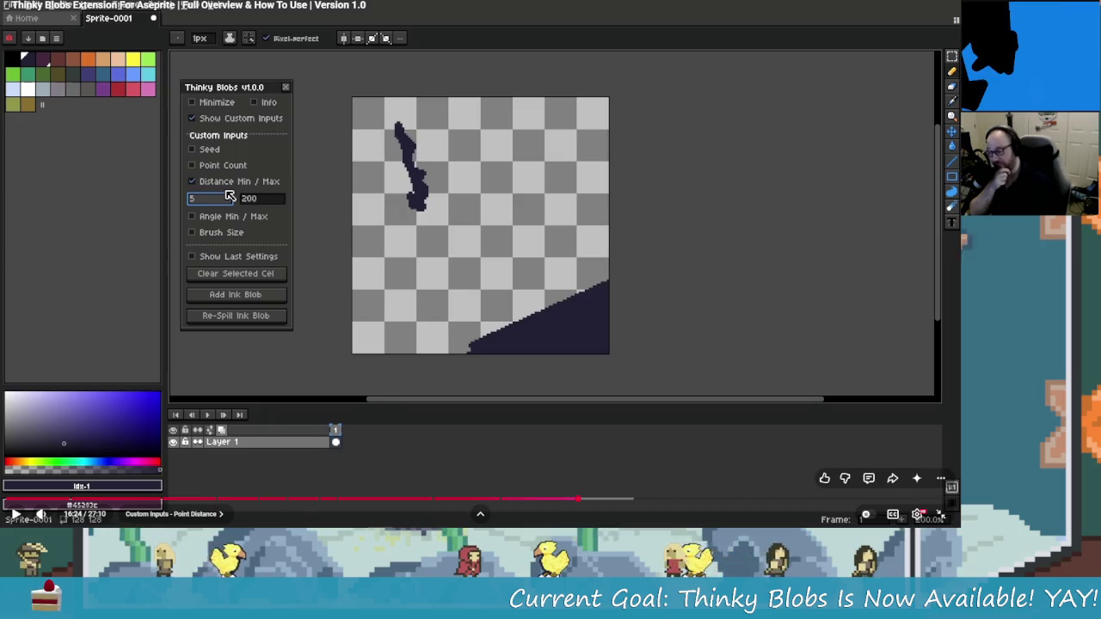
Play the tutorial through the Angle Min/Max demo, then pause it
mouse_move(161, 520)
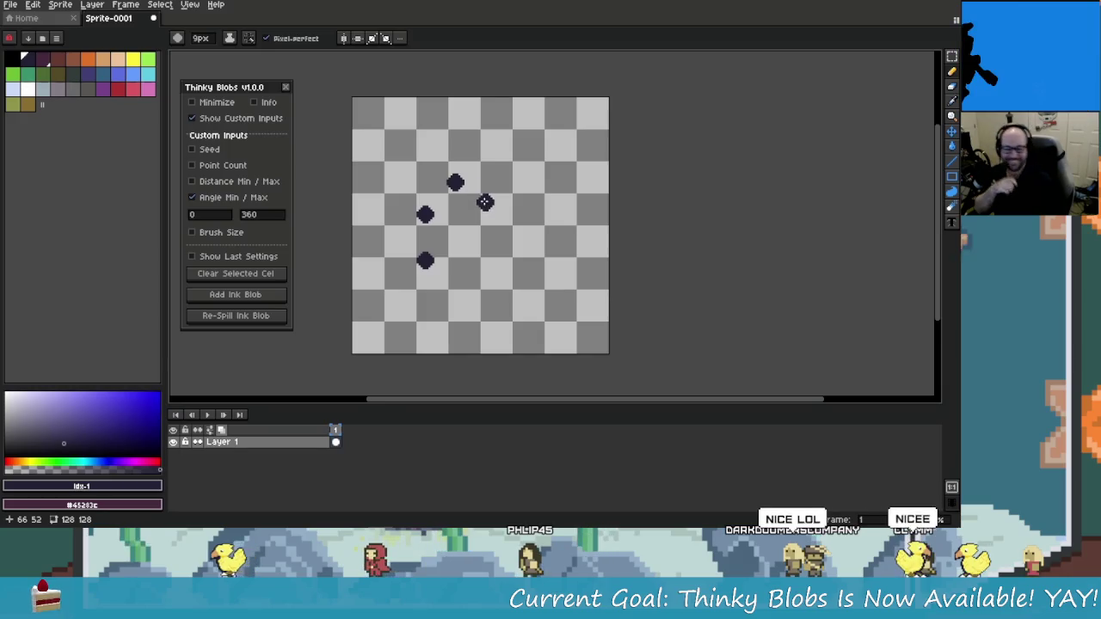
left_click(272, 429)
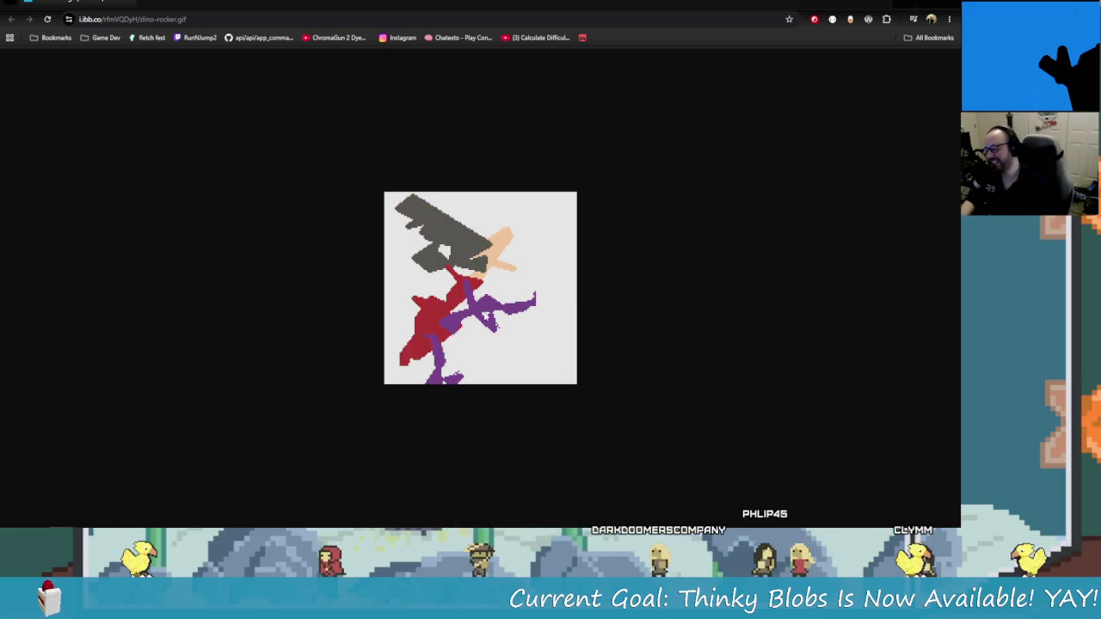
Zoom the dino-rocker GIF page out to see the whole animation, then close it for Thinky Blobs
key("ctrl+plus")
key("ctrl+plus")
key("ctrl+plus")
key("ctrl+plus")
key("ctrl+minus")
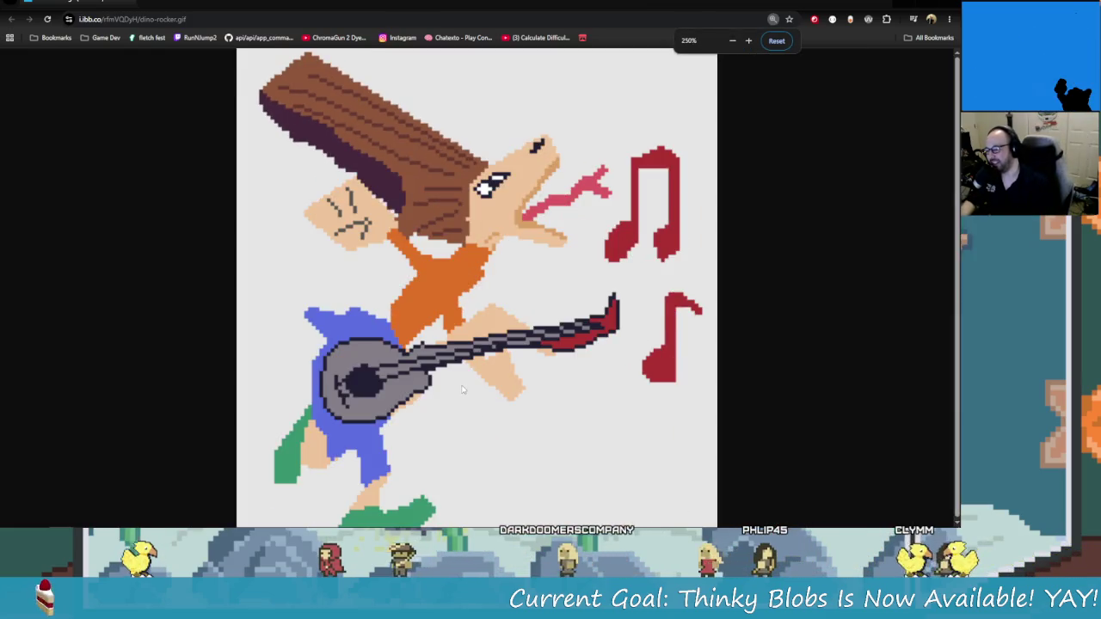
key("ctrl+minus")
key("ctrl+plus")
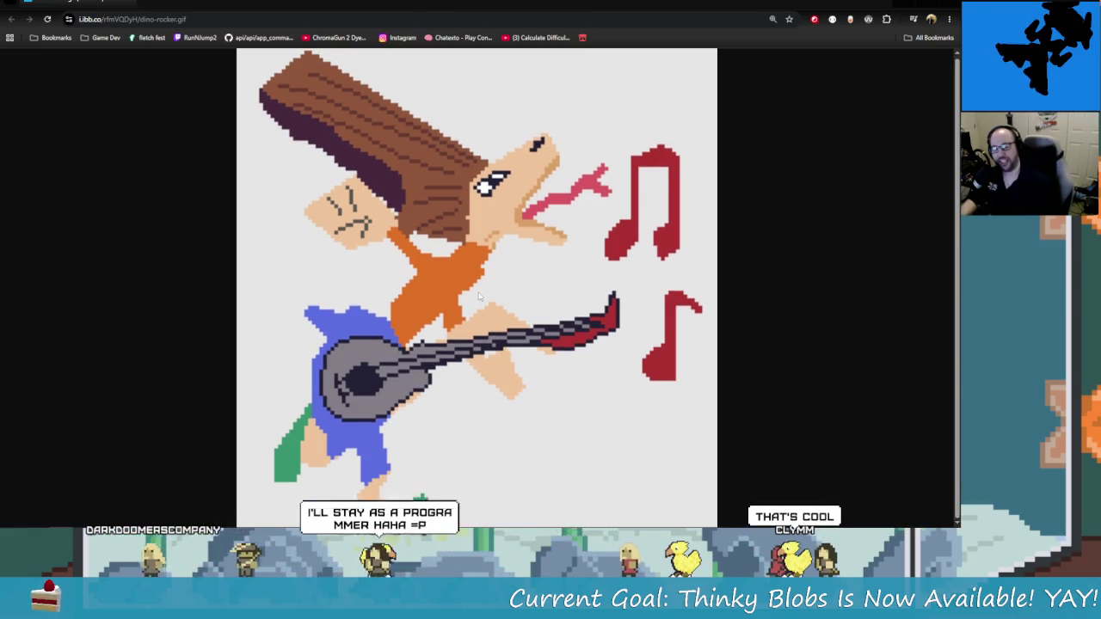
key("ctrl+minus")
key("ctrl+minus")
key("ctrl+minus")
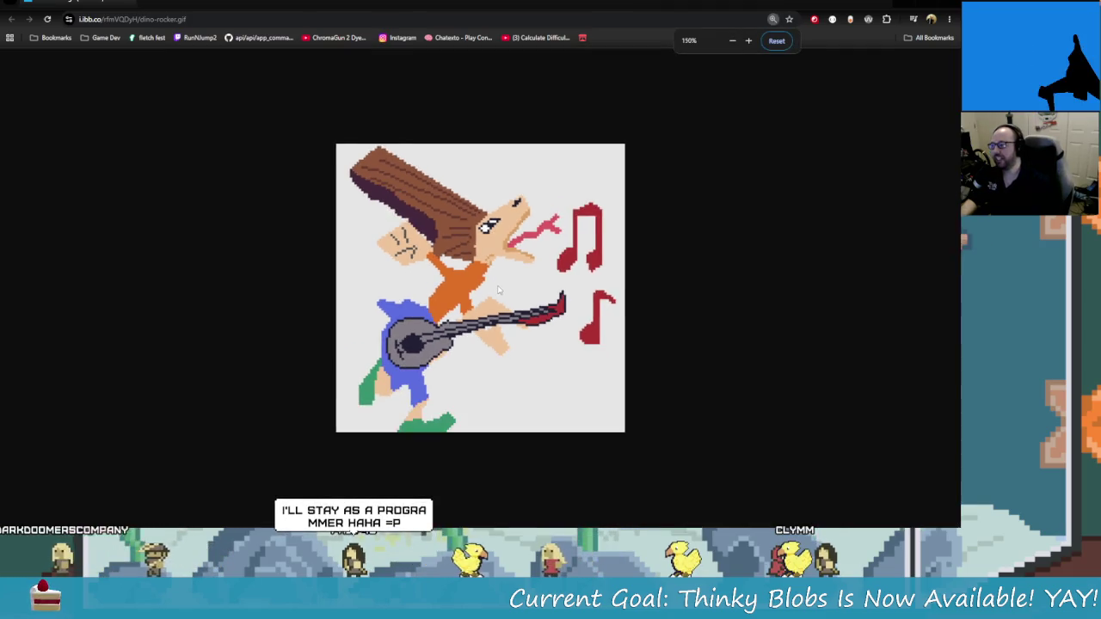
key("ctrl+plus")
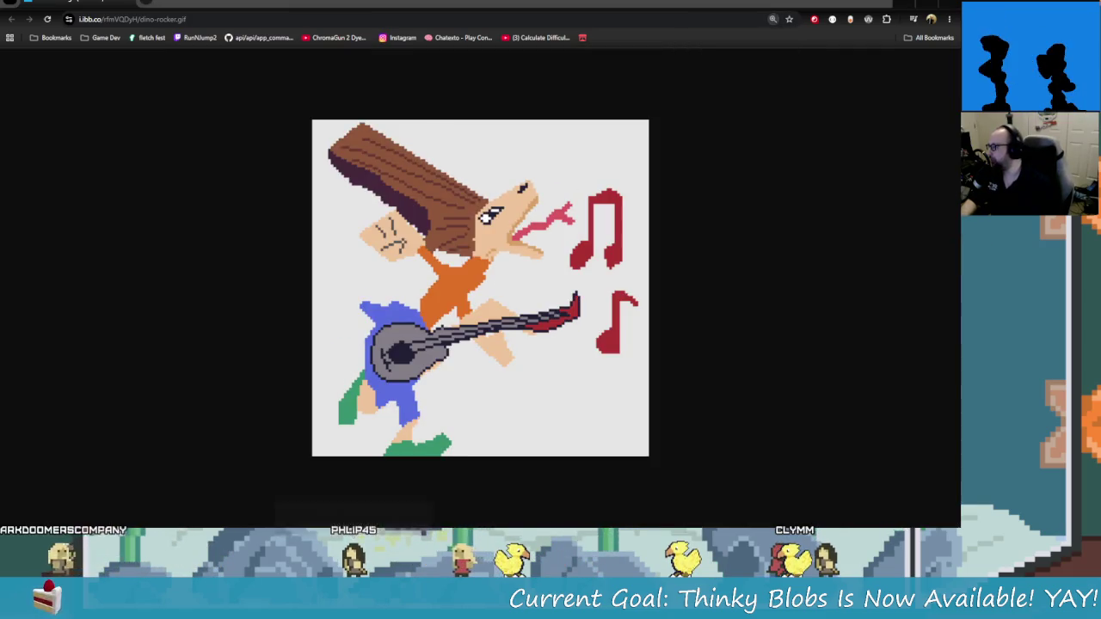
key("ctrl+w")
scroll(227, 261, "down", 10)
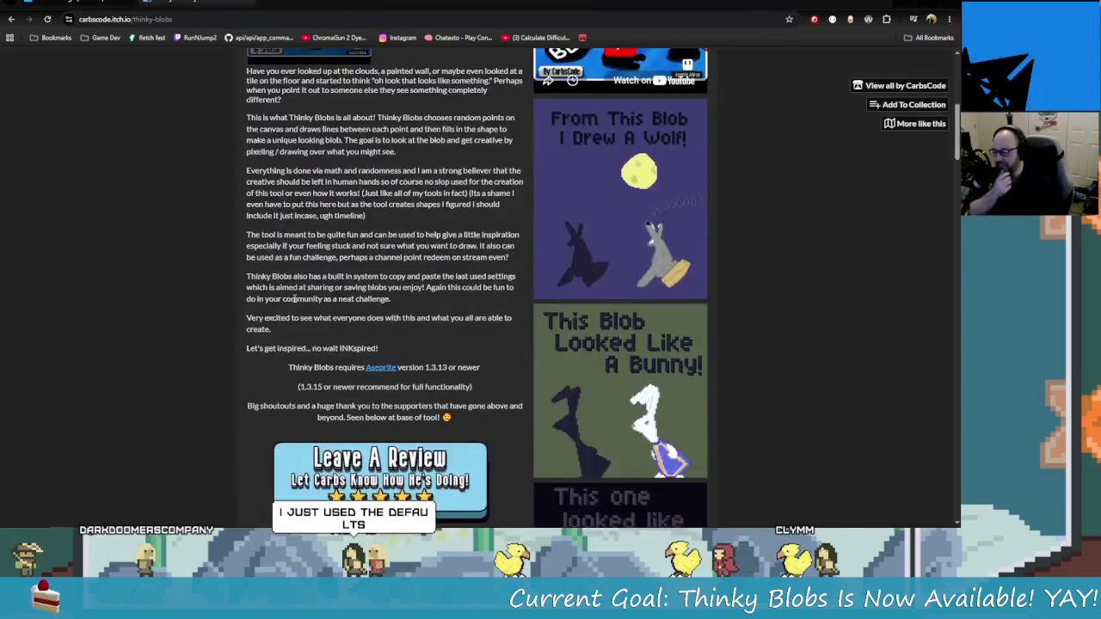
Start a Thinky Blobs comment and check the image dialog's formats and 3 MB limit, attaching nothing
scroll(227, 261, "down", 15)
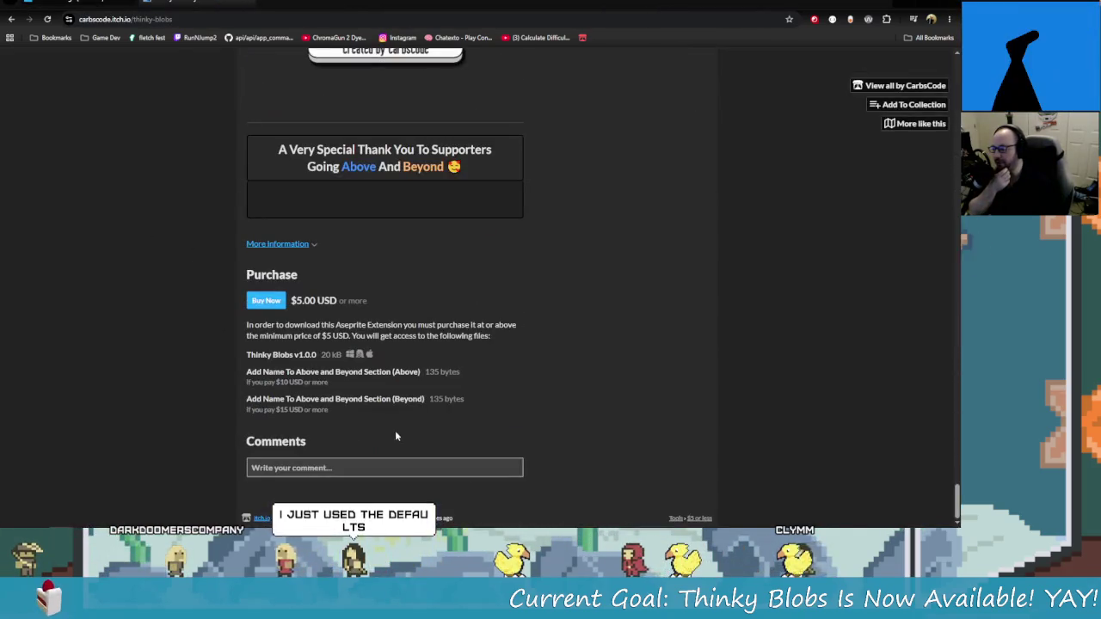
left_click(394, 474)
left_click(423, 504)
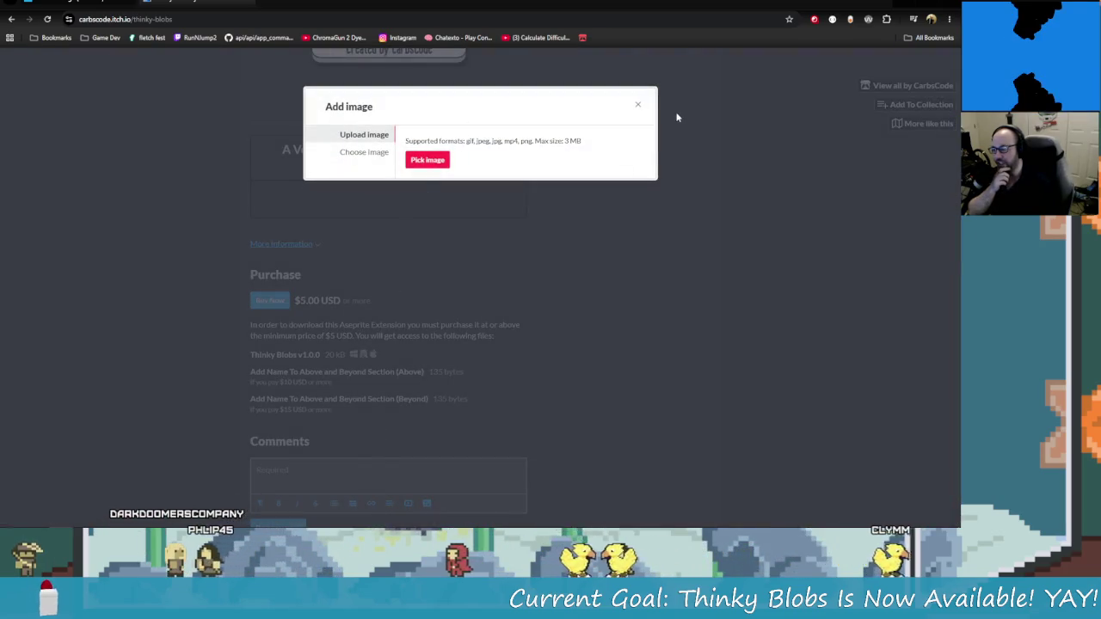
left_click_drag(535, 141, 601, 155)
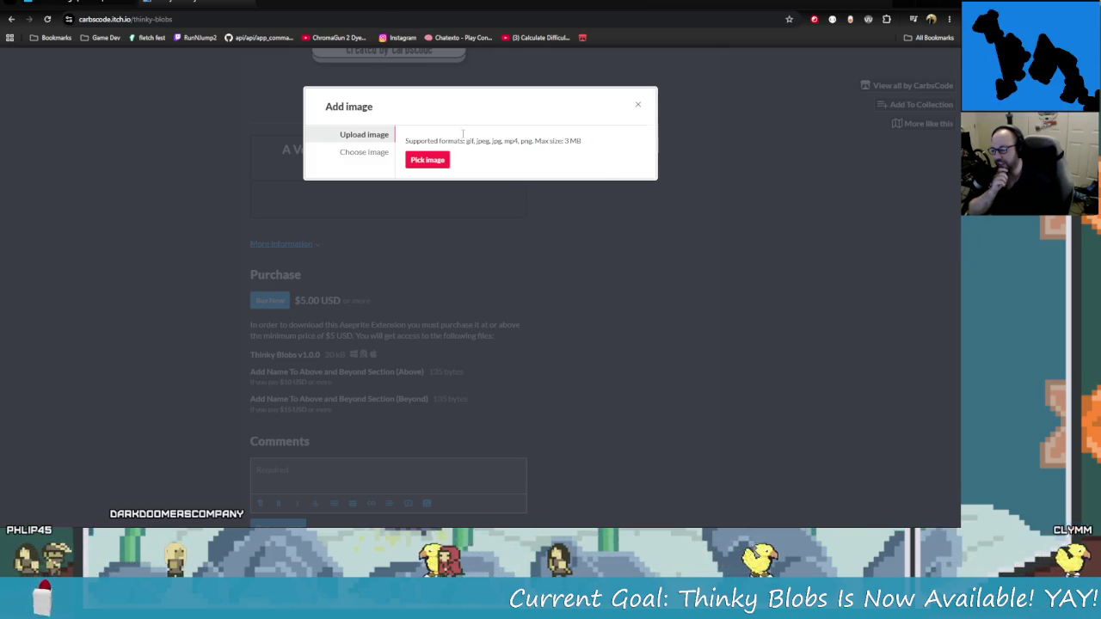
left_click(639, 106)
scroll(555, 405, "down", 2)
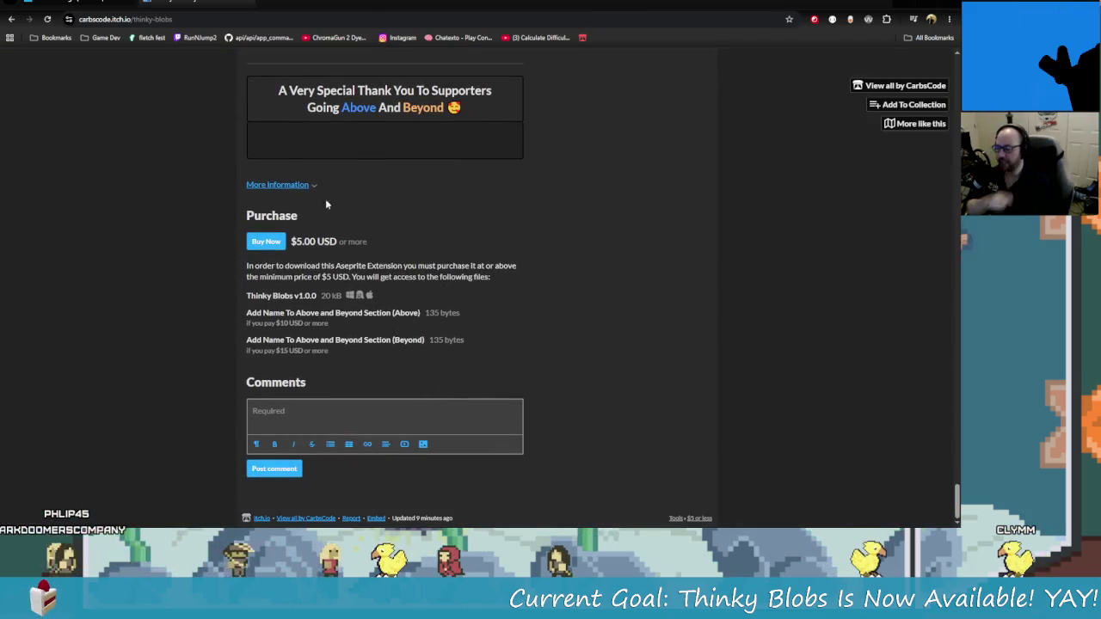
key("ctrl+Tab")
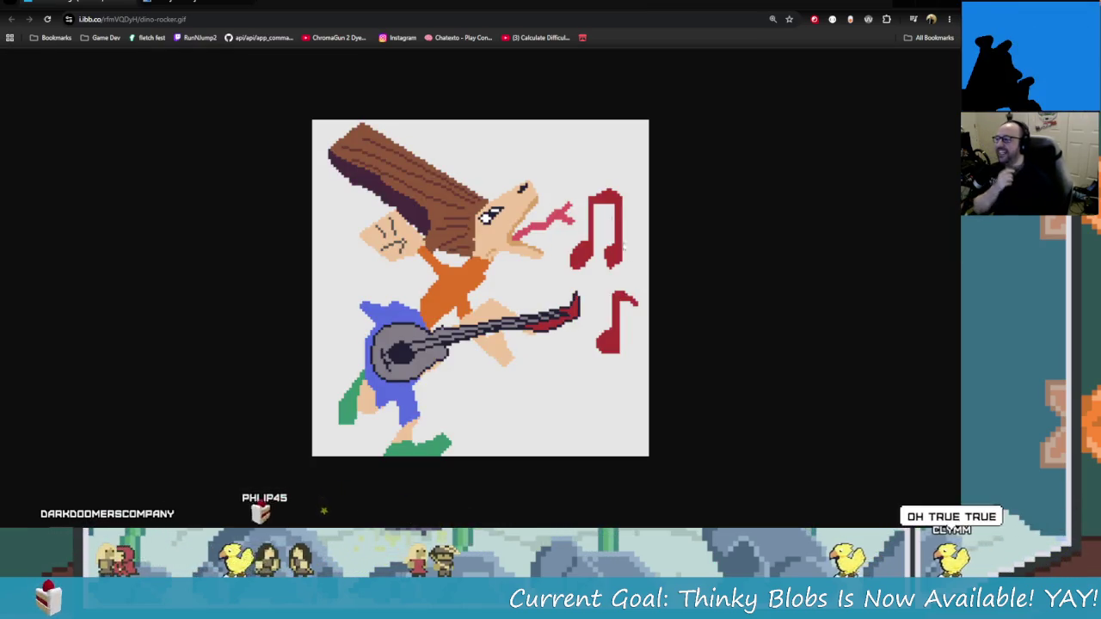
key("ctrl+w")
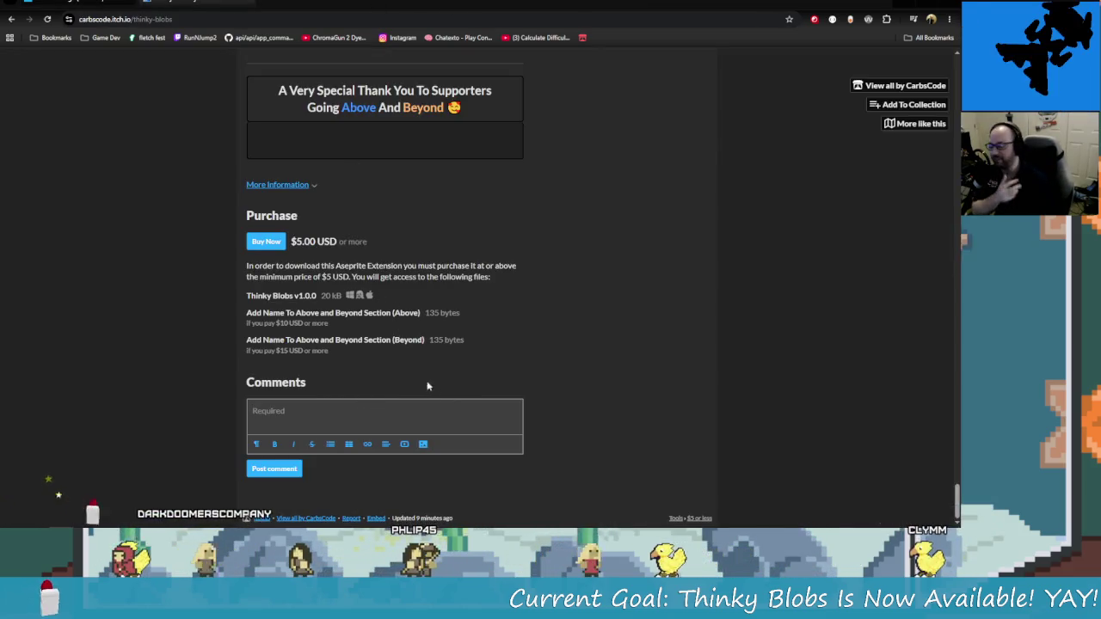
Reopen the dino-rocker GIF tab, flip between it and itch.io, and settle on Thinky Blobs
scroll(189, 85, "up", 1)
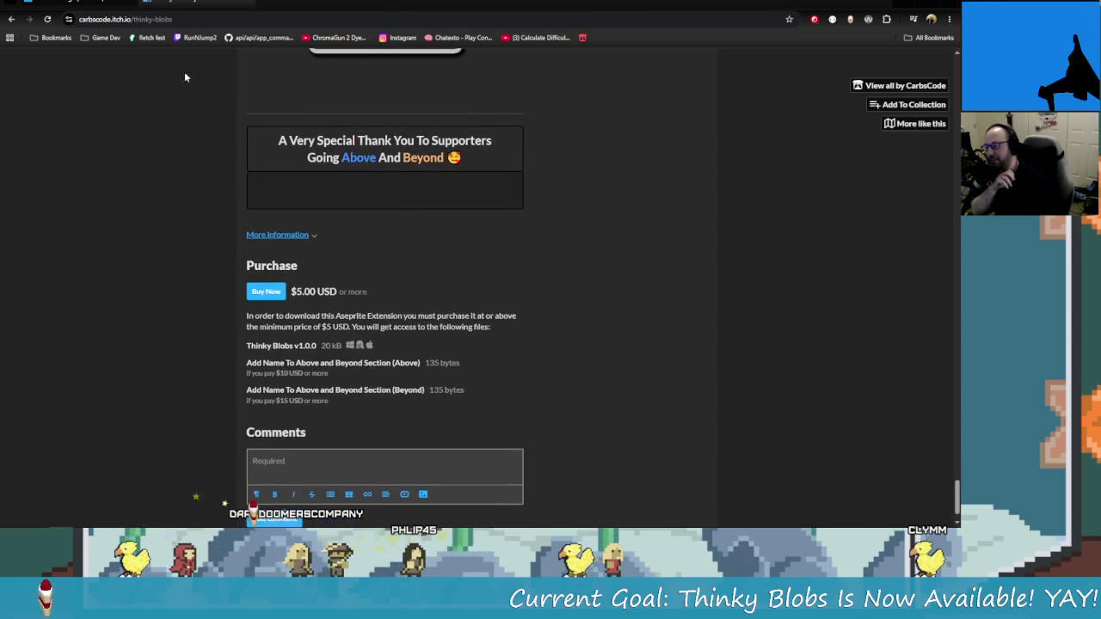
key("ctrl+shift+t")
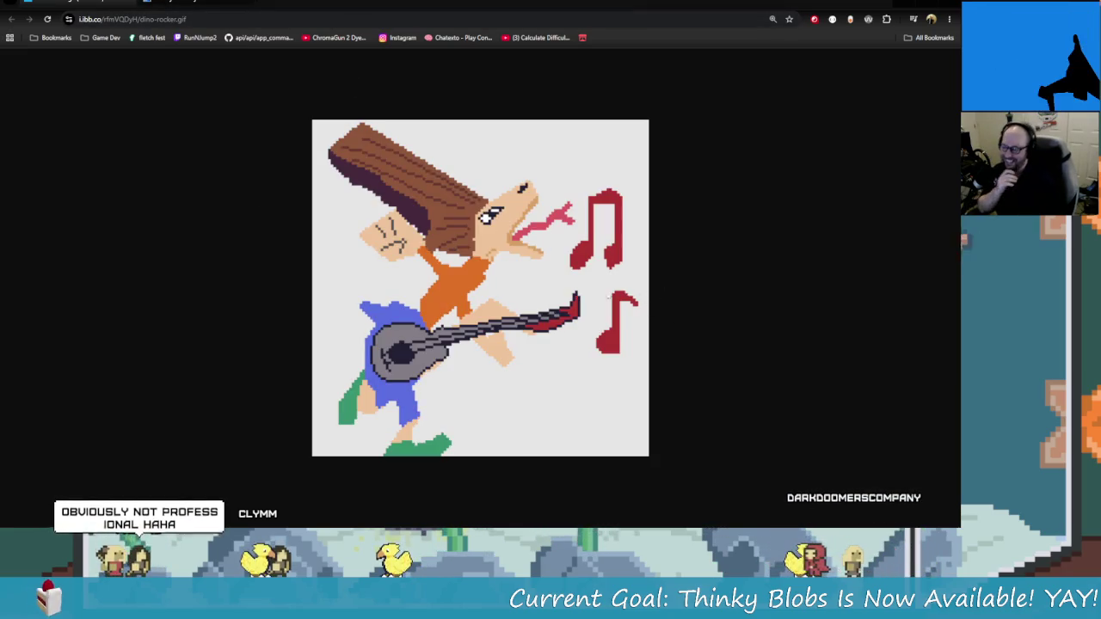
key("ctrl+w")
key("ctrl+Tab")
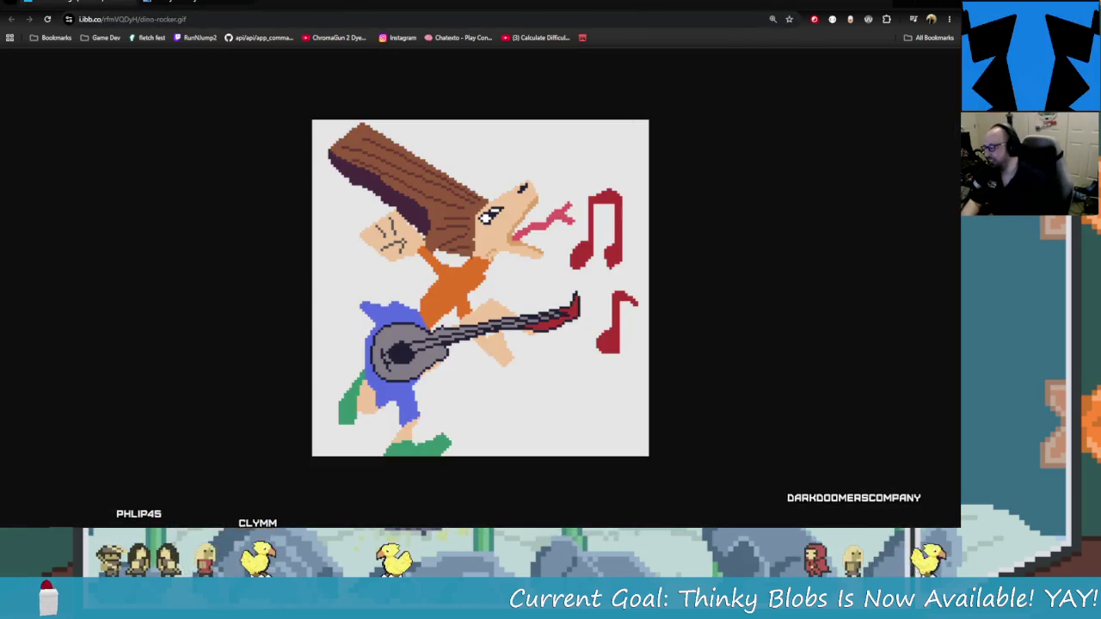
key("ctrl+Tab")
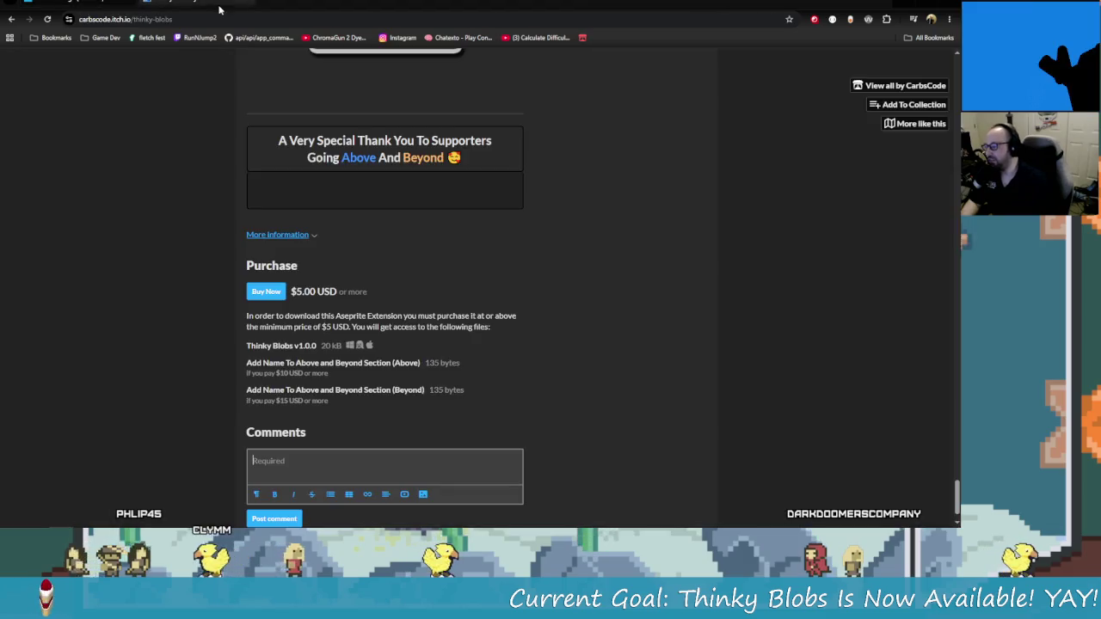
key("ctrl+Tab")
left_click(147, 4)
Glance at the Back-button history, dismiss it, and bring up the Alt+Tab window list
right_click(11, 19)
key("Escape")
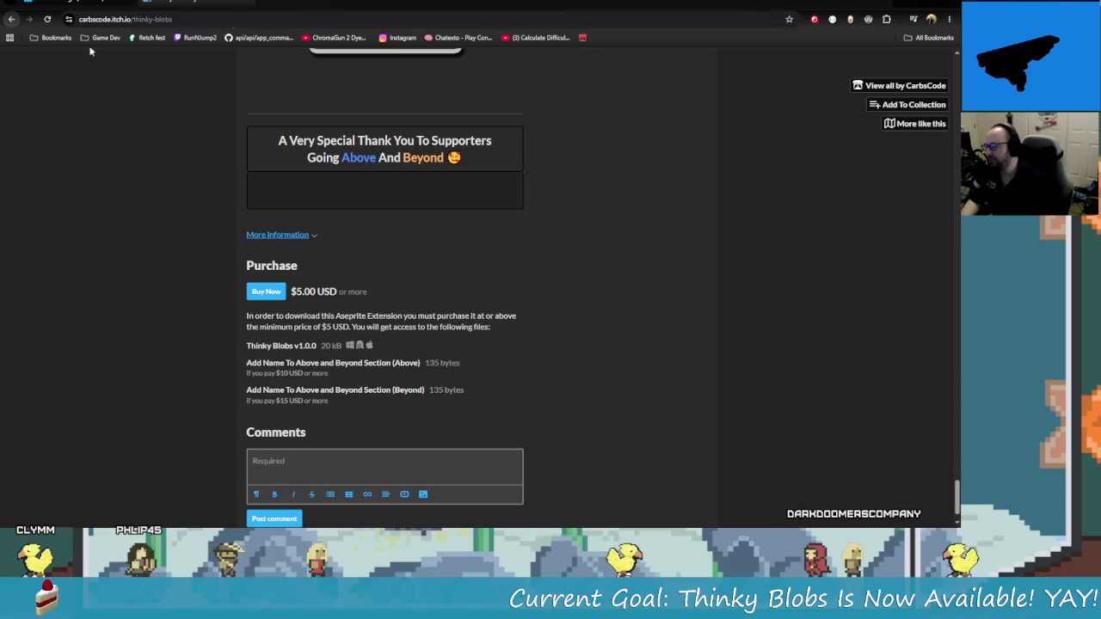
key("alt+Tab")
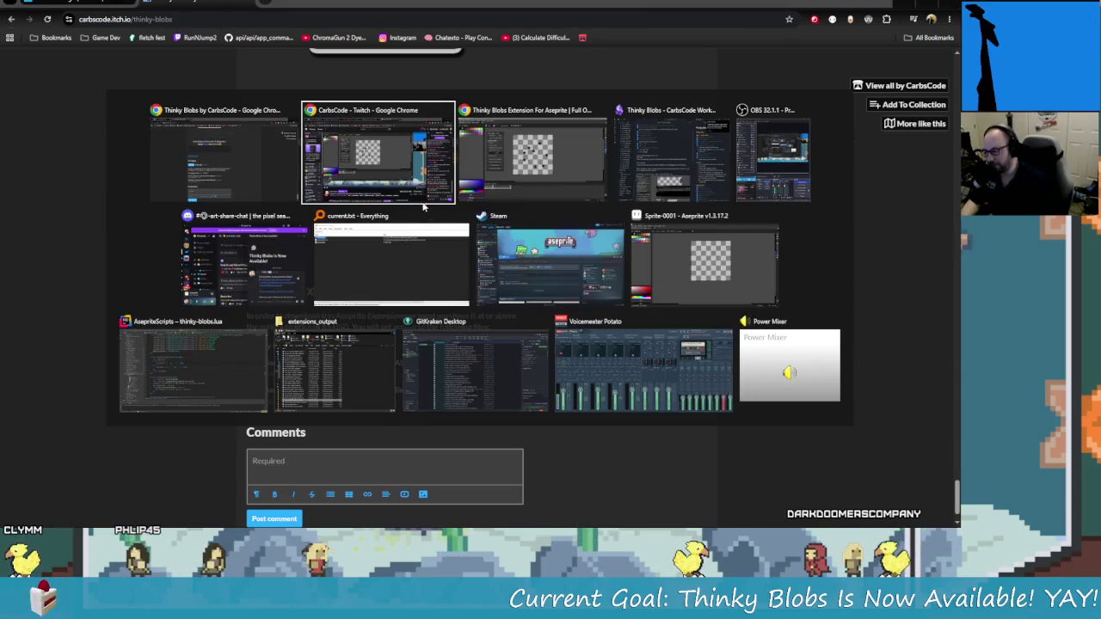
Switch to the Thinky Blobs overview video and scrub ahead to about 18:31
left_click(555, 162)
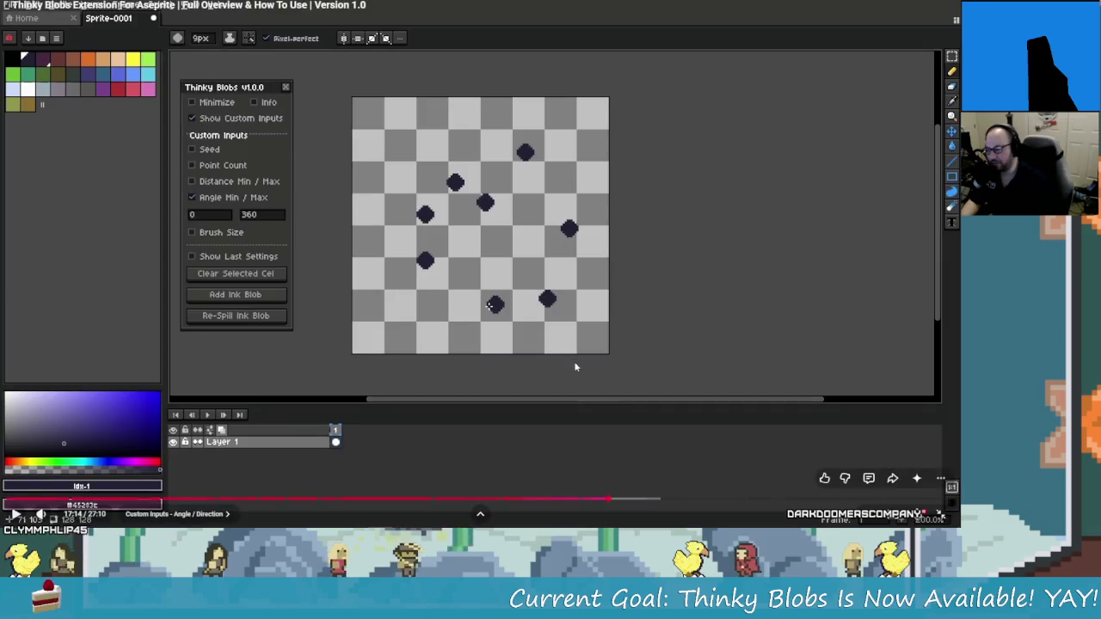
left_click_drag(606, 499, 906, 501)
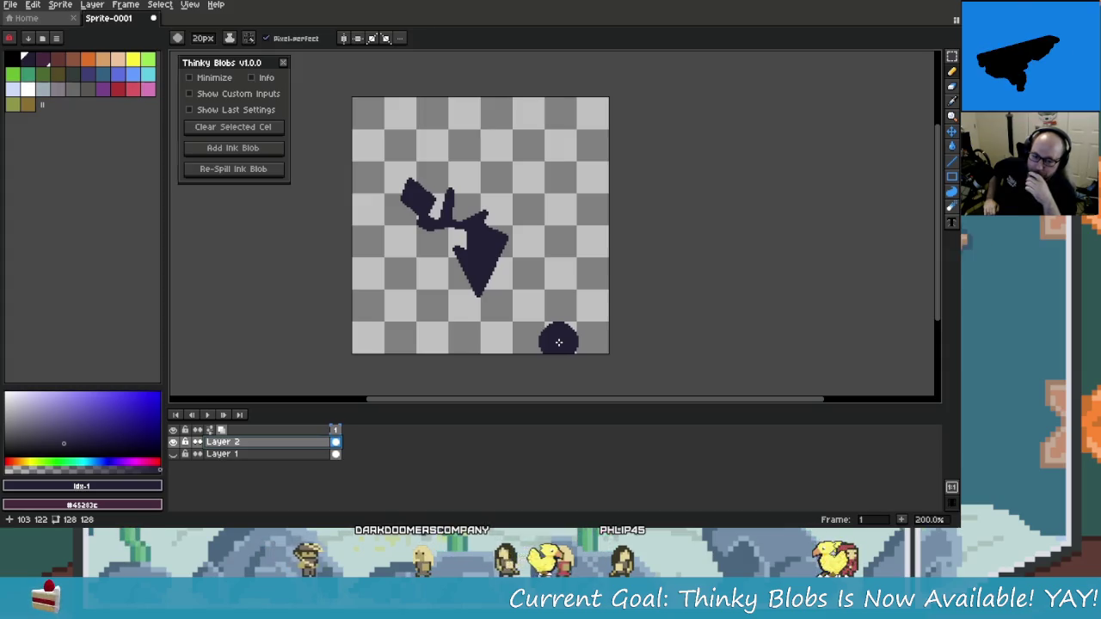
Resume the Thinky Blobs overview video and let it run toward the end
mouse_move(269, 491)
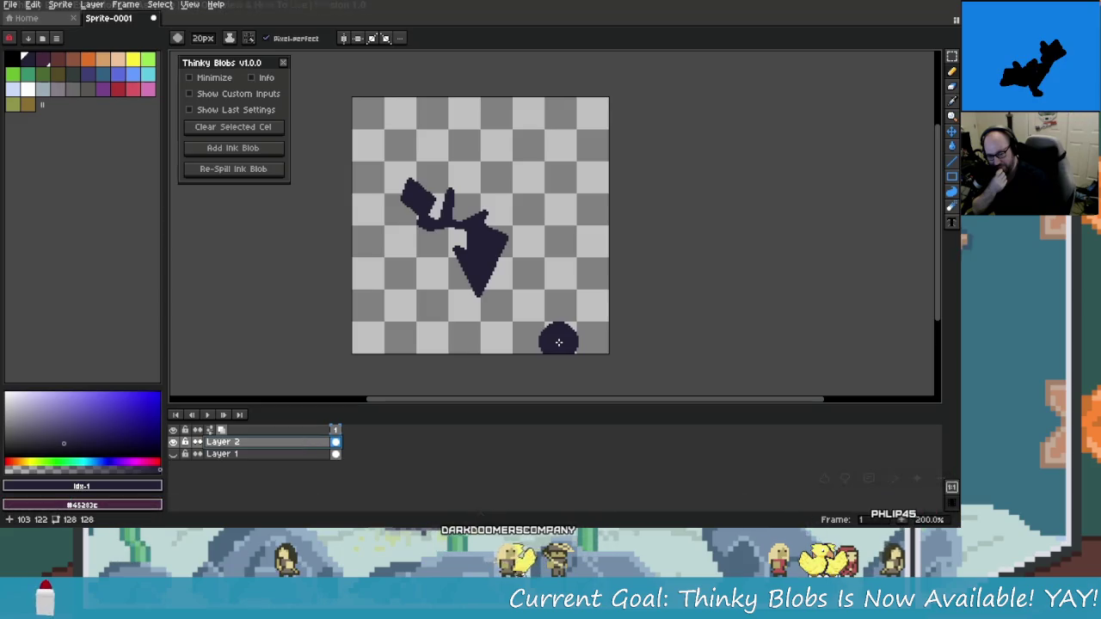
mouse_move(147, 448)
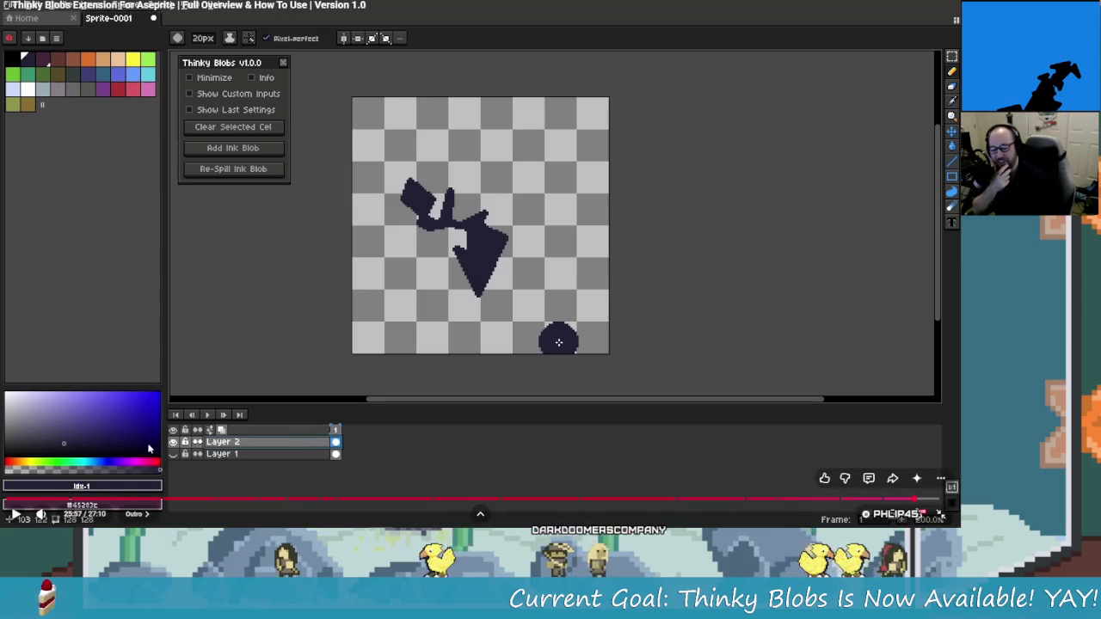
left_click(16, 516)
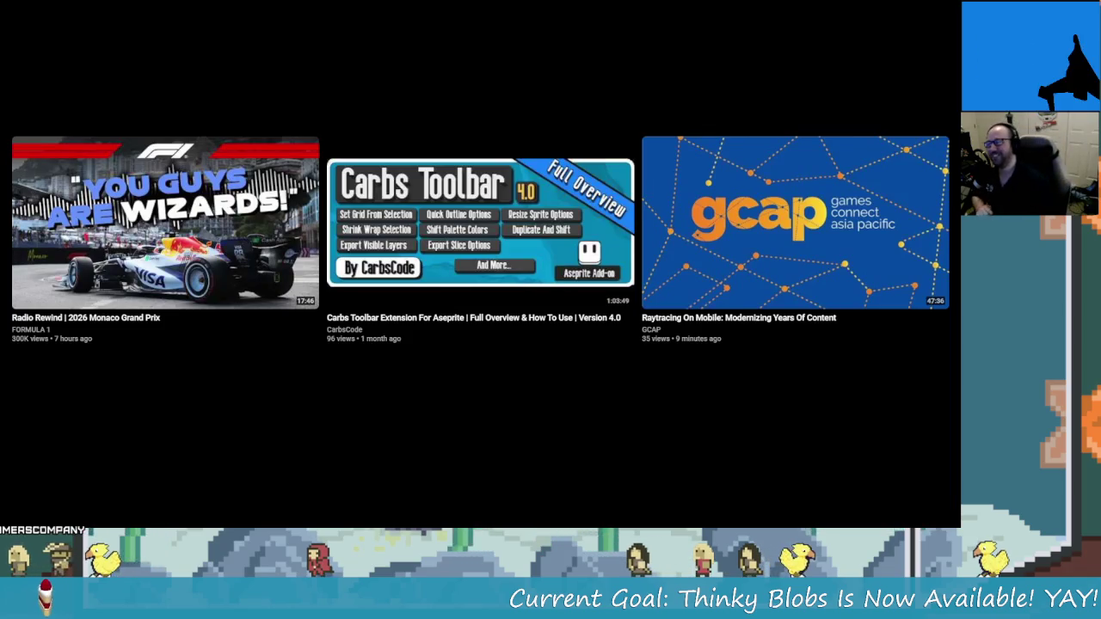
Rewind the Thinky Blobs overview video from 27:10 back to about 26:47
mouse_move(520, 486)
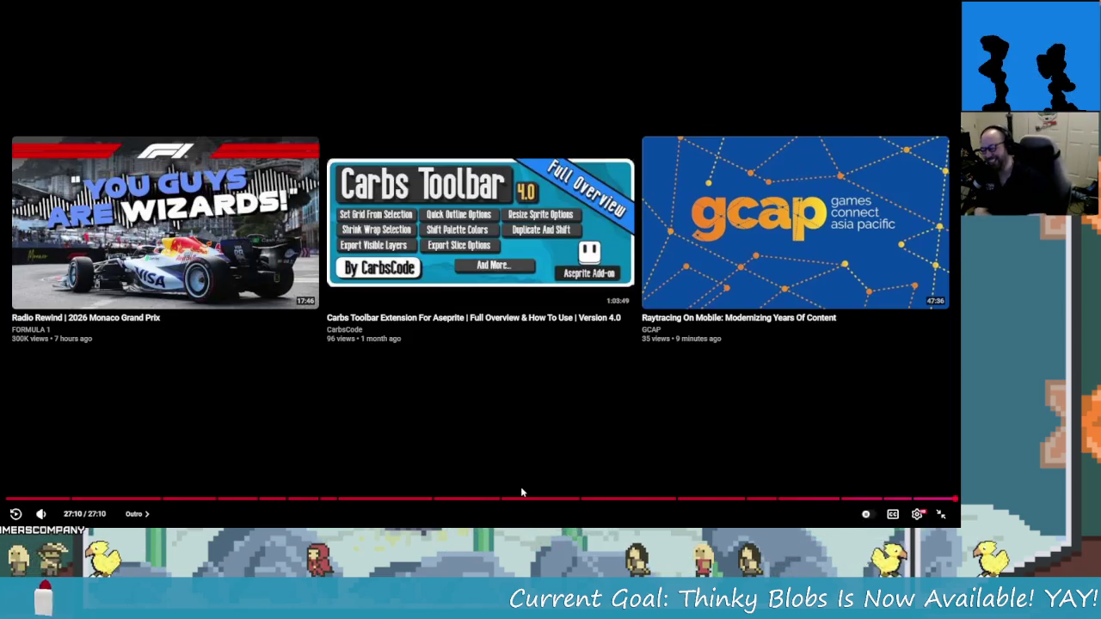
left_click_drag(949, 500, 940, 506)
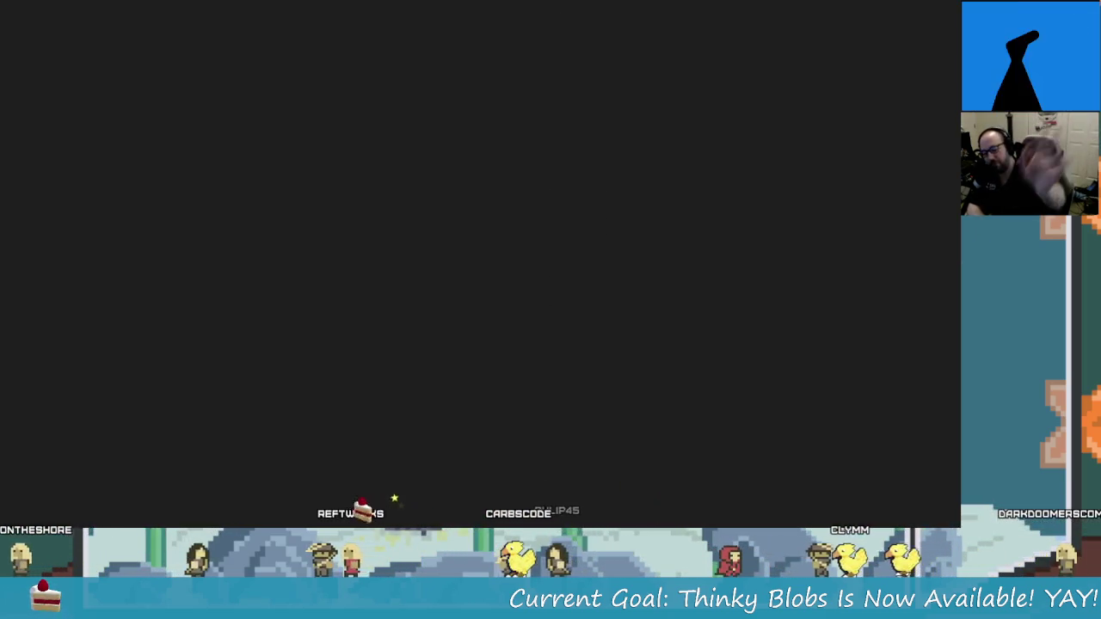
mouse_move(654, 361)
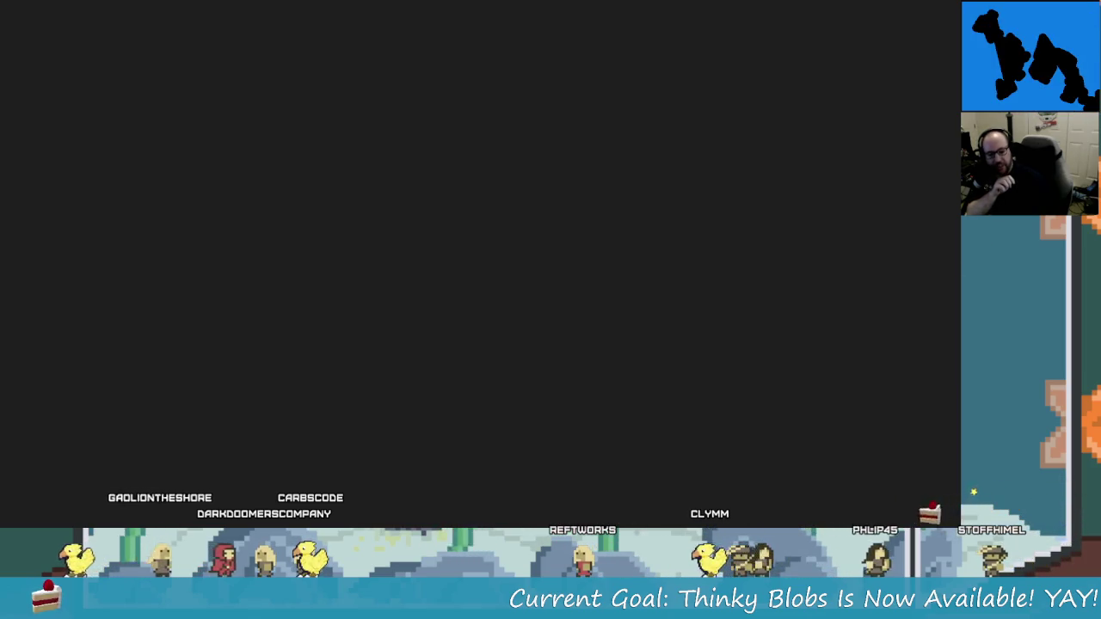
mouse_move(786, 324)
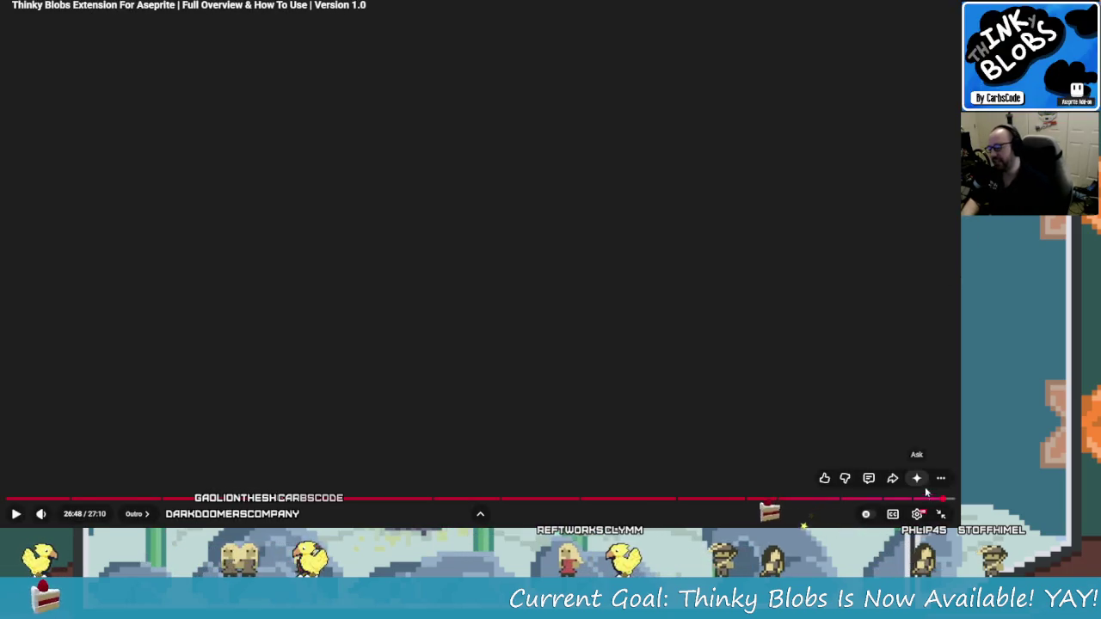
Play the overview to its end screen, pause, exit fullscreen, and return to the itch.io Thinky Blobs tab
left_click(690, 476)
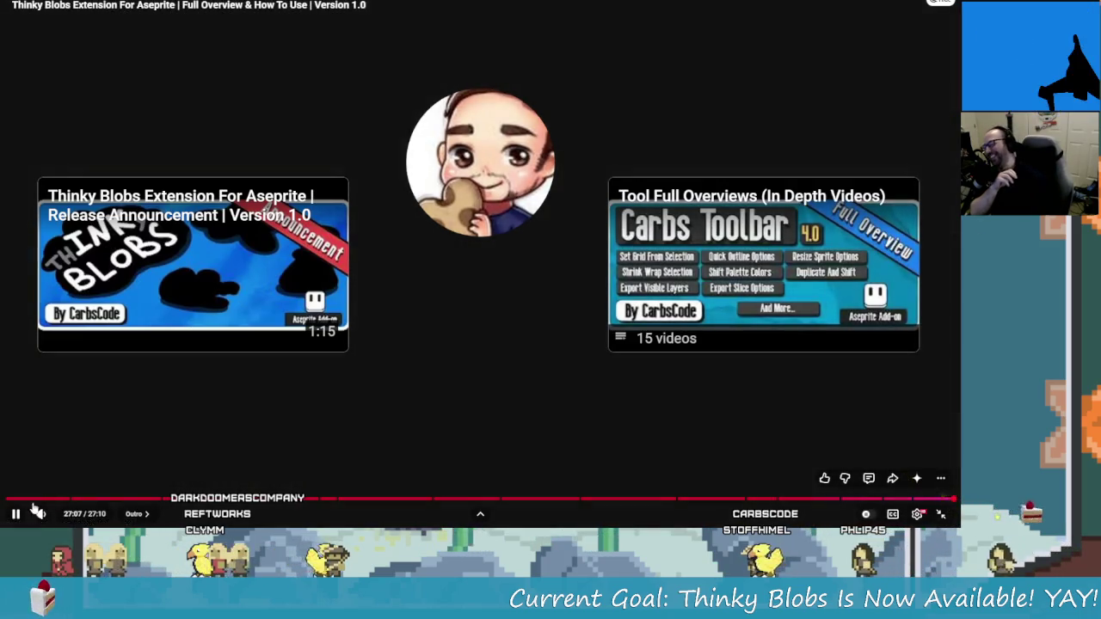
left_click(16, 514)
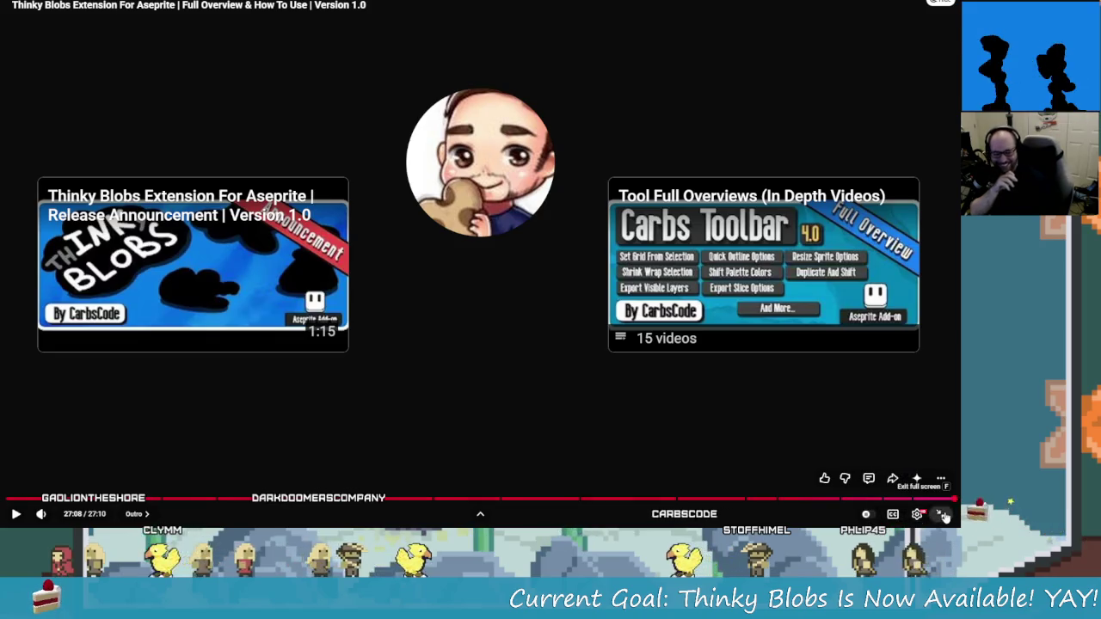
key("Escape")
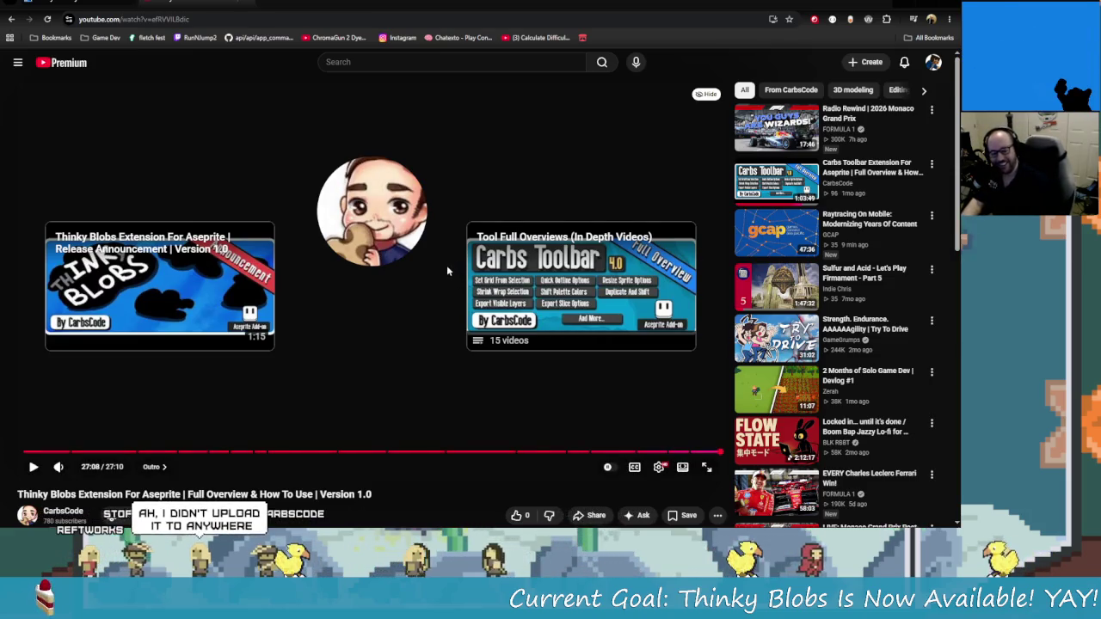
mouse_move(413, 240)
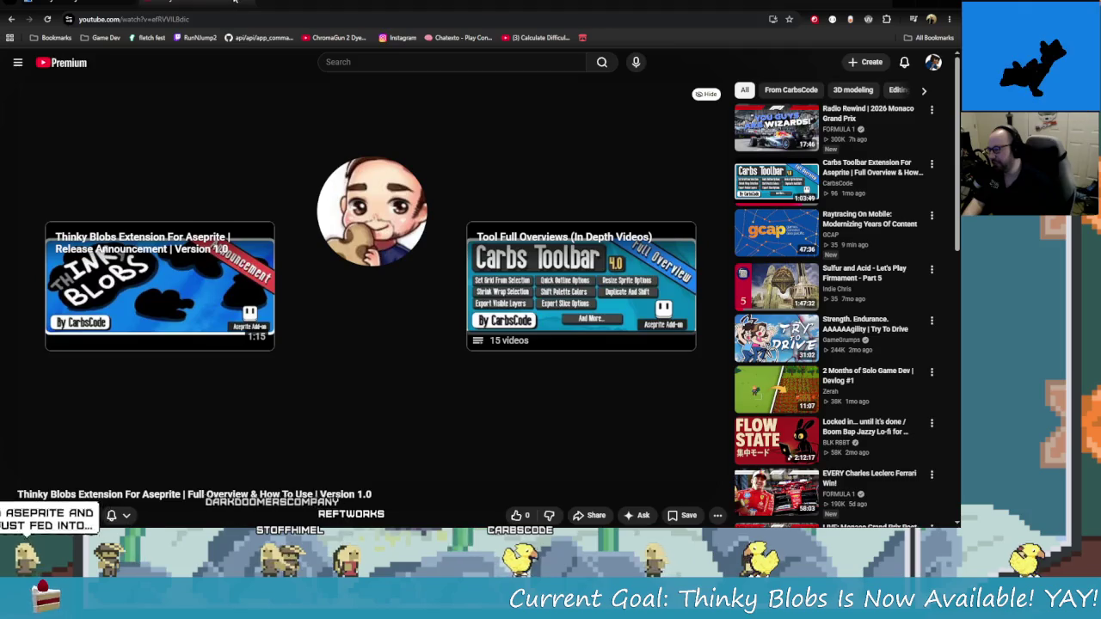
left_click(257, 7)
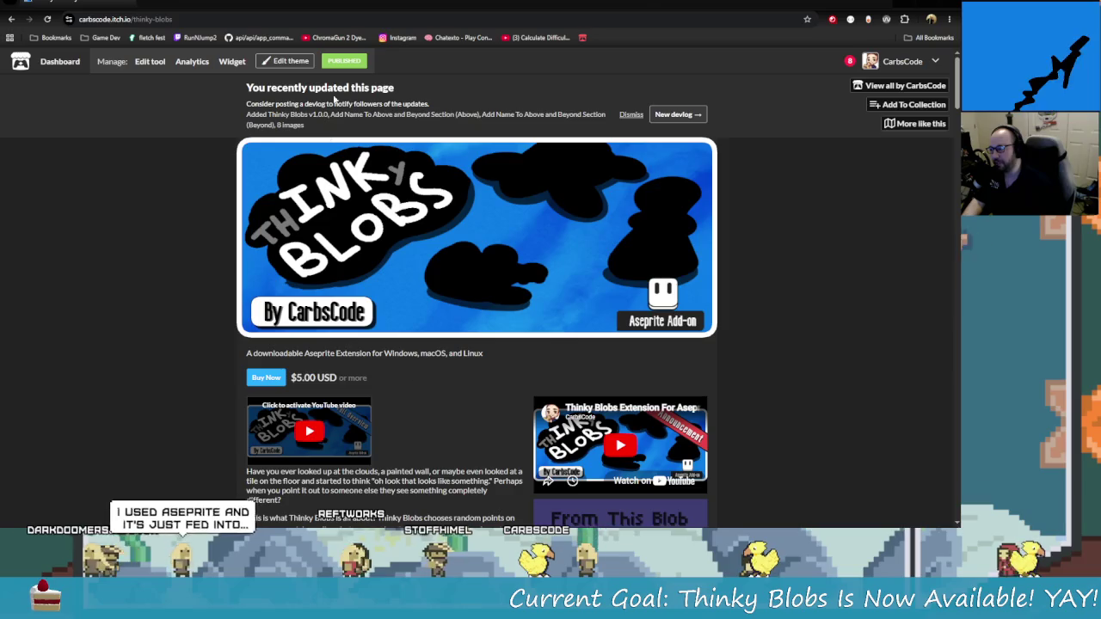
Review the CarbsCode profile's Newest Release and Latest Update cards, then switch to Aseprite
left_click(912, 85)
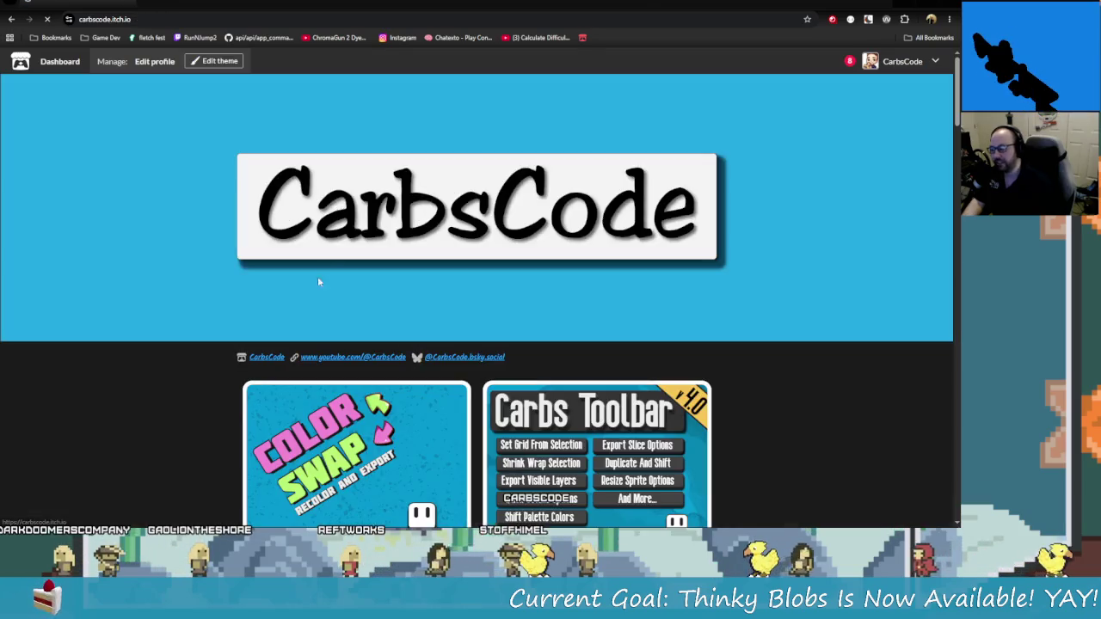
scroll(396, 364, "down", 4)
scroll(409, 363, "up", 3)
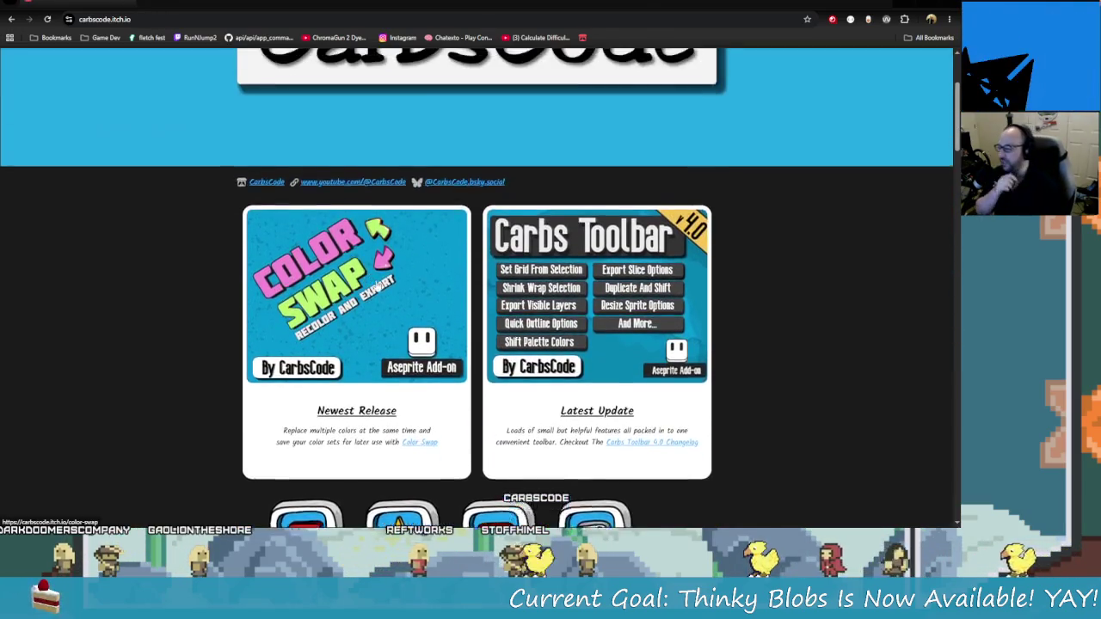
scroll(340, 250, "down", 1)
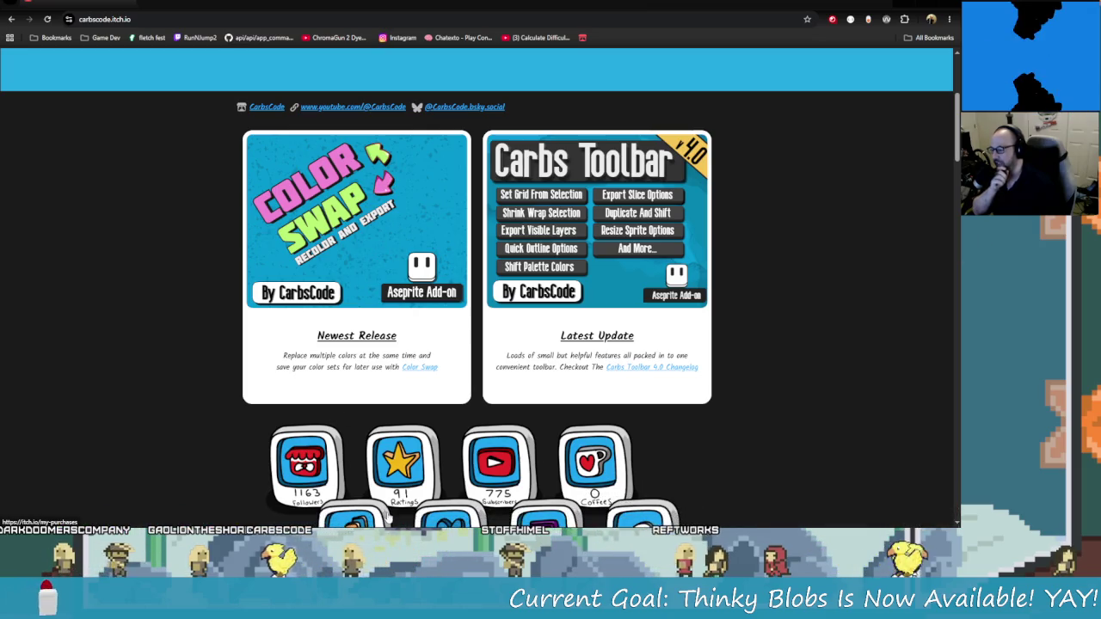
scroll(345, 316, "down", 1)
scroll(365, 247, "up", 1)
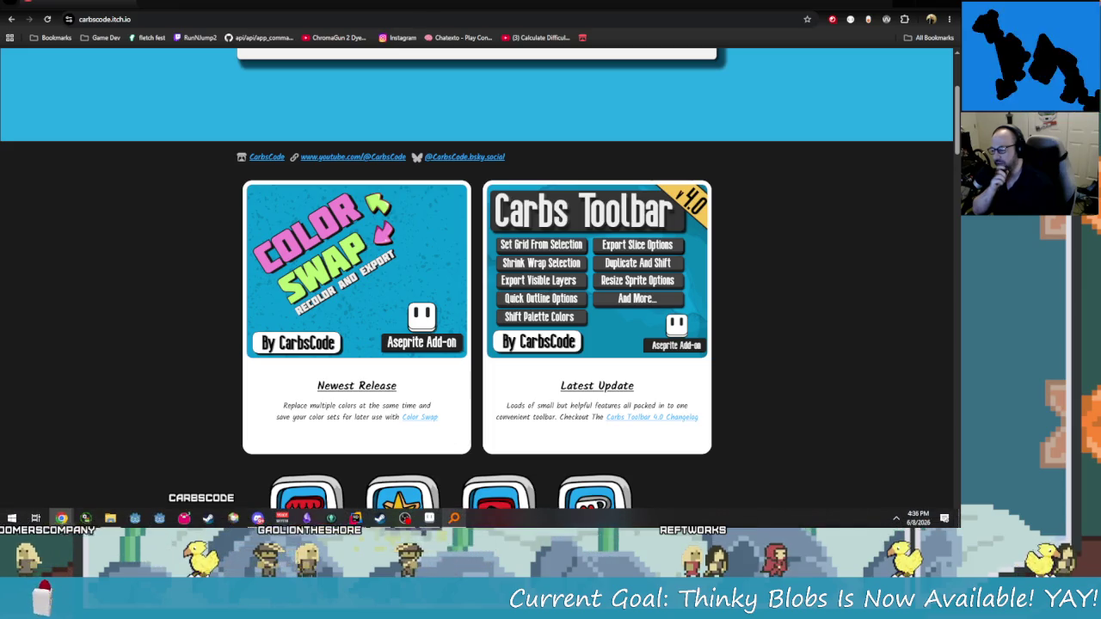
left_click(429, 517)
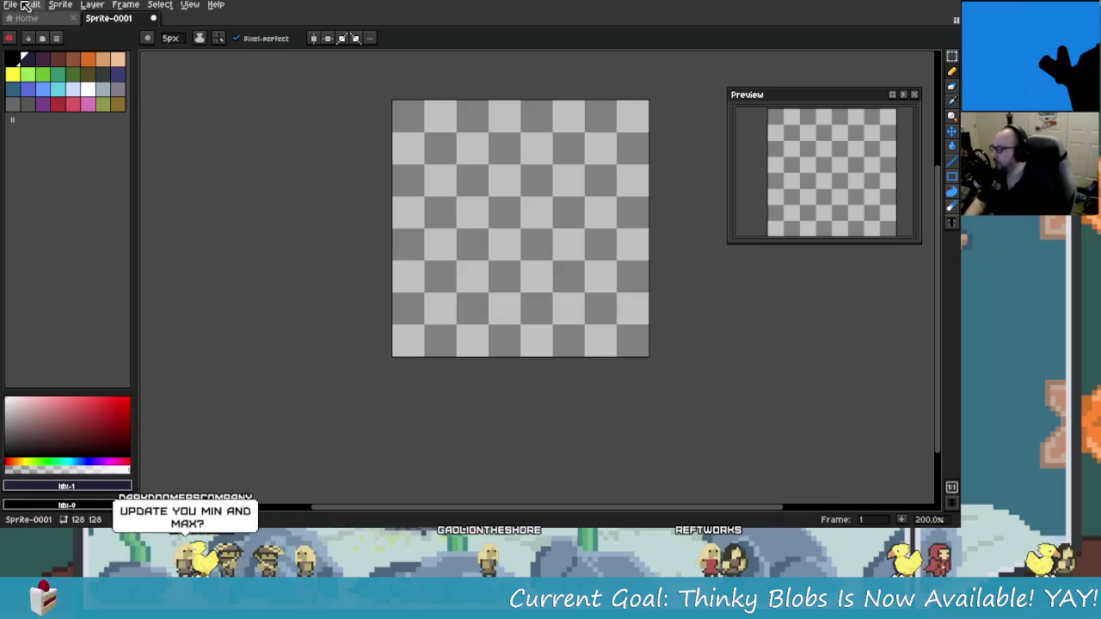
Bring up Aseprite's Open file dialog from the File menu (Alt+F)
key("alt+f")
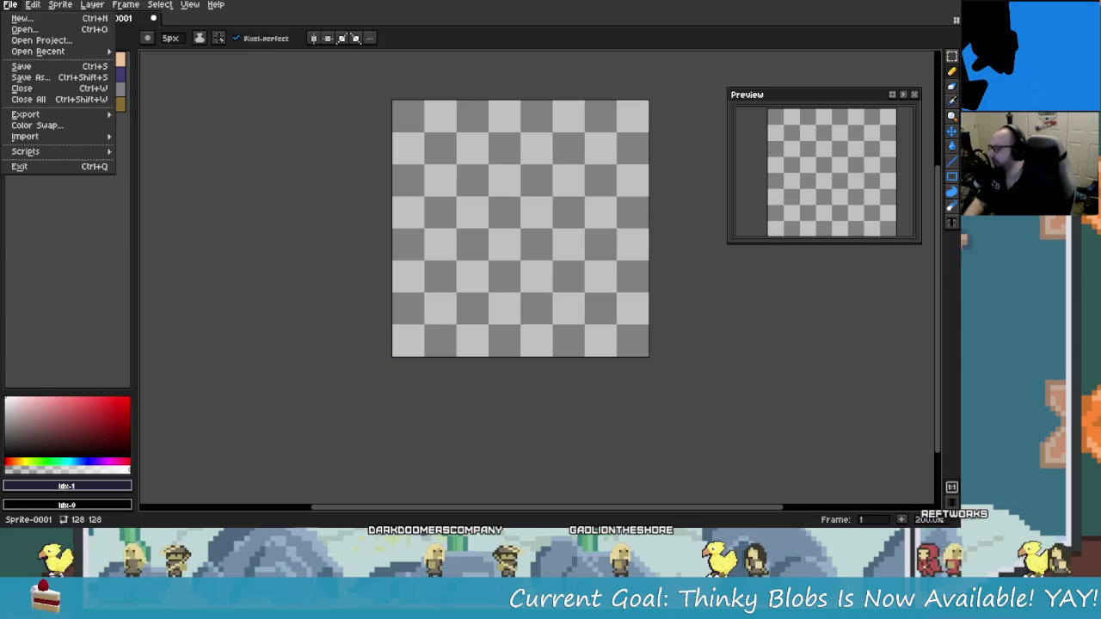
left_click(34, 29)
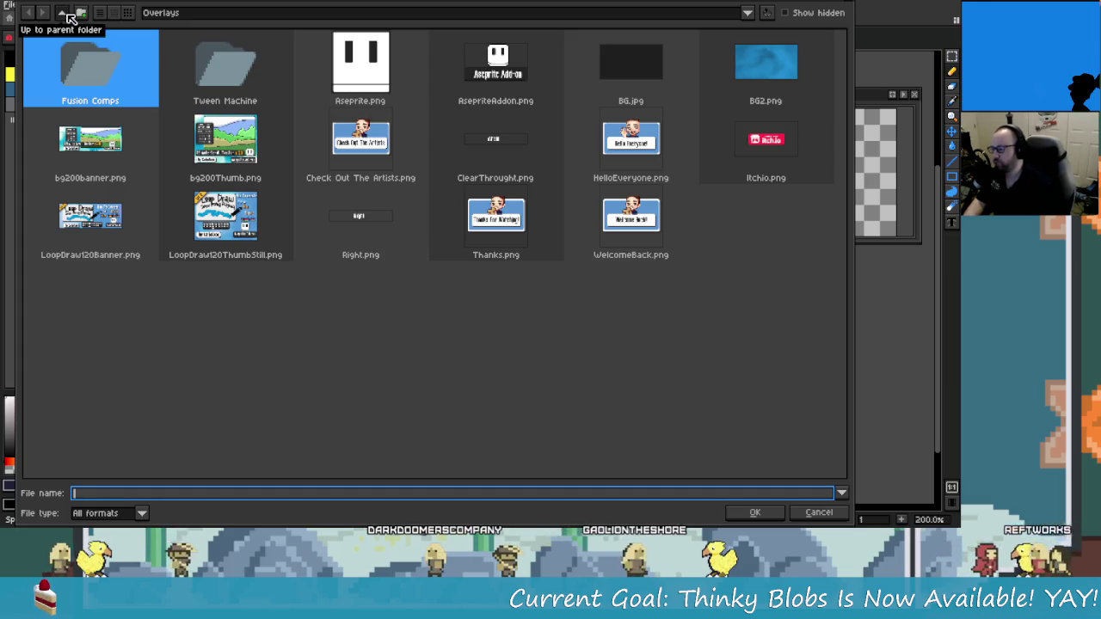
Browse the folders up from Overlays to reach the Itch Io Marketing Assets folder
left_click(68, 13)
left_click(394, 99)
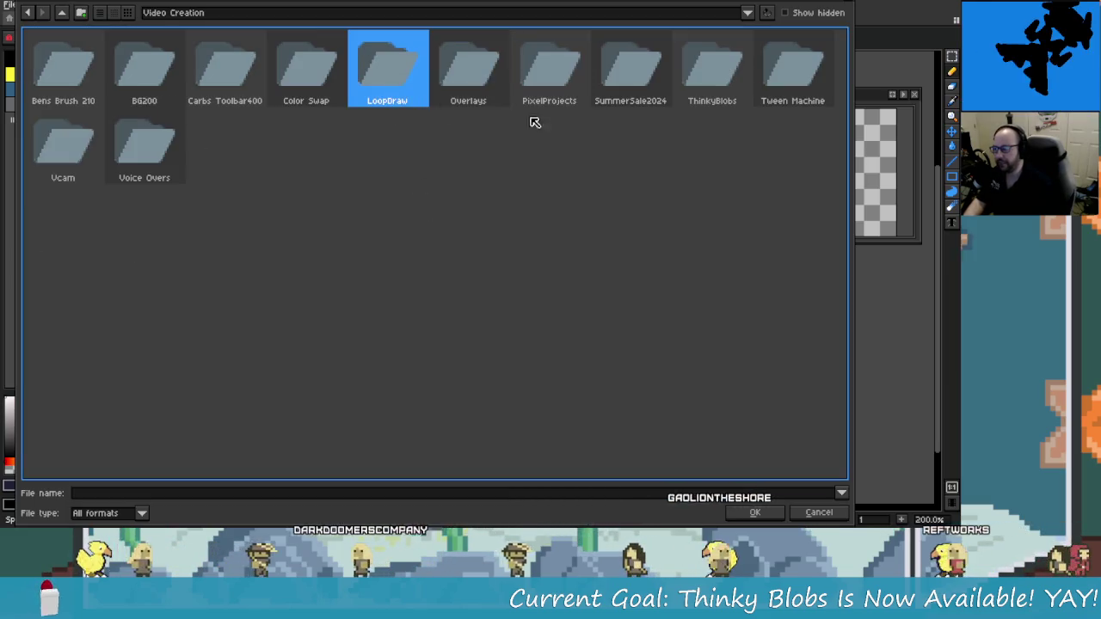
double_click(727, 81)
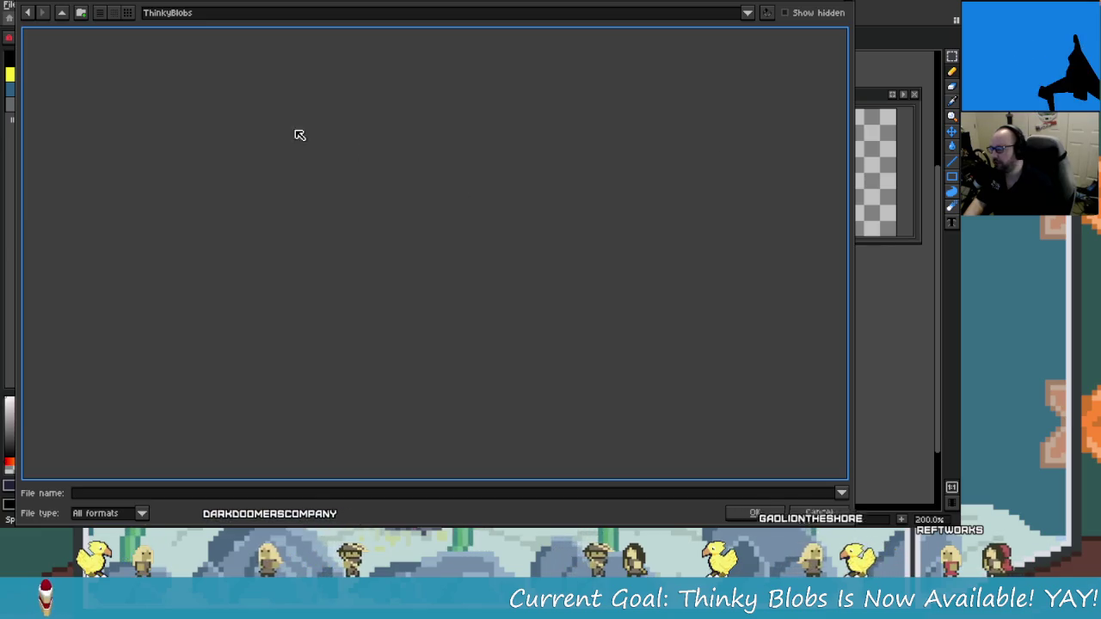
left_click(62, 13)
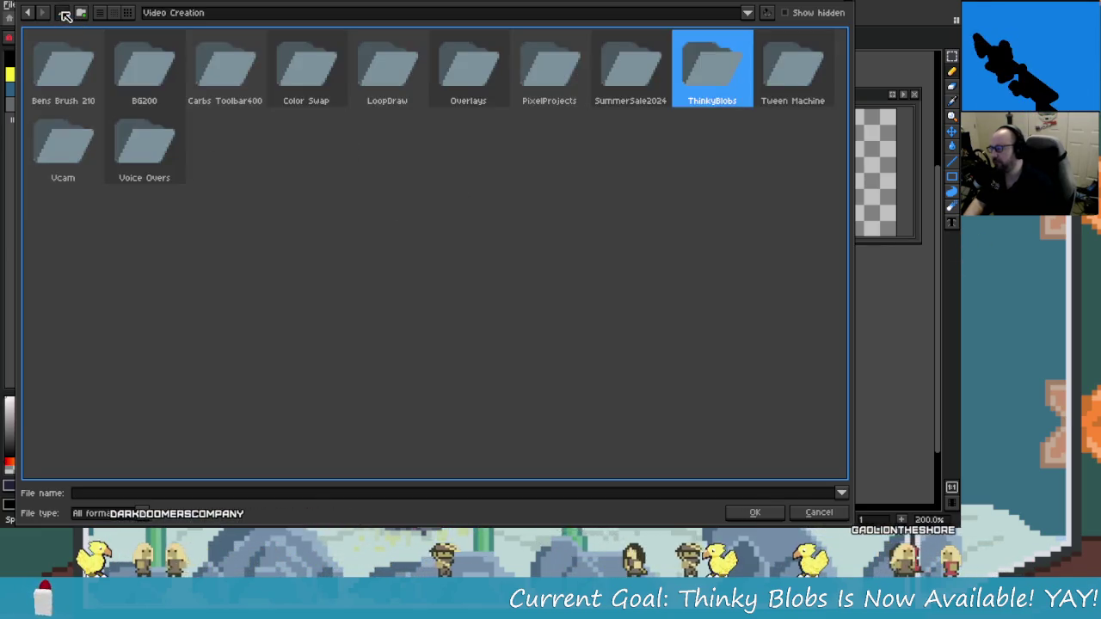
left_click(64, 15)
double_click(113, 82)
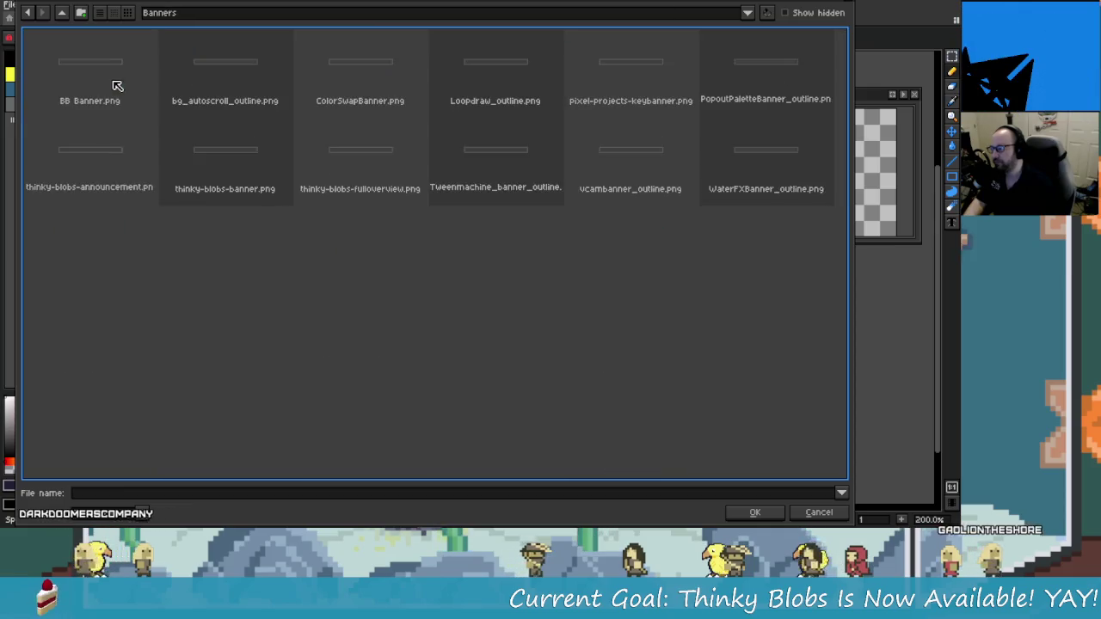
left_click(62, 12)
Locate and select ThinkyBlobs-Small.png in the marketing assets list
scroll(551, 317, "down", 1)
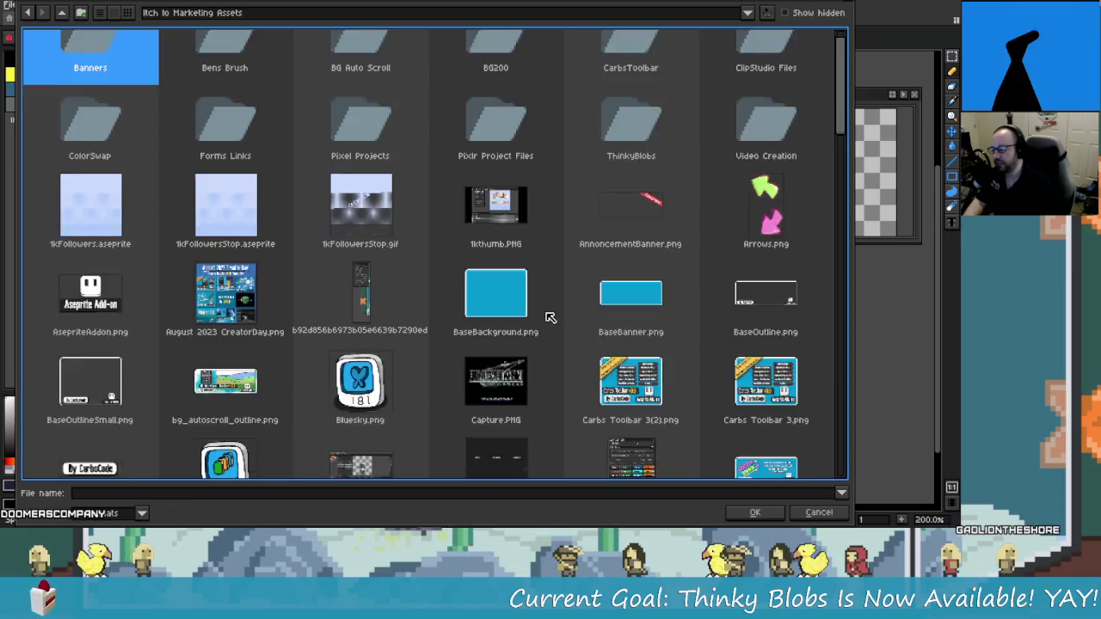
scroll(550, 317, "down", 1)
left_click(491, 209)
type("t")
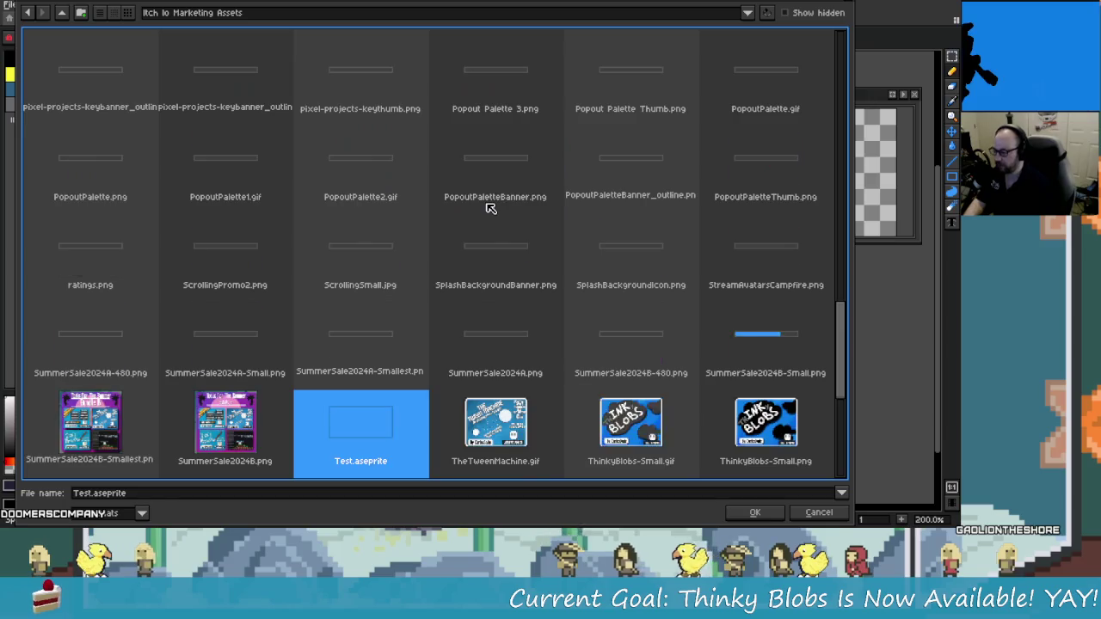
type("hinkyBlobs-Small.gif")
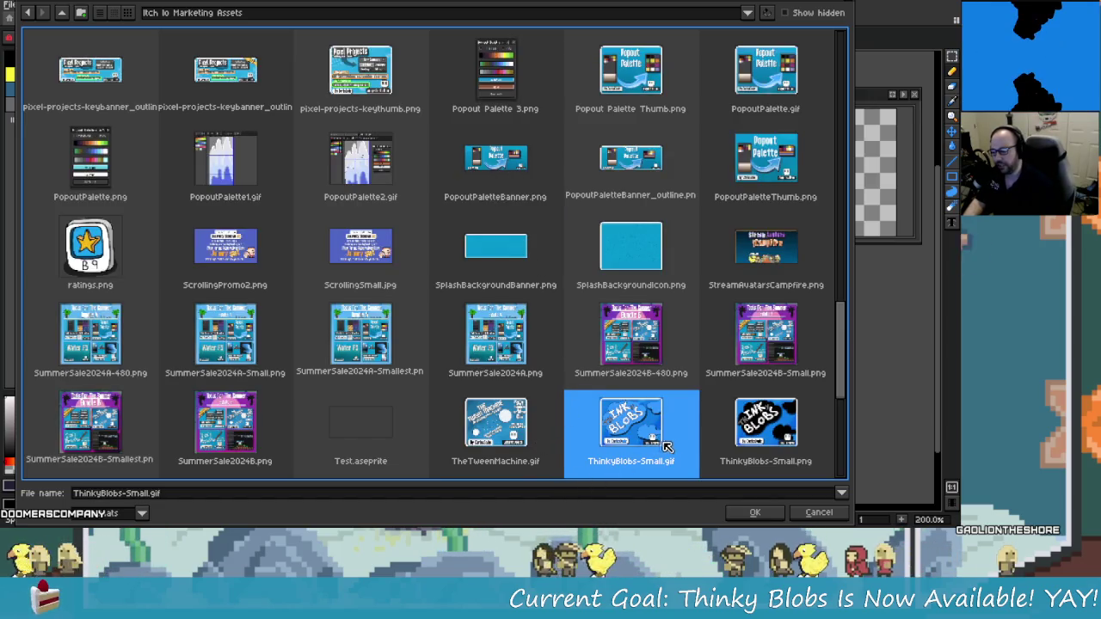
scroll(671, 430, "down", 3)
scroll(636, 325, "down", 5)
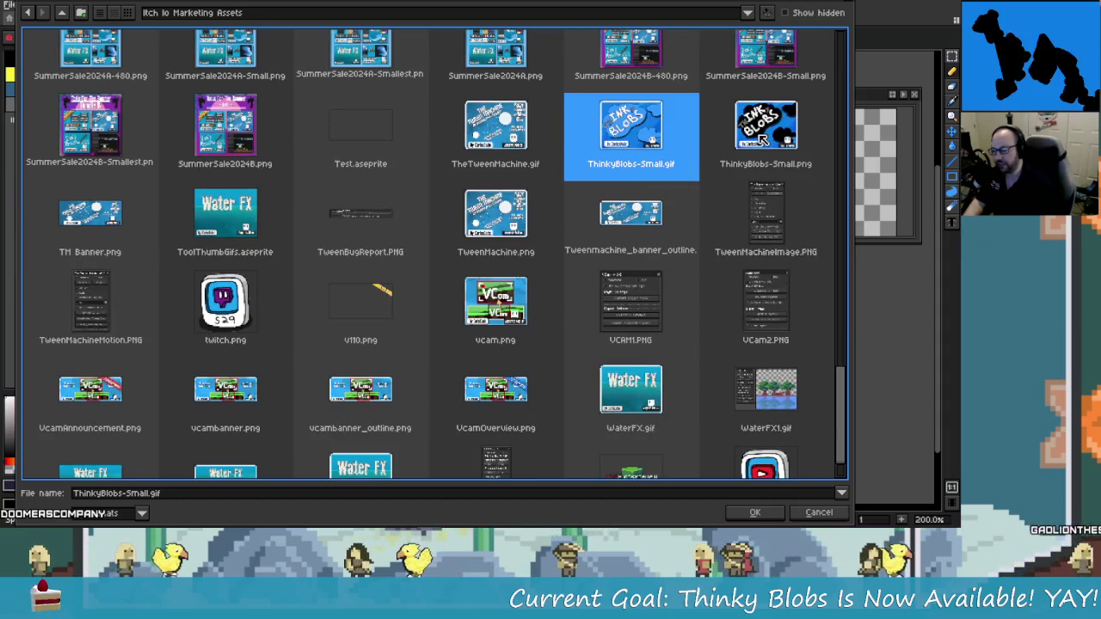
left_click(779, 162)
left_click(636, 116)
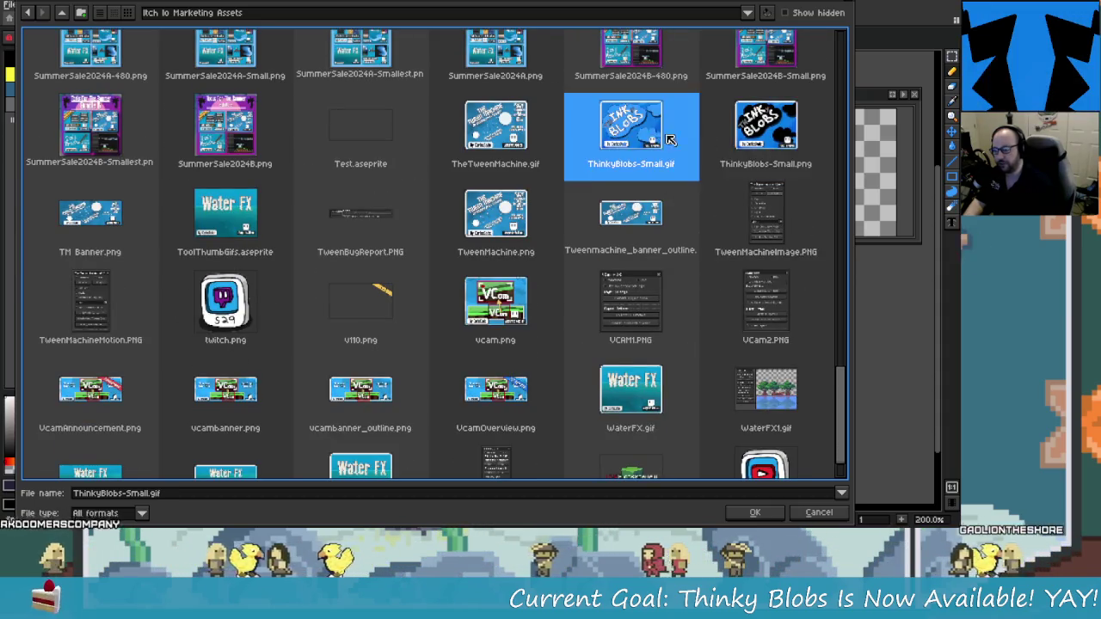
left_click(757, 146)
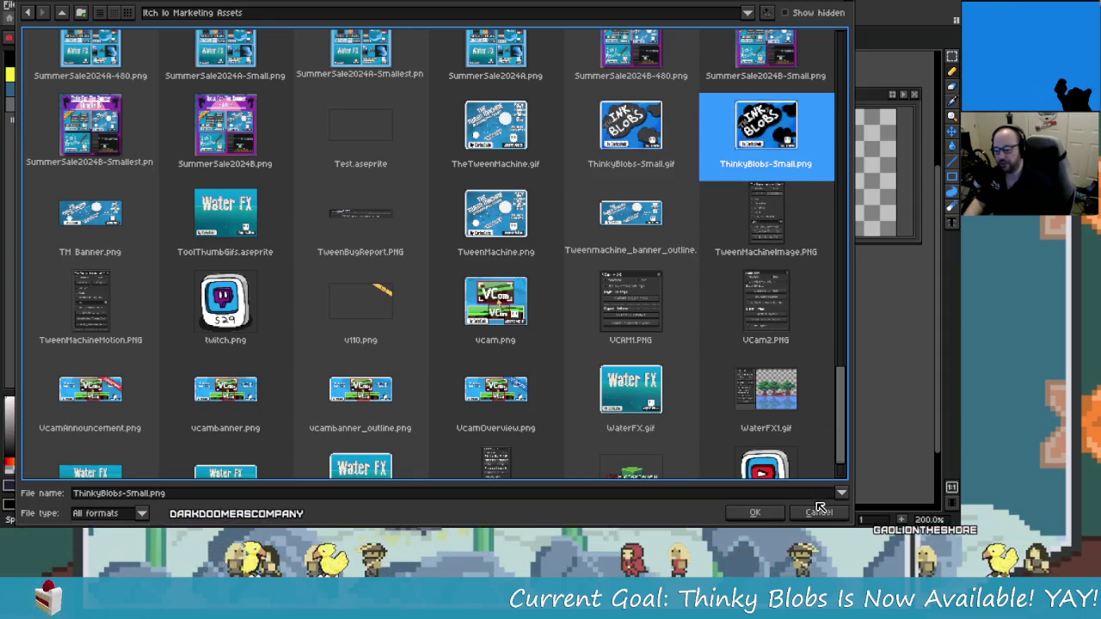
Cancel the Open dialog without opening anything and switch to Chrome
key("Escape")
key("alt+Tab")
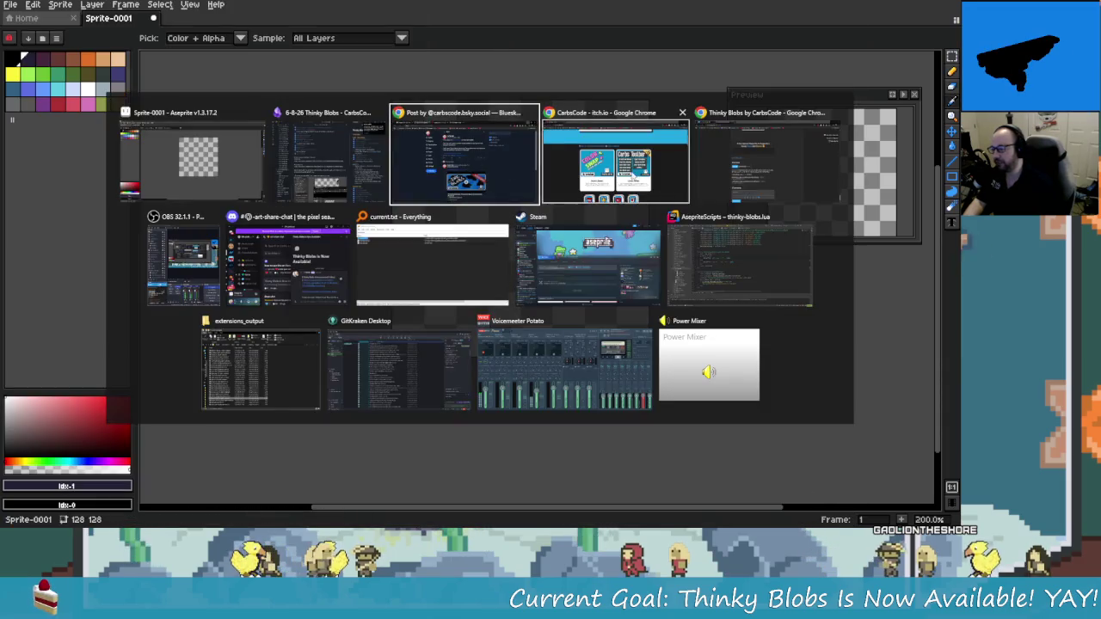
key("Tab")
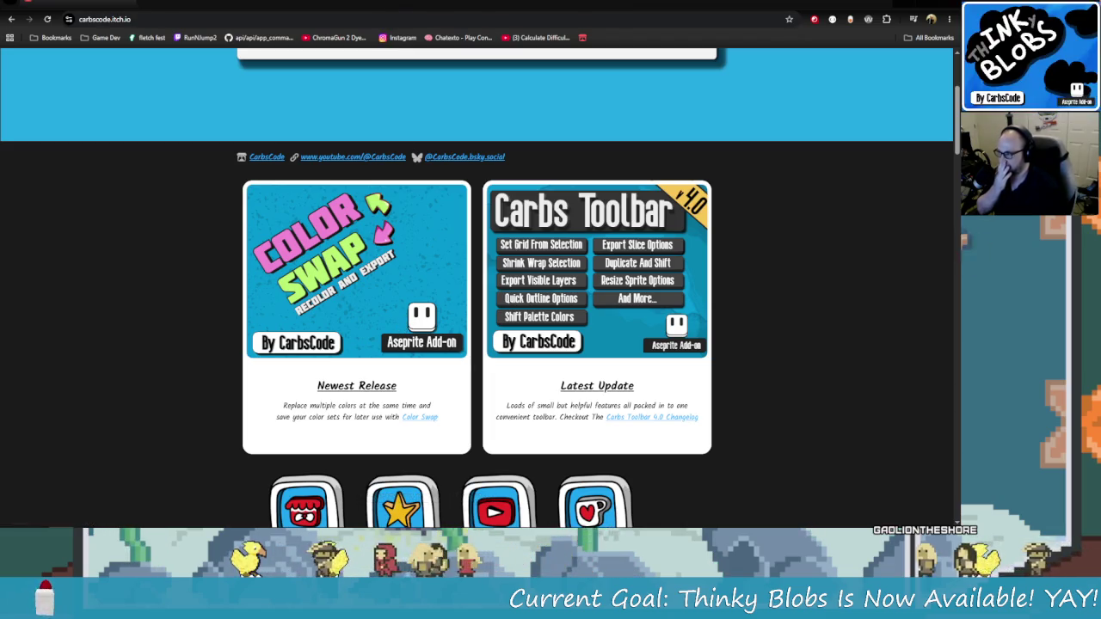
In the itch.io profile editor, insert a blank line after the Newest Release heading for an image
scroll(477, 283, "up", 3)
key("alt+Tab")
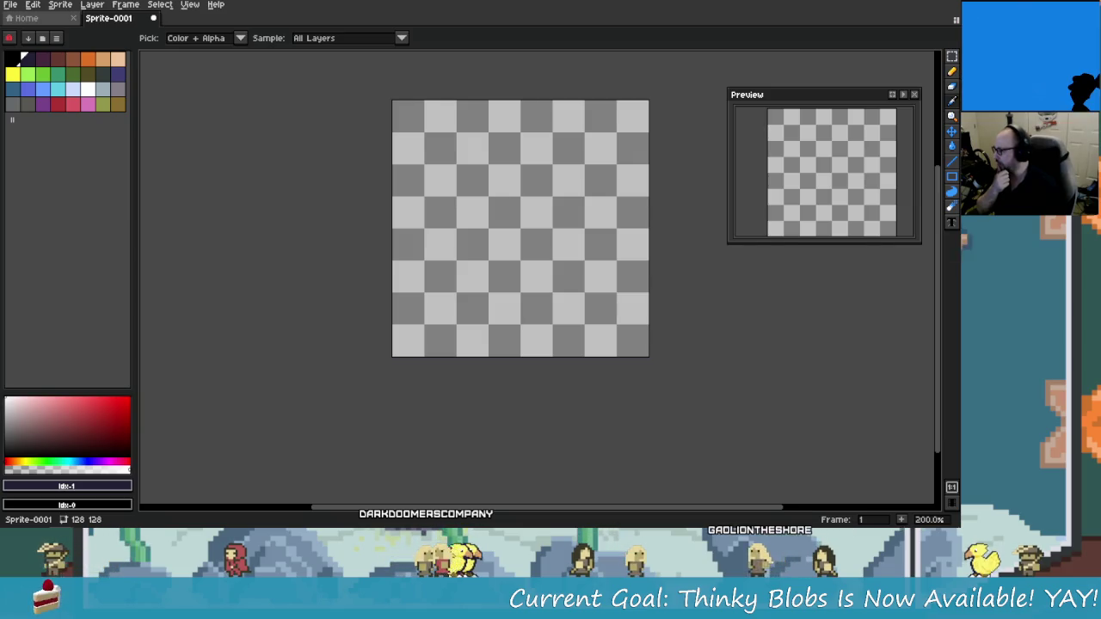
key("alt+Tab")
scroll(506, 394, "down", 3)
scroll(685, 373, "up", 1)
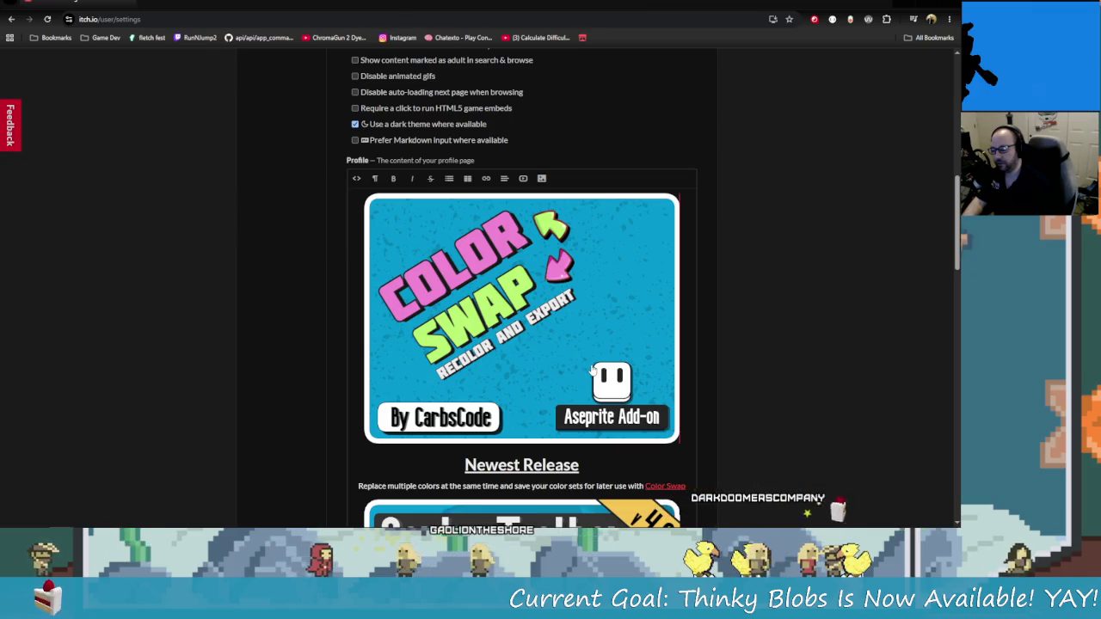
key("Right")
key("Right")
key("Right")
key("End")
key("Return")
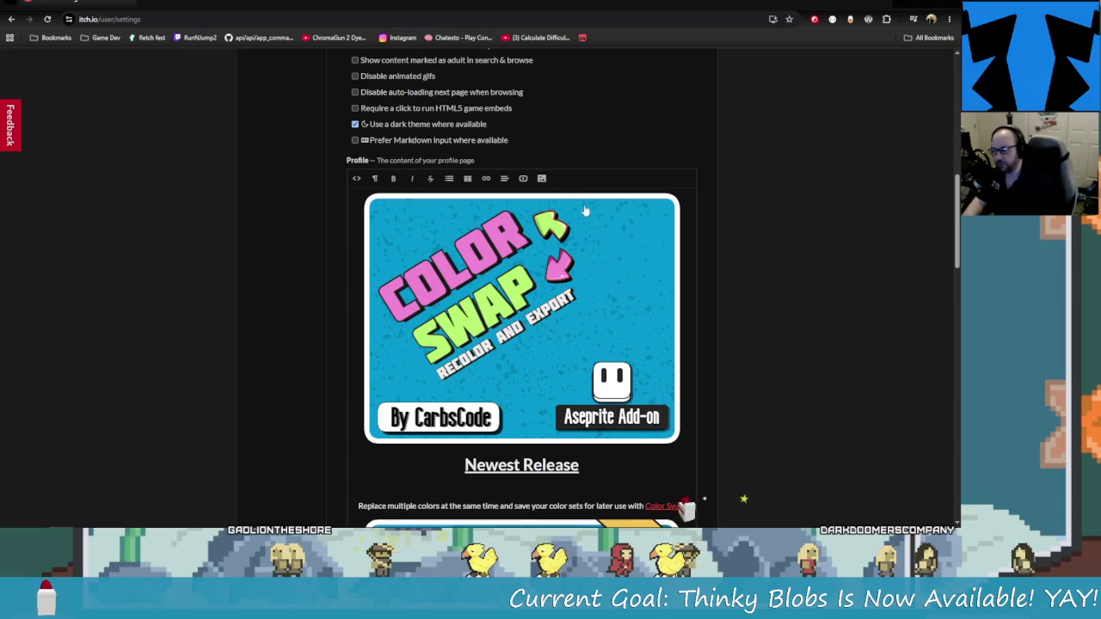
left_click(541, 178)
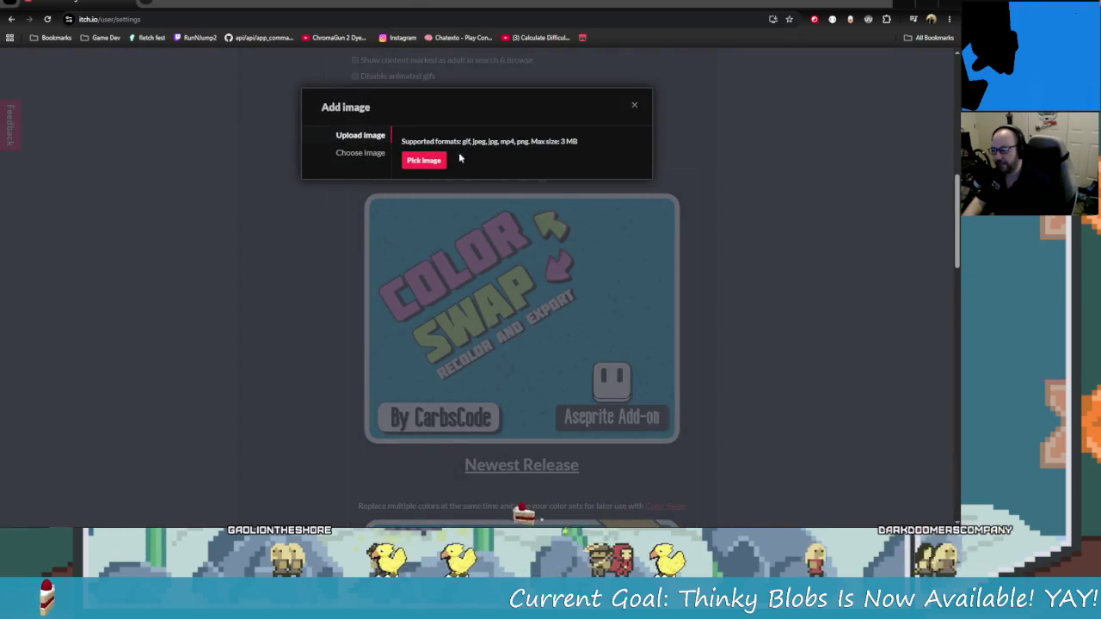
Upload ThinkyBlobs-Small.png from Carbs Drive (E:) > Itch Io Marketing Assets into the profile
left_click(423, 160)
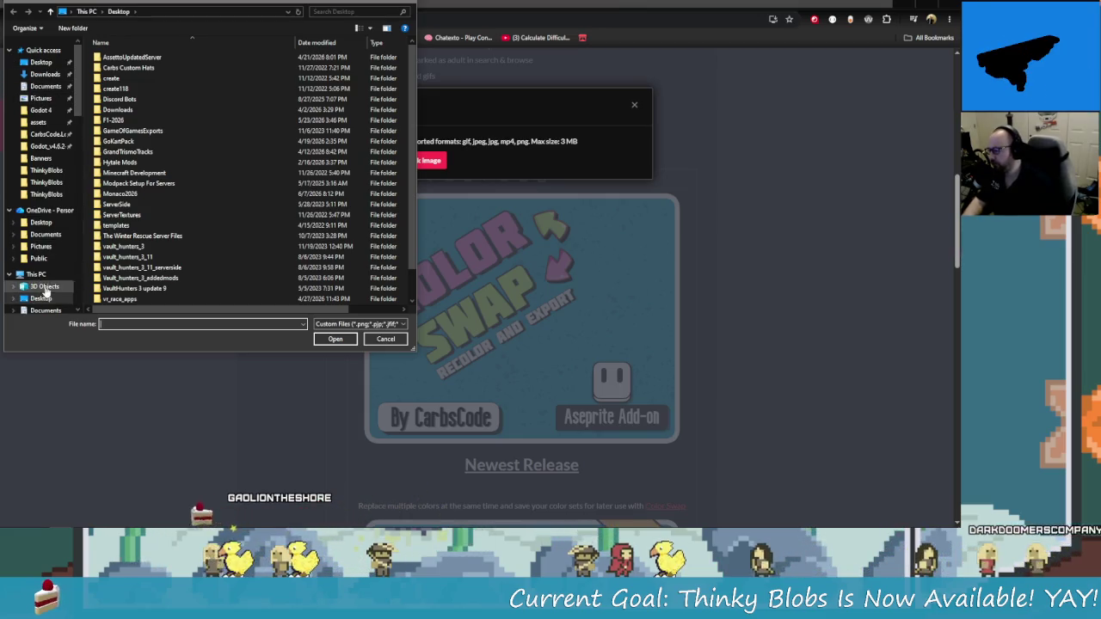
scroll(43, 290, "down", 3)
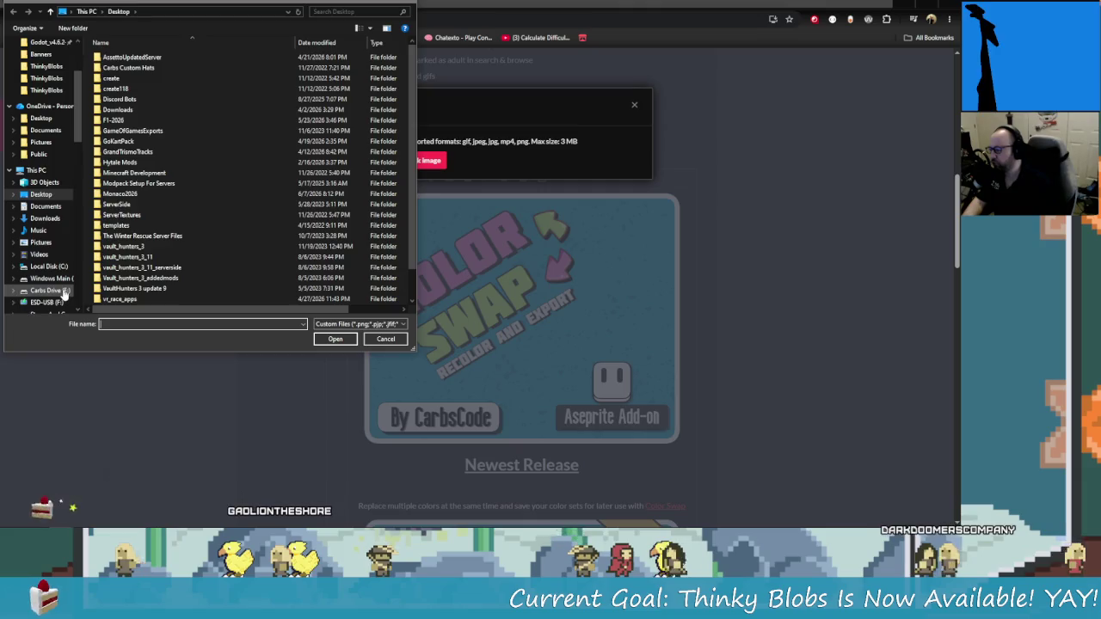
left_click(52, 291)
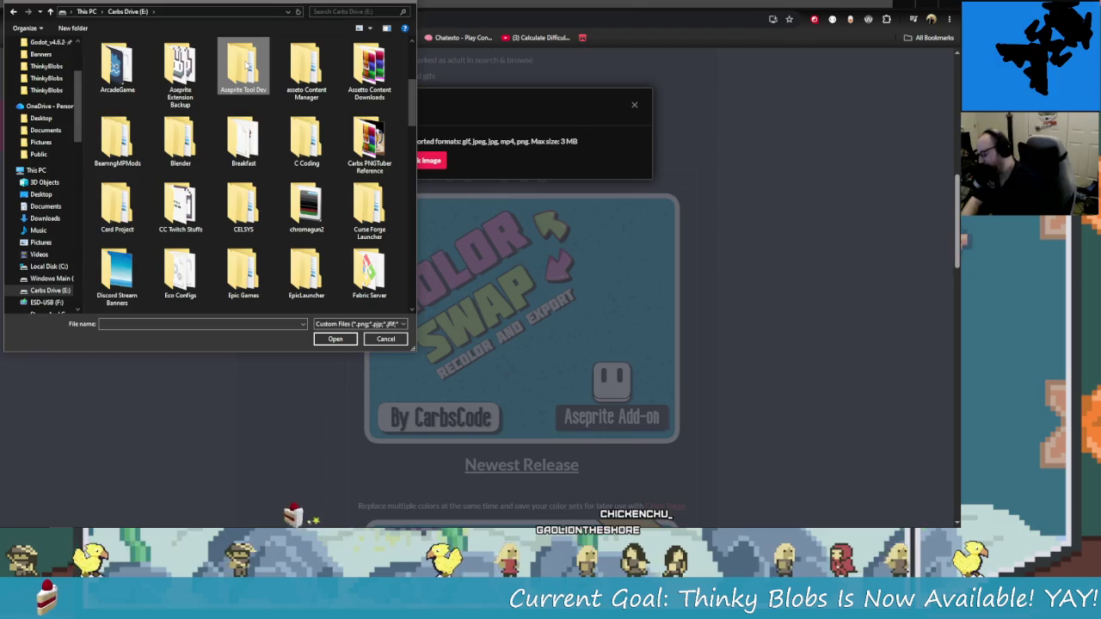
scroll(246, 66, "down", 5)
key("Return")
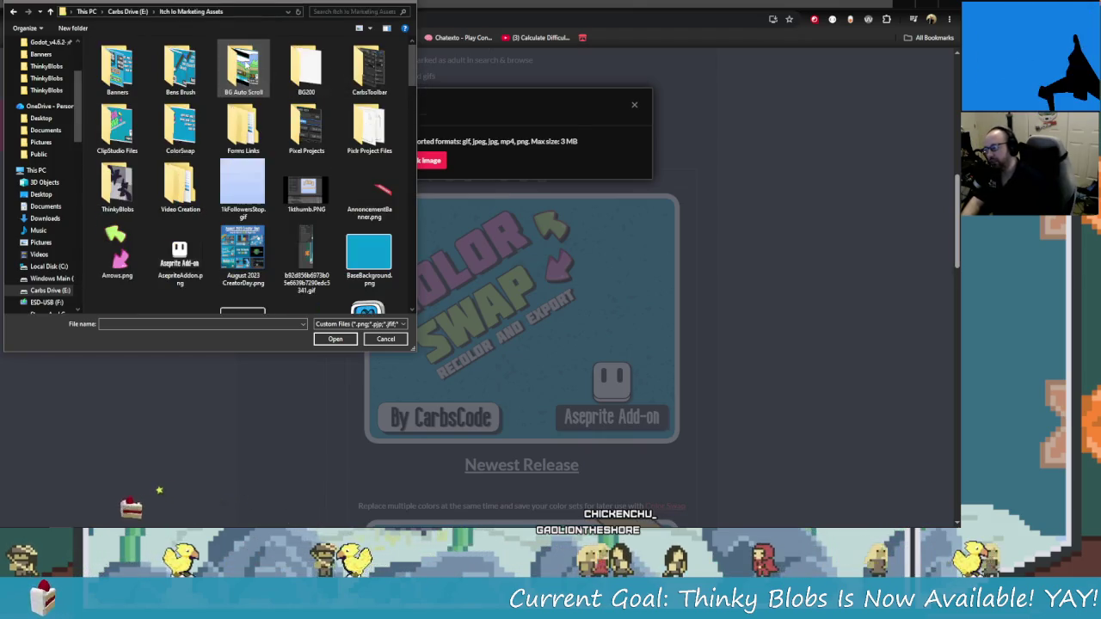
left_click(243, 251)
scroll(249, 244, "down", 5)
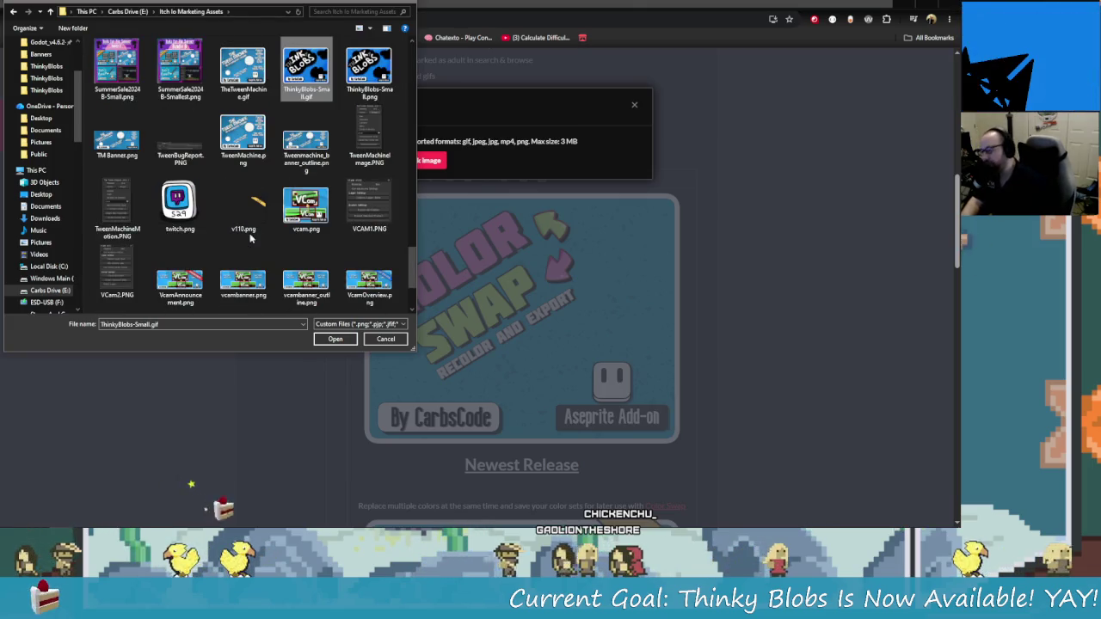
left_click(369, 69)
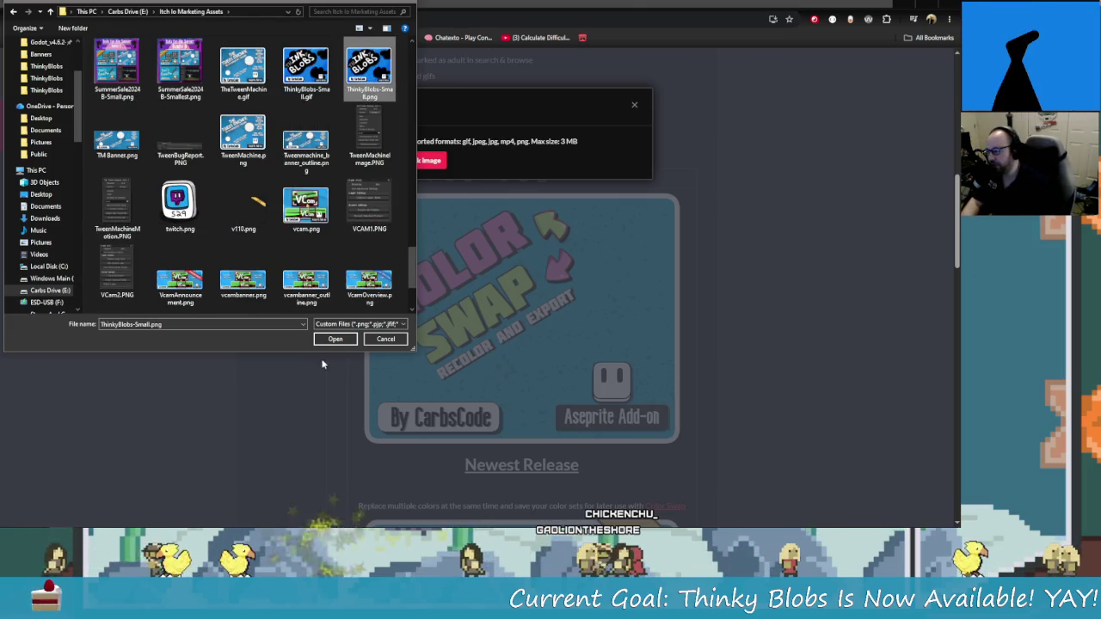
left_click(335, 338)
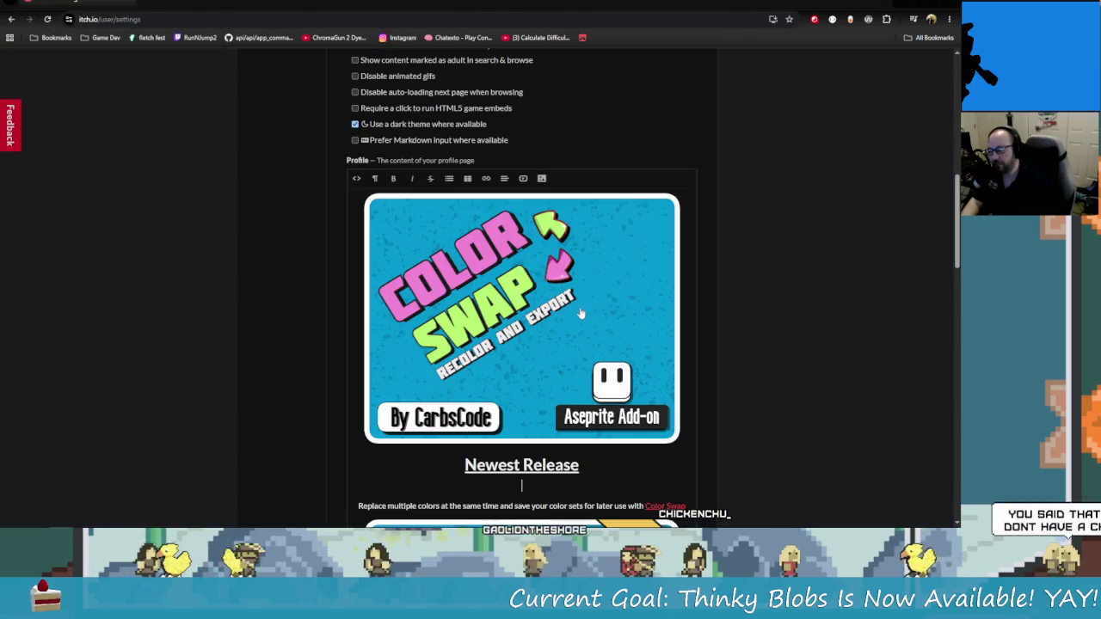
Switch the profile editor to HTML source and widen the code box to read the Newest Release markup
scroll(624, 392, "down", 2)
scroll(623, 393, "up", 2)
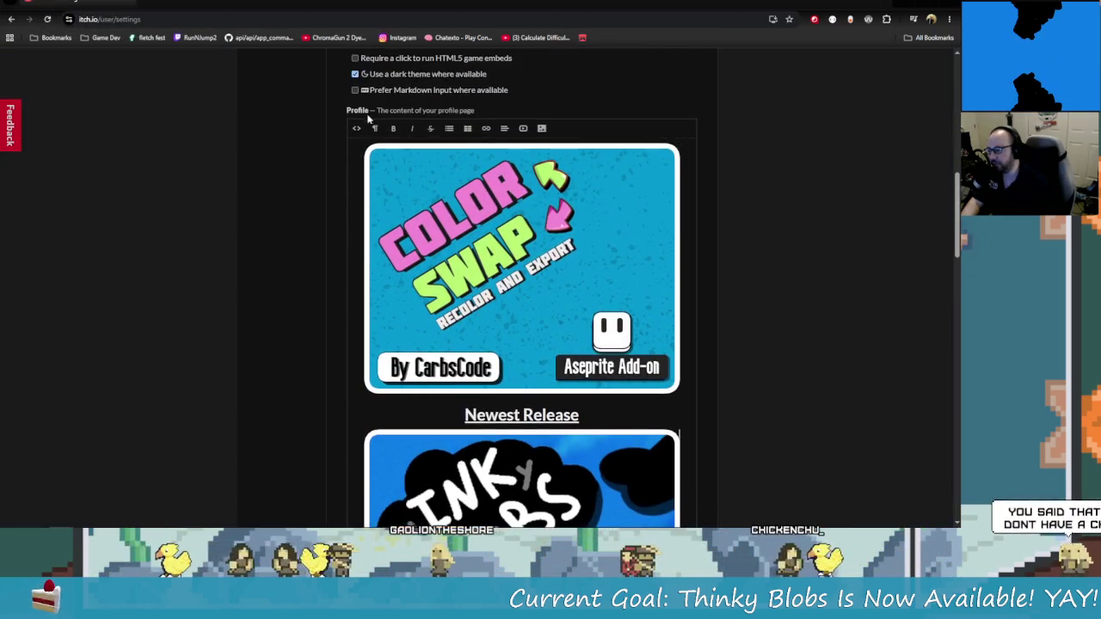
left_click(356, 129)
scroll(684, 329, "down", 15)
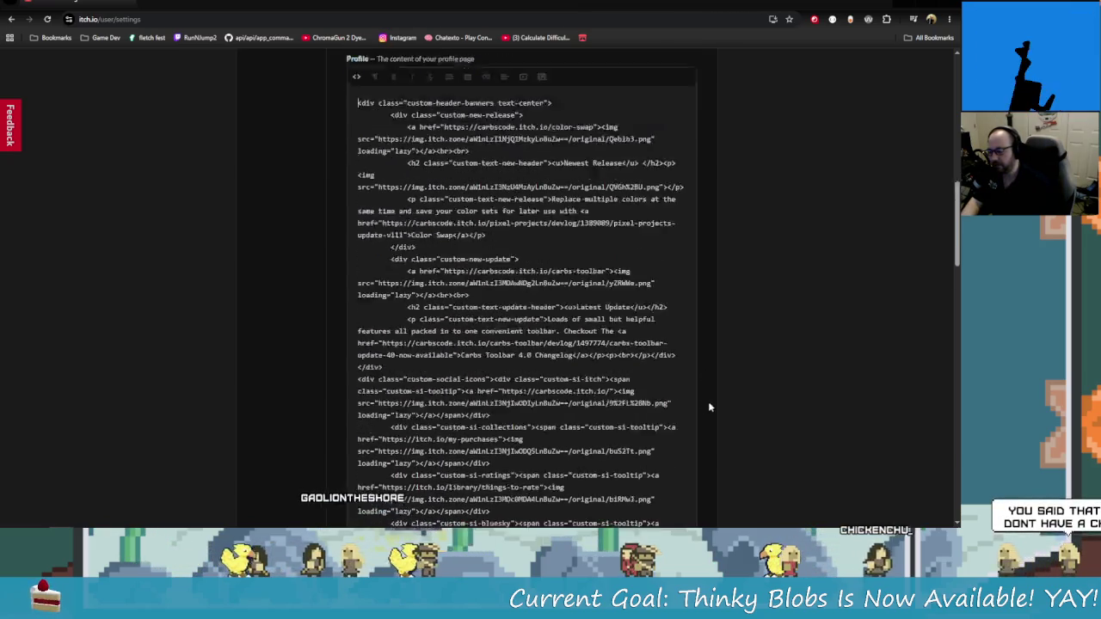
scroll(683, 329, "down", 2)
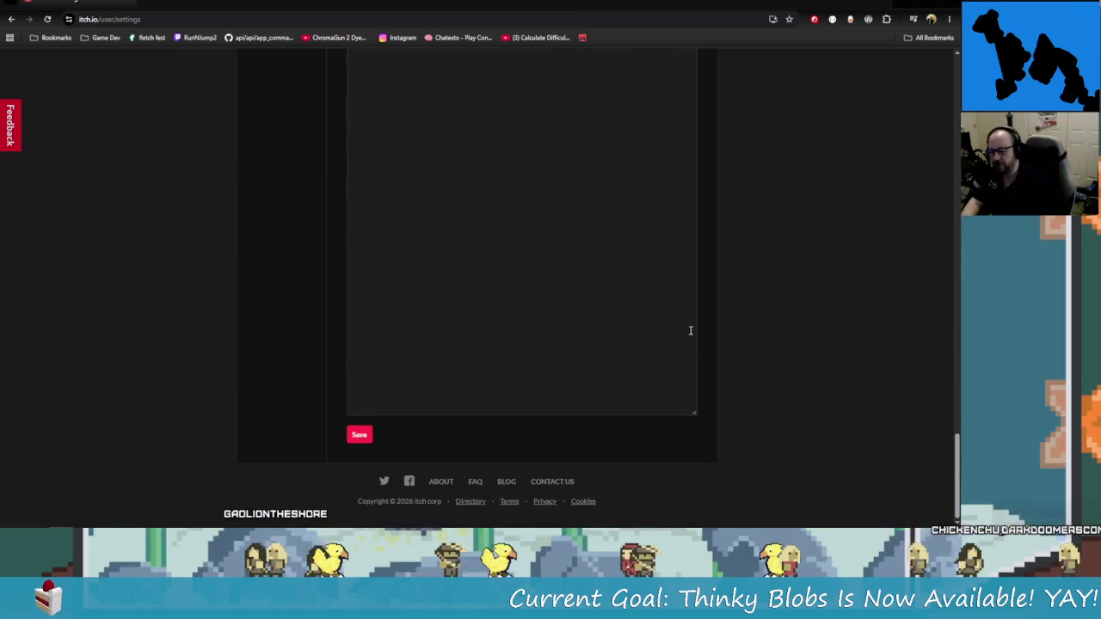
mouse_move(689, 413)
left_mouse_down()
mouse_move(769, 430)
mouse_move(956, 430)
left_mouse_up()
scroll(620, 361, "up", 8)
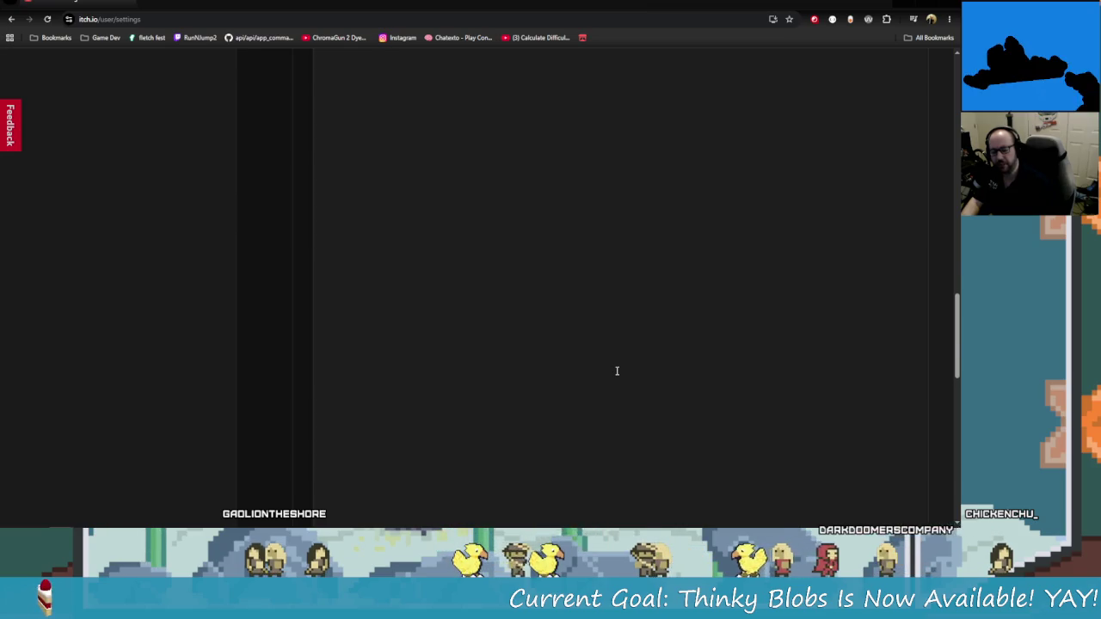
scroll(616, 371, "up", 10)
scroll(614, 364, "up", 2)
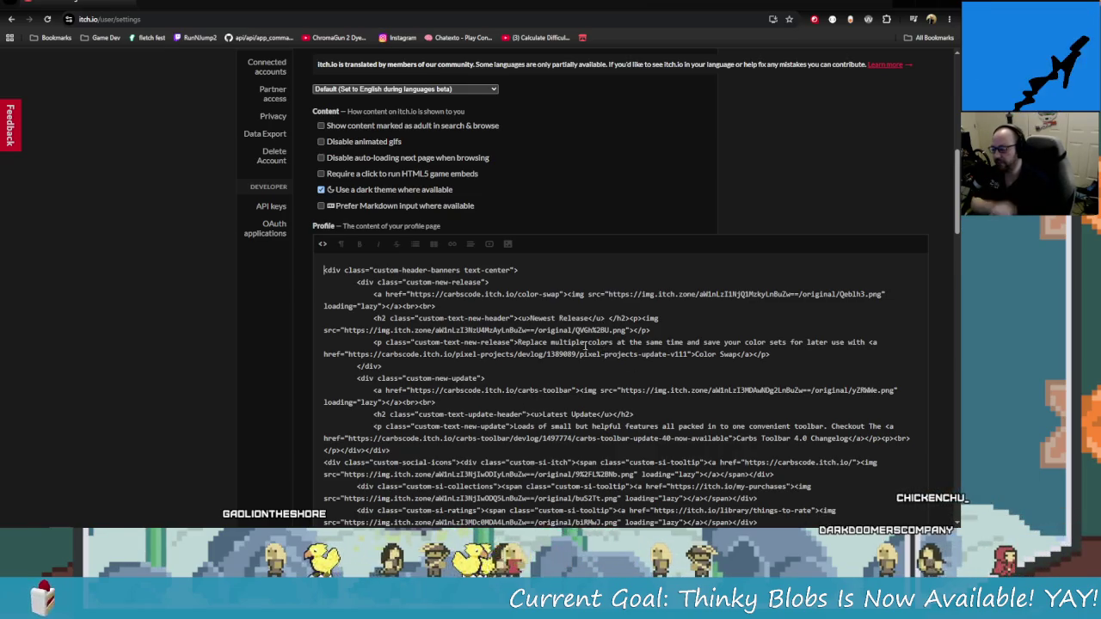
scroll(551, 267, "down", 2)
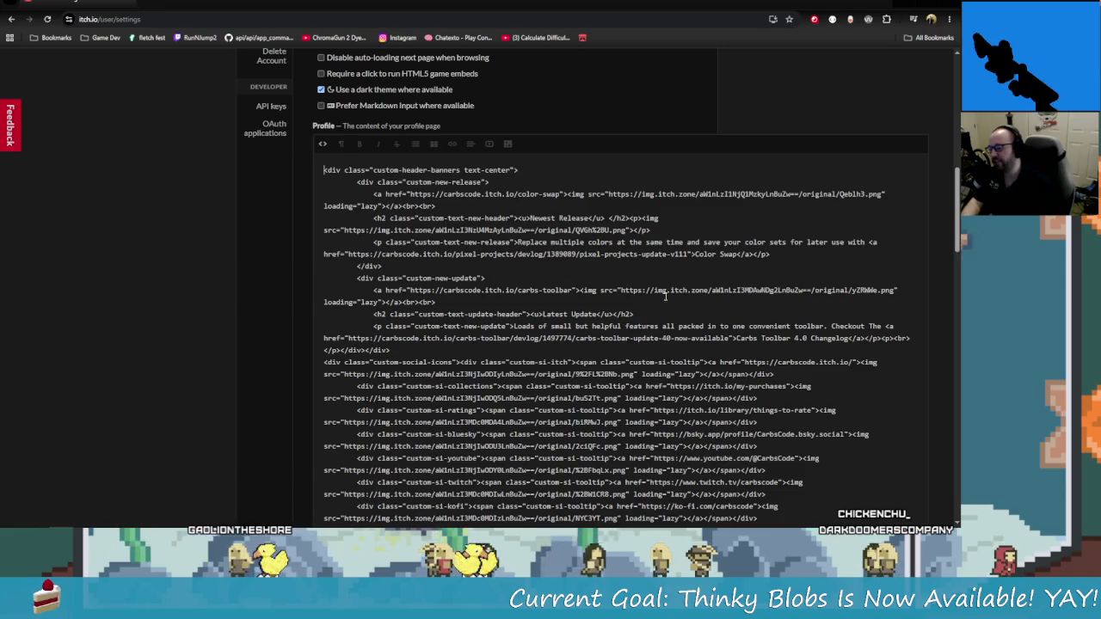
scroll(666, 305, "up", 1)
scroll(682, 319, "down", 1)
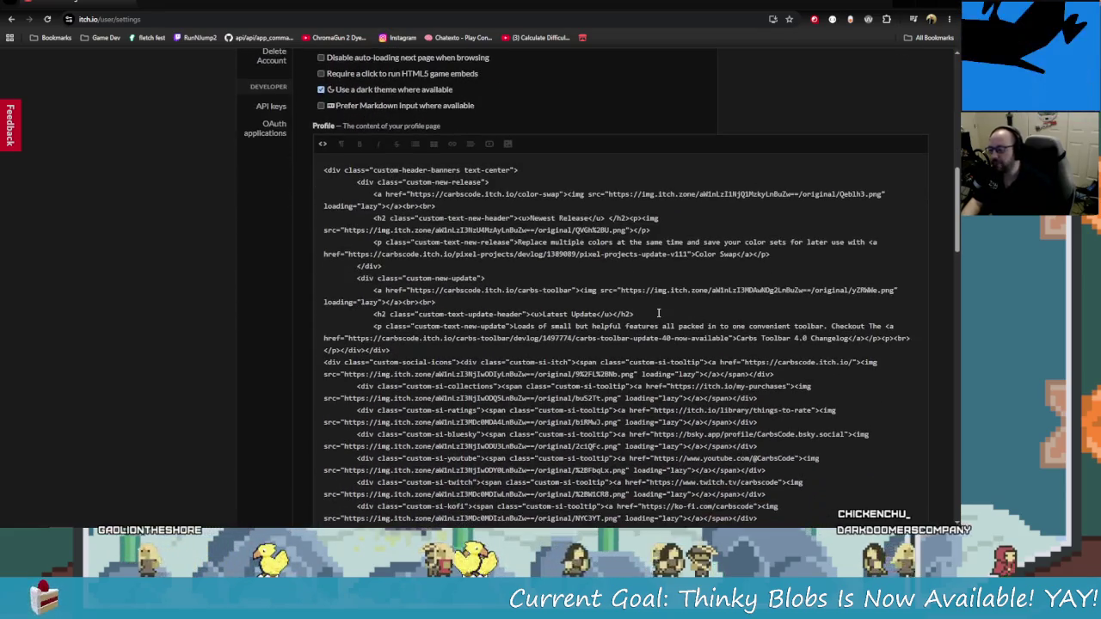
scroll(681, 320, "up", 2)
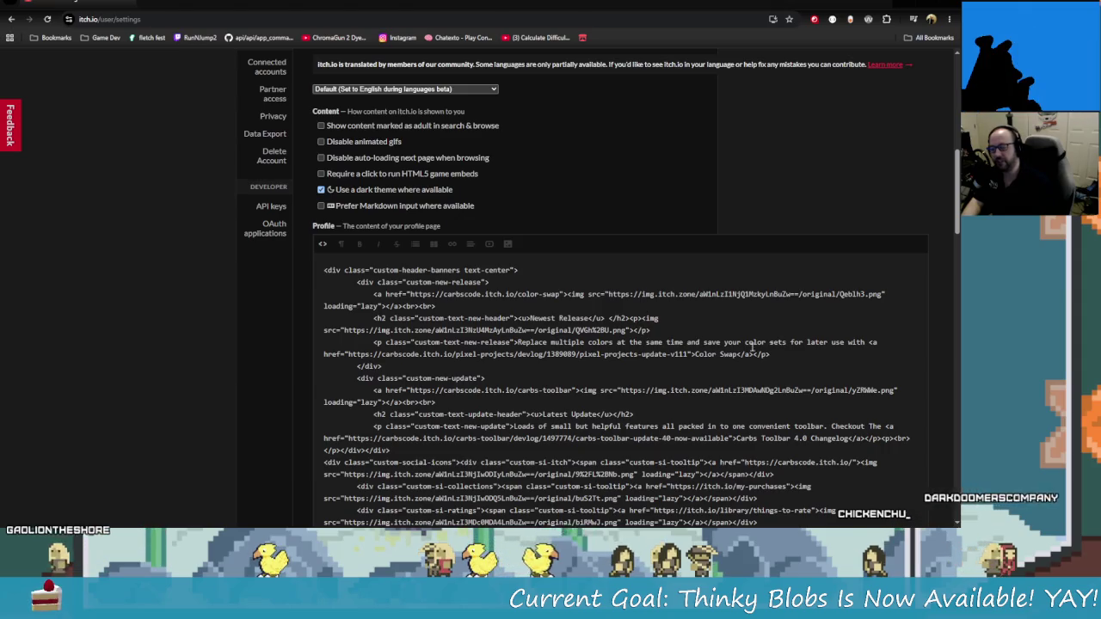
scroll(765, 347, "down", 1)
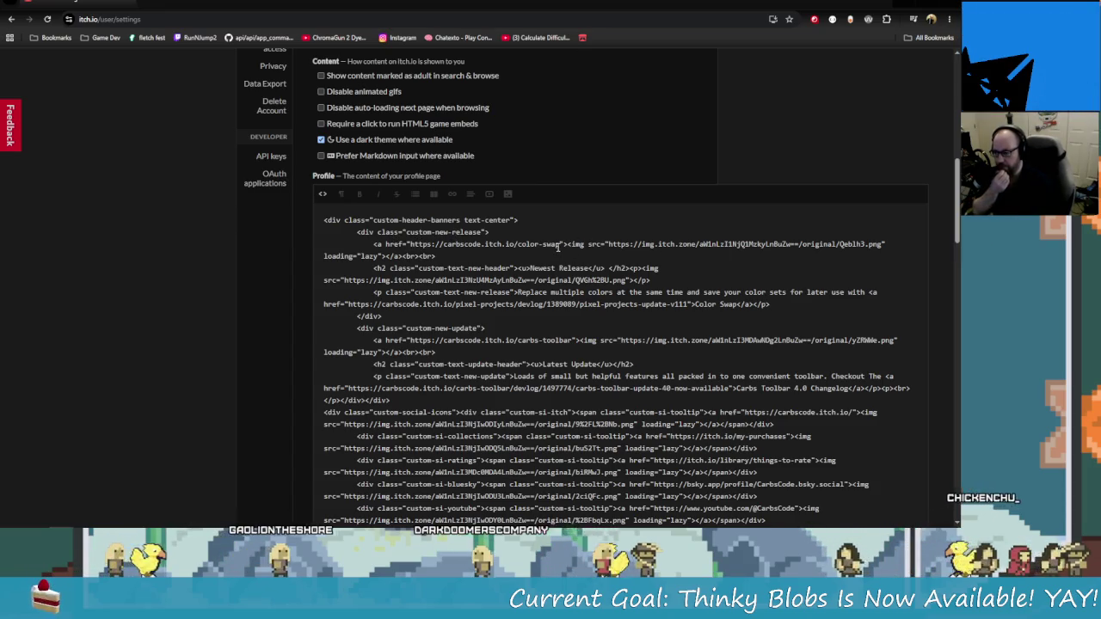
Change the Newest Release link's page name from color-swap to thinky-blobs
left_click_drag(560, 244, 519, 245)
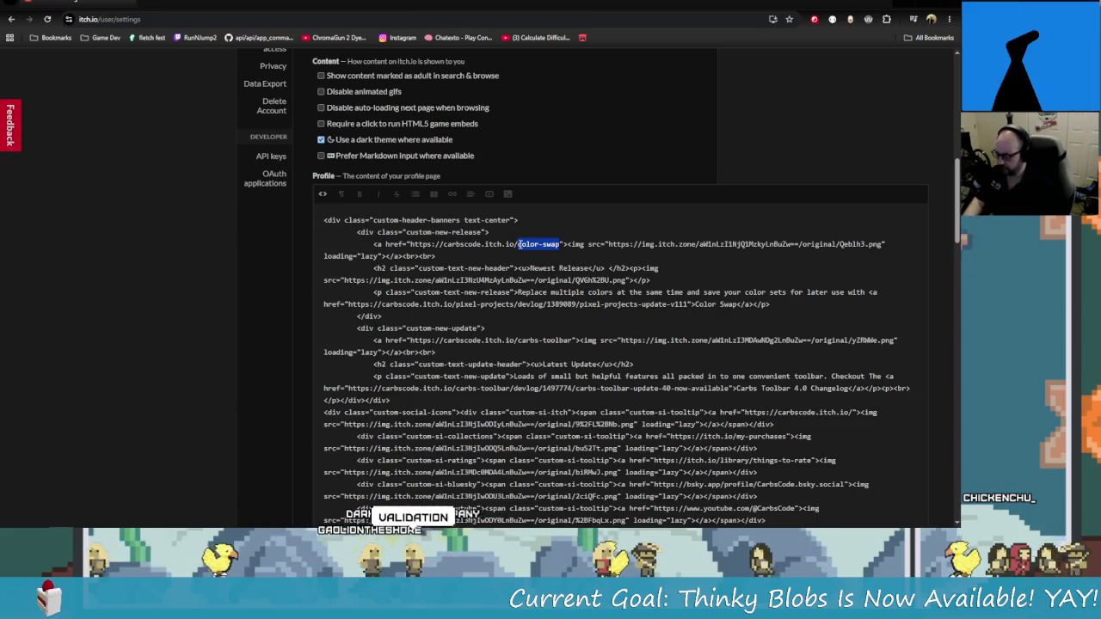
type("thinky-blobs")
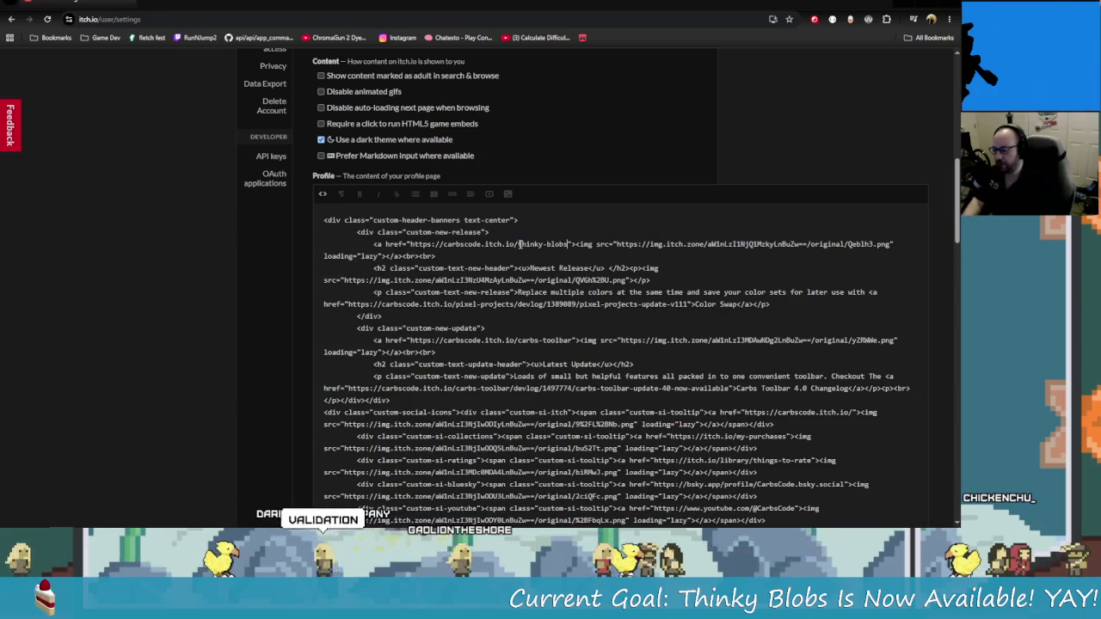
mouse_move(617, 244)
left_mouse_down()
mouse_move(357, 257)
mouse_move(361, 233)
left_mouse_up()
left_click(676, 318)
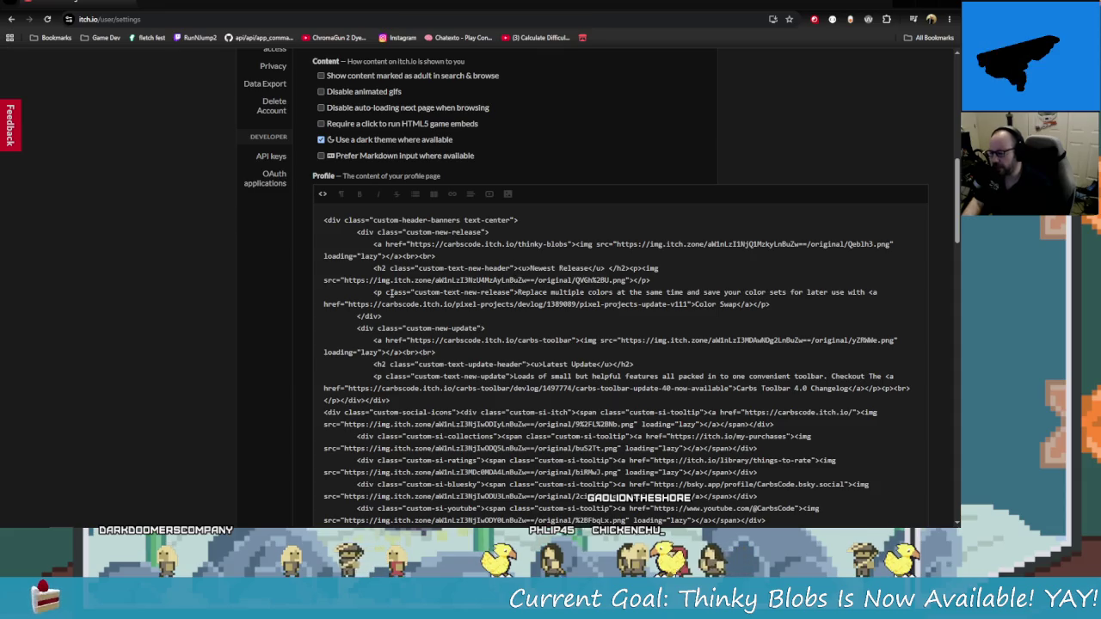
Copy the uploaded QVGhX2BU.png image URL over the banner's old img src
left_click_drag(345, 281, 625, 282)
right_click(613, 282)
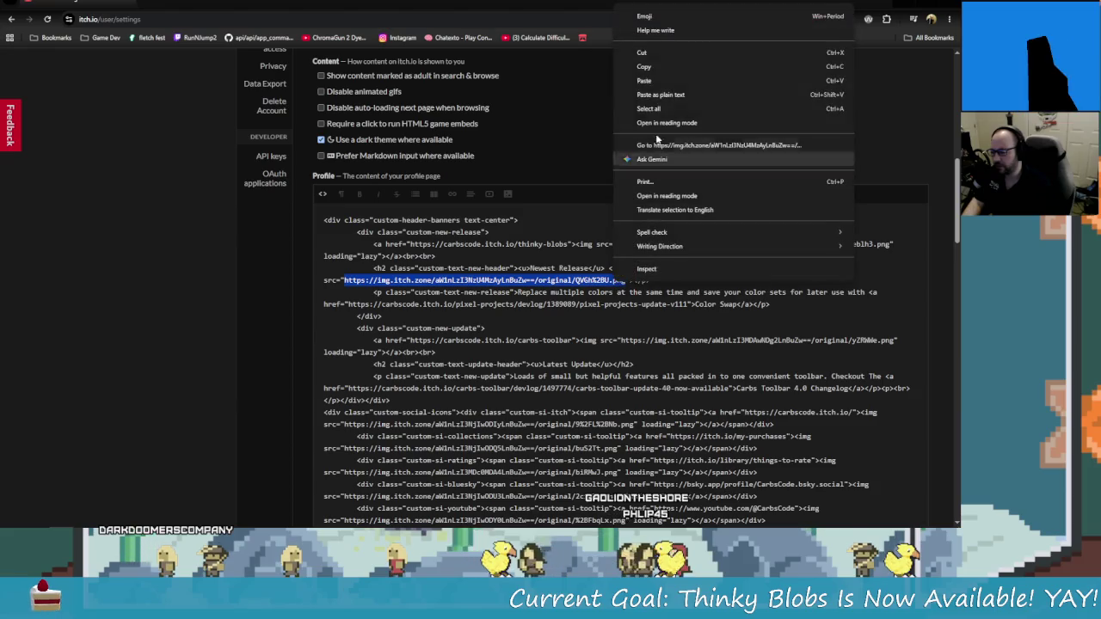
left_click(634, 68)
left_click(899, 247)
mouse_move(889, 245)
left_mouse_down()
mouse_move(370, 245)
mouse_move(627, 245)
mouse_move(614, 247)
left_mouse_up()
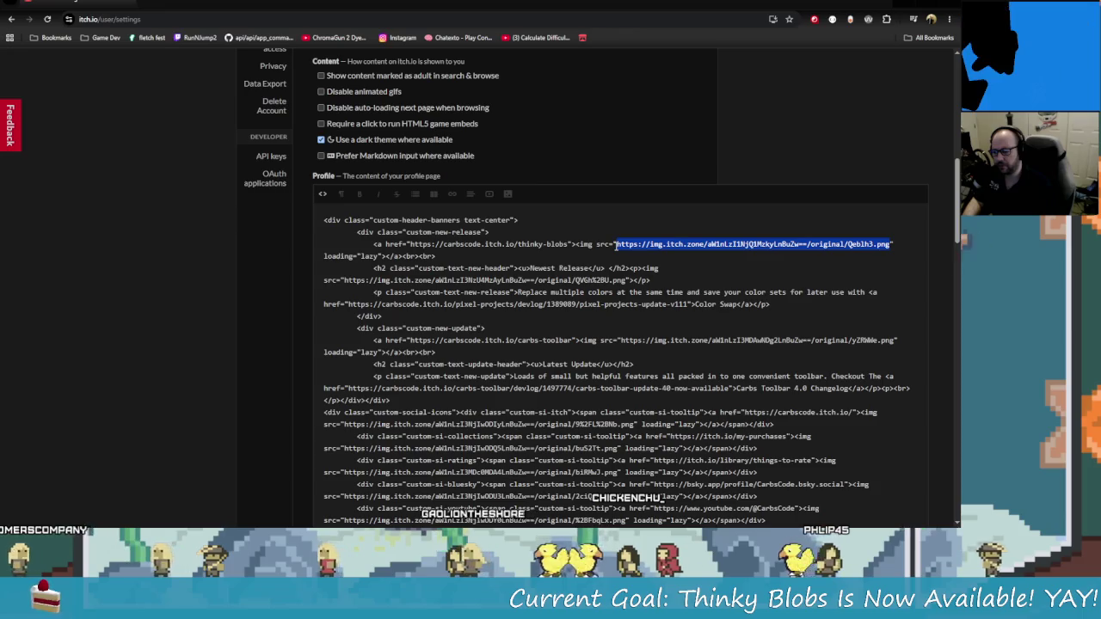
key("ctrl+v")
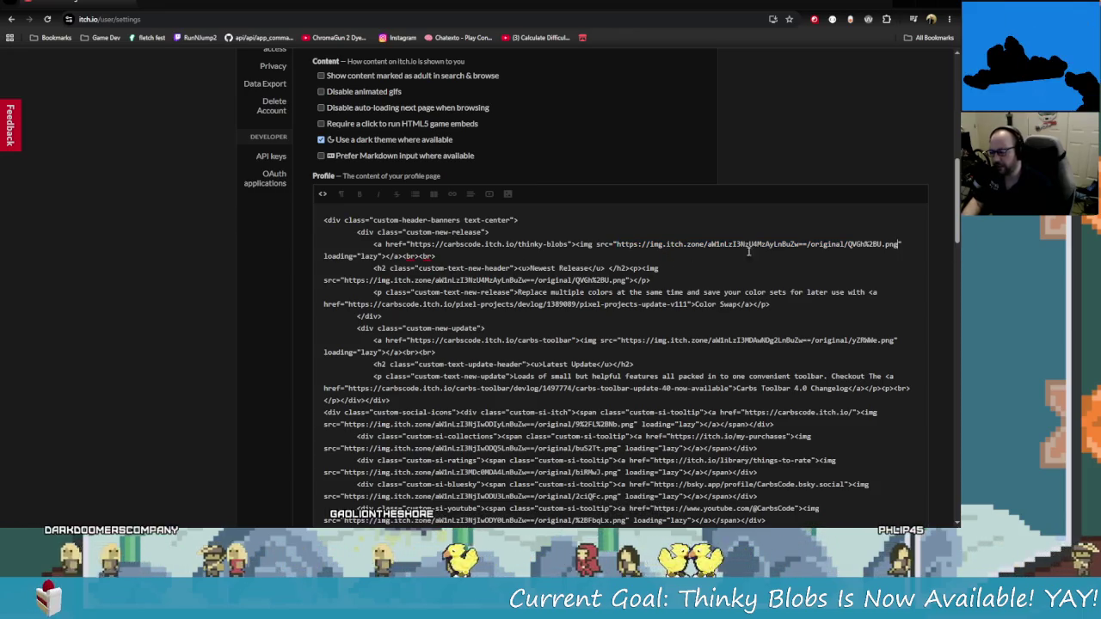
Delete the duplicate image paragraph under the heading and preview the profile
mouse_move(651, 280)
left_mouse_down()
mouse_move(327, 277)
mouse_move(680, 268)
mouse_move(629, 270)
left_mouse_up()
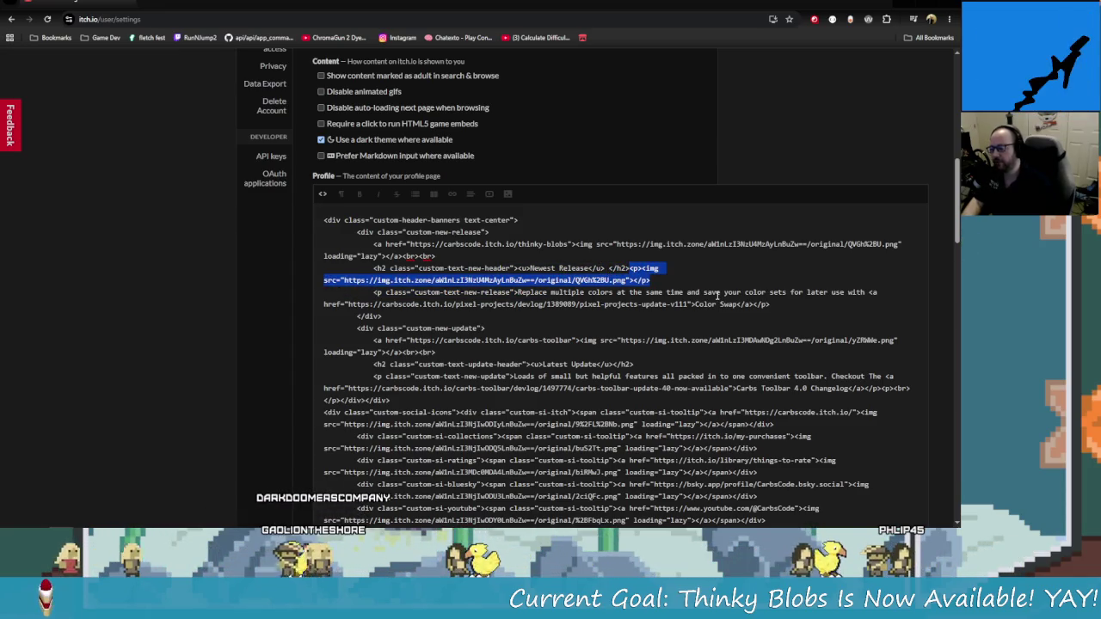
key("BackSpace")
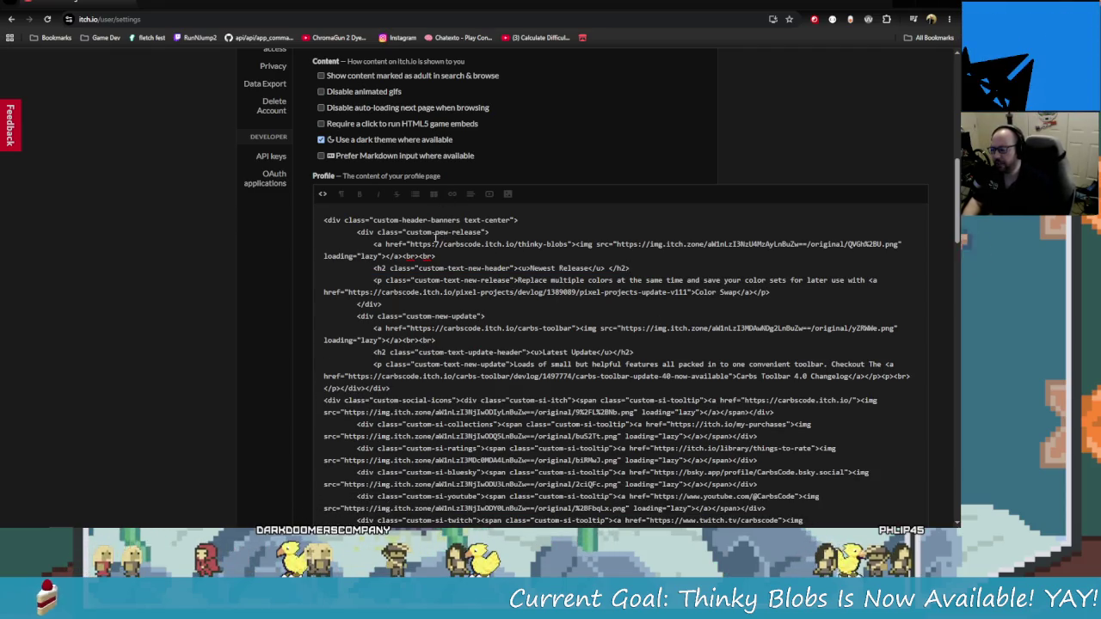
left_click(322, 194)
Check the new Thinky Blobs banner, then delete the old 'Replace multiple colors…' description sentence
scroll(320, 199, "down", 3)
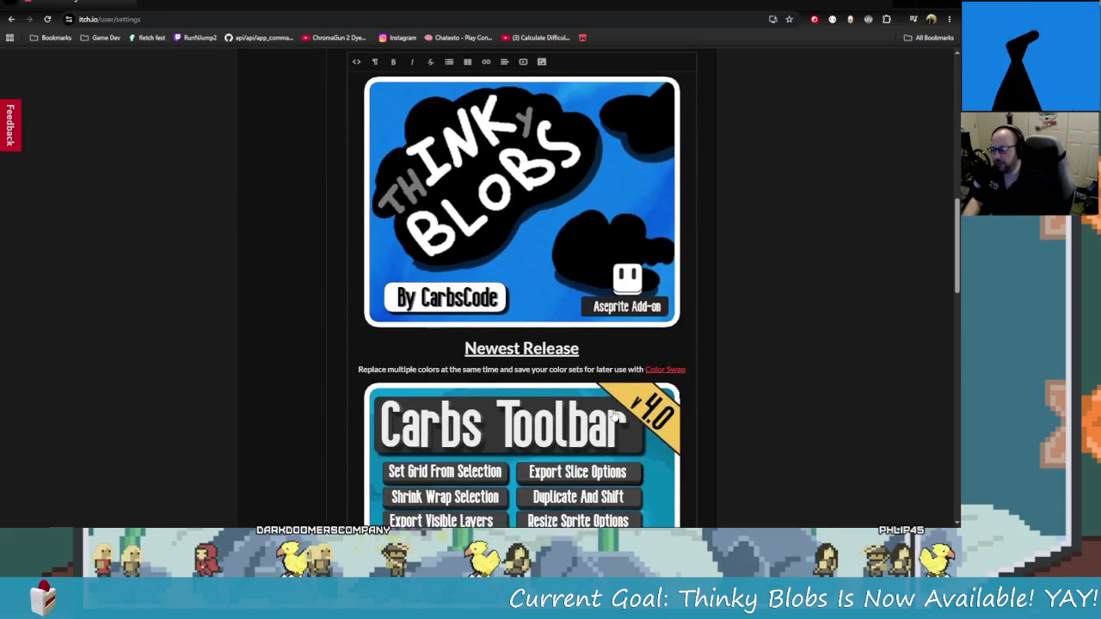
scroll(320, 199, "up", 1)
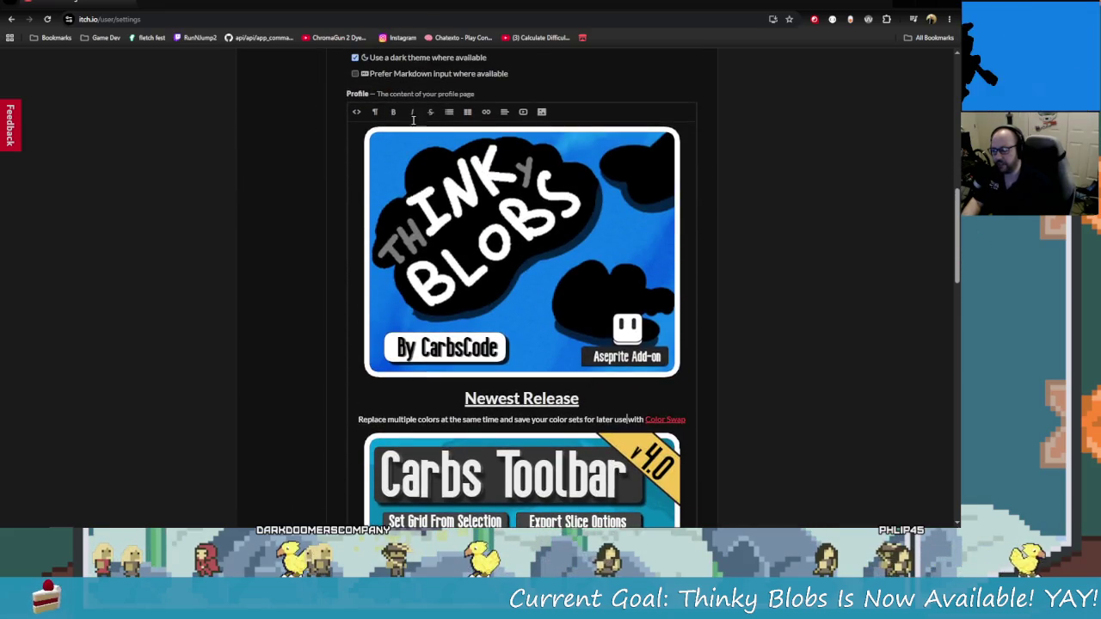
left_click(356, 112)
scroll(464, 360, "up", 2)
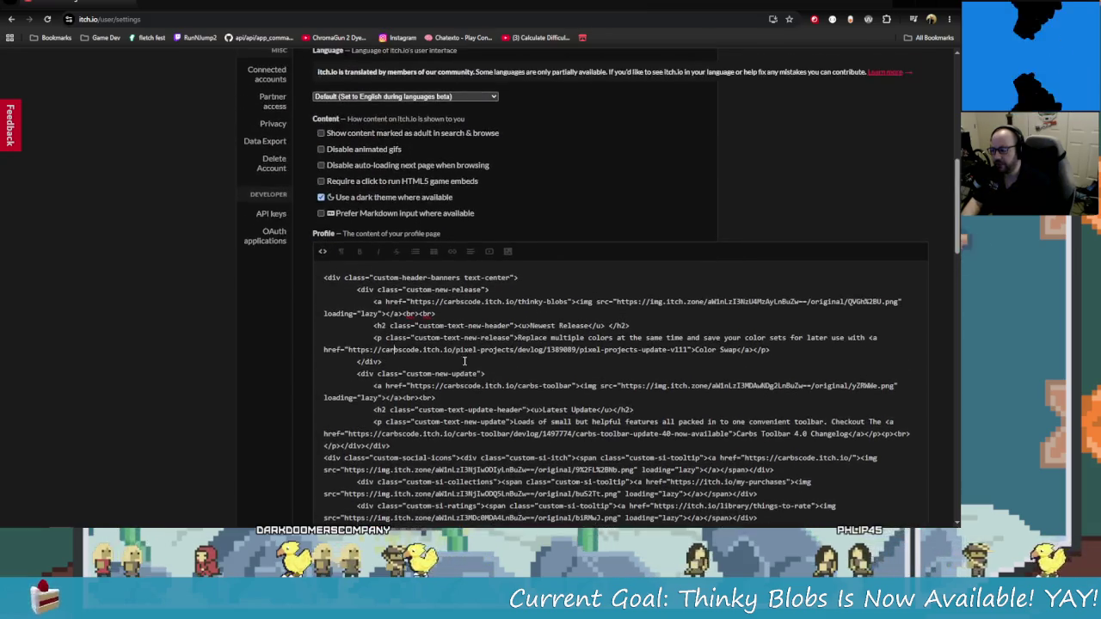
scroll(464, 359, "down", 2)
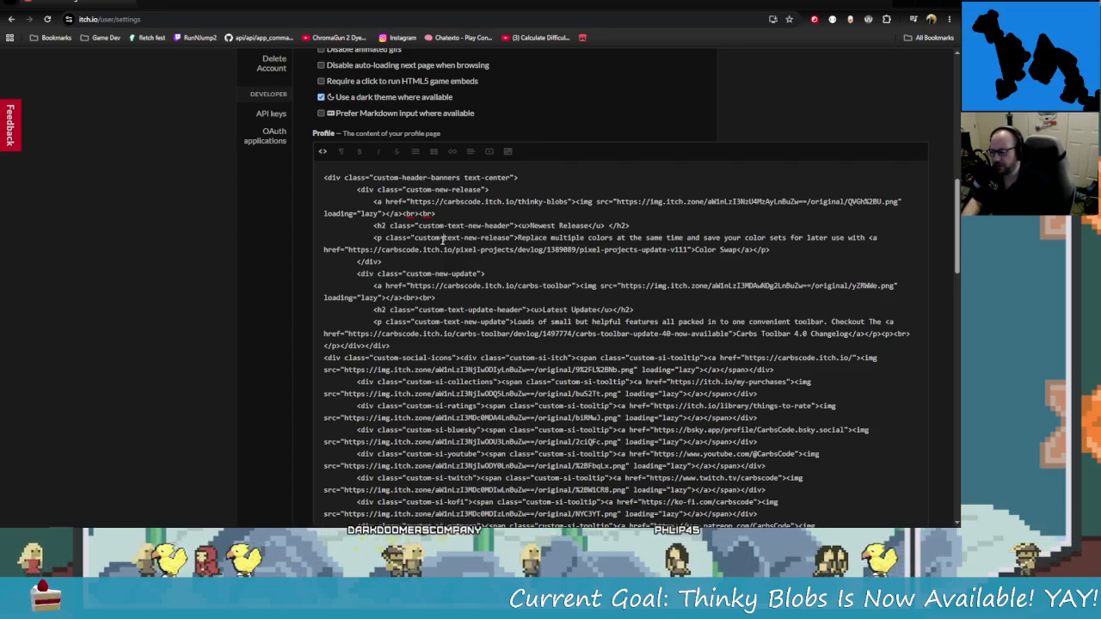
left_click_drag(517, 237, 867, 238)
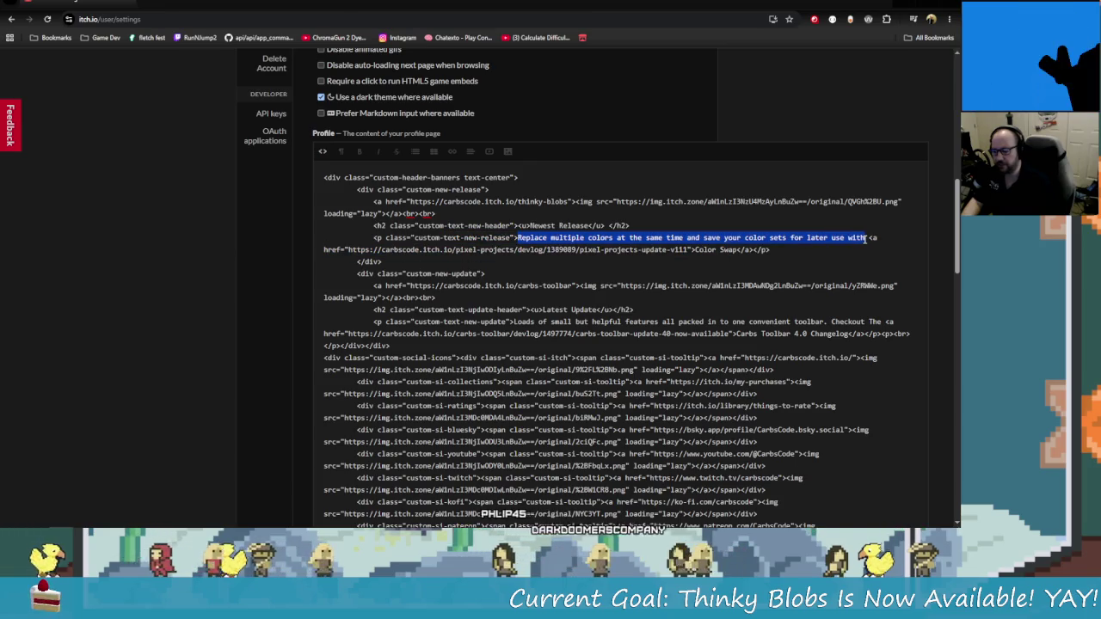
key("BackSpace")
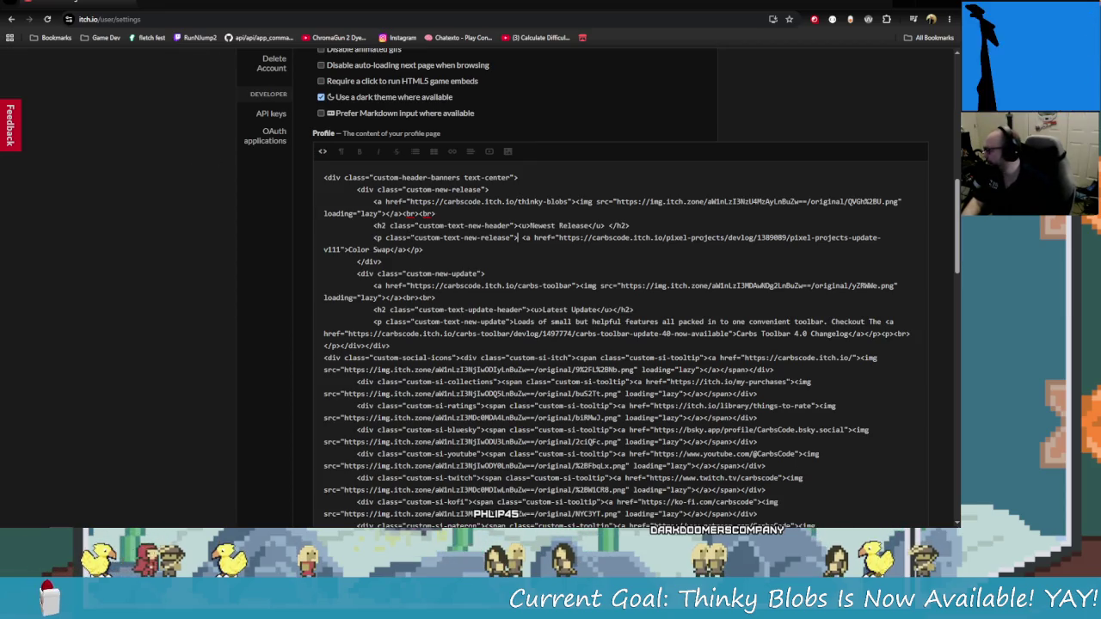
Glance over the other open windows twice while staying on the profile settings page
key("alt+Tab")
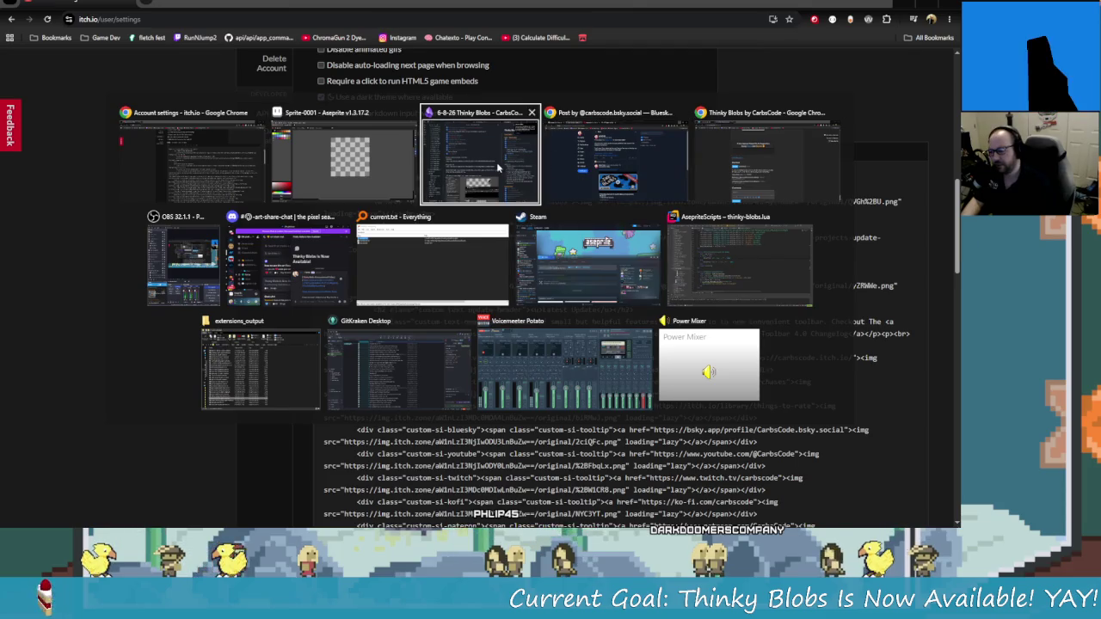
key("Escape")
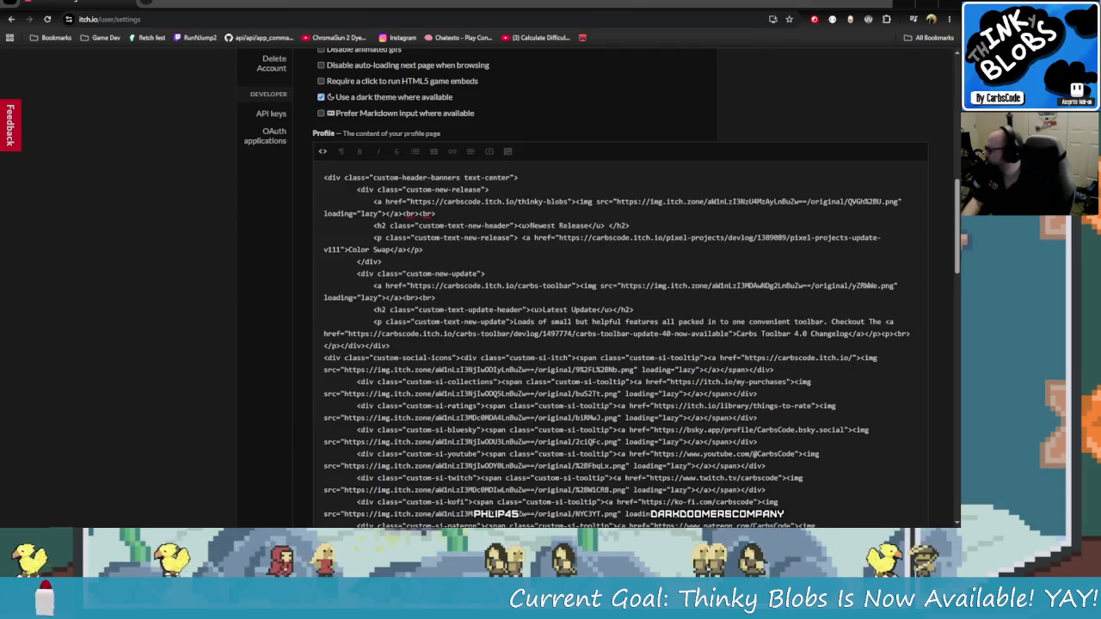
key("alt+Tab")
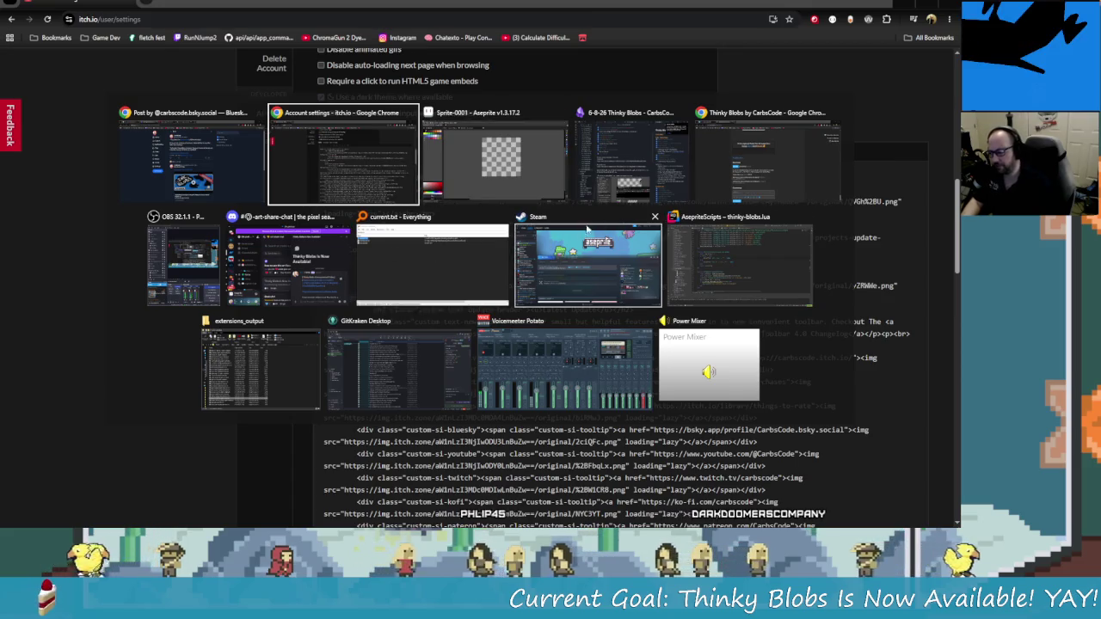
key("Escape")
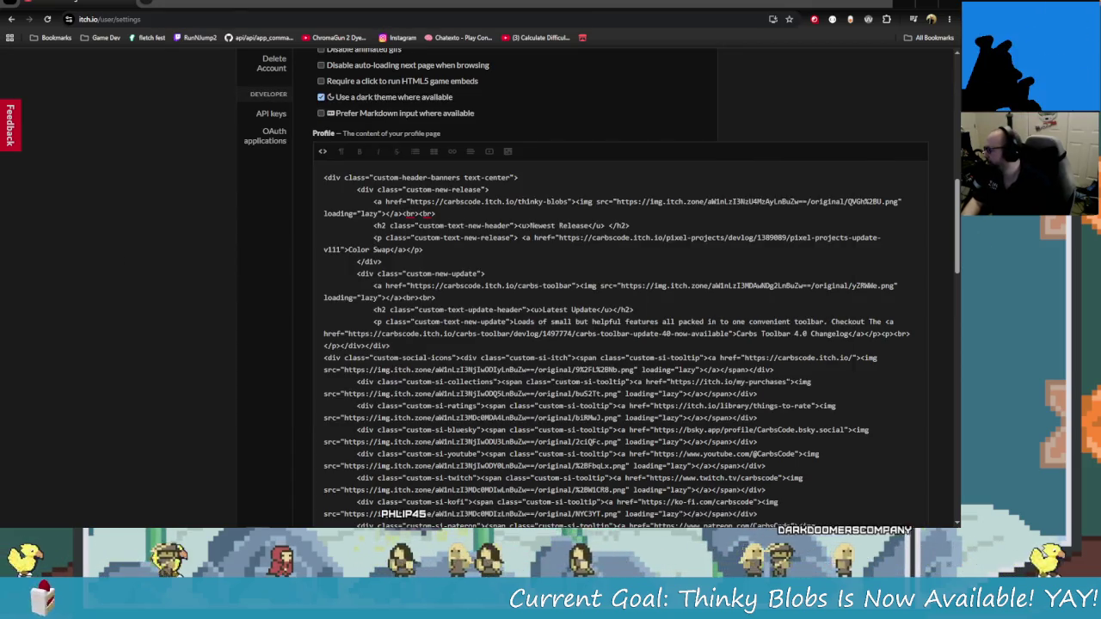
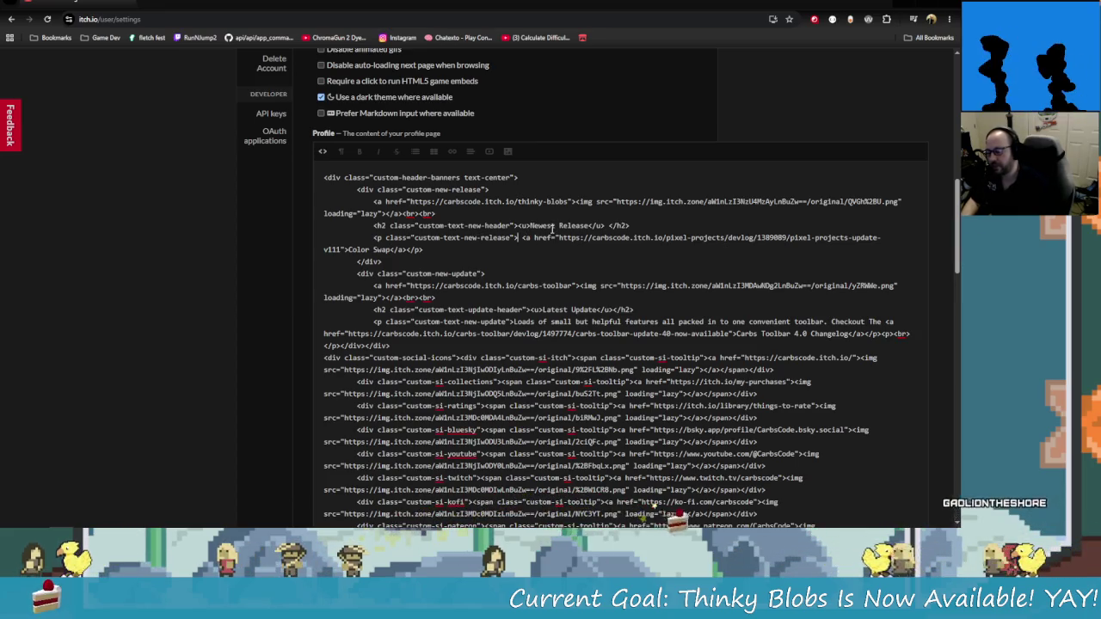
Paste 'Have you ever looked up at the clouds? Get INKspired…' over the old Color Swap tagline
type("Have you ever looked up at the clouds? Get INKspired and add your own creativity to these inspirational little blobs!")
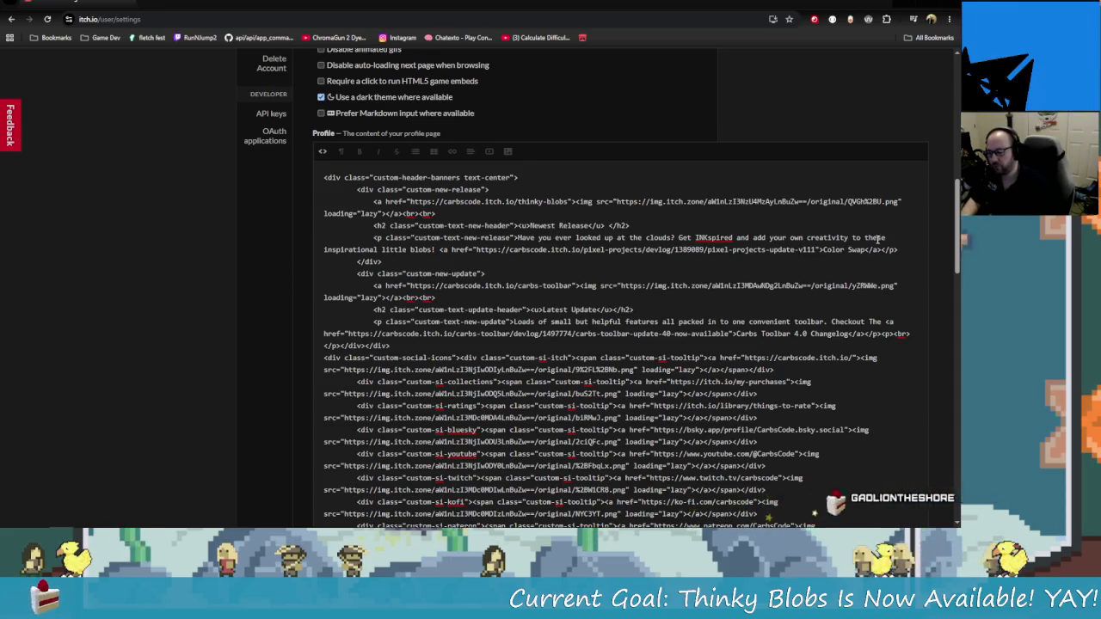
key("BackSpace")
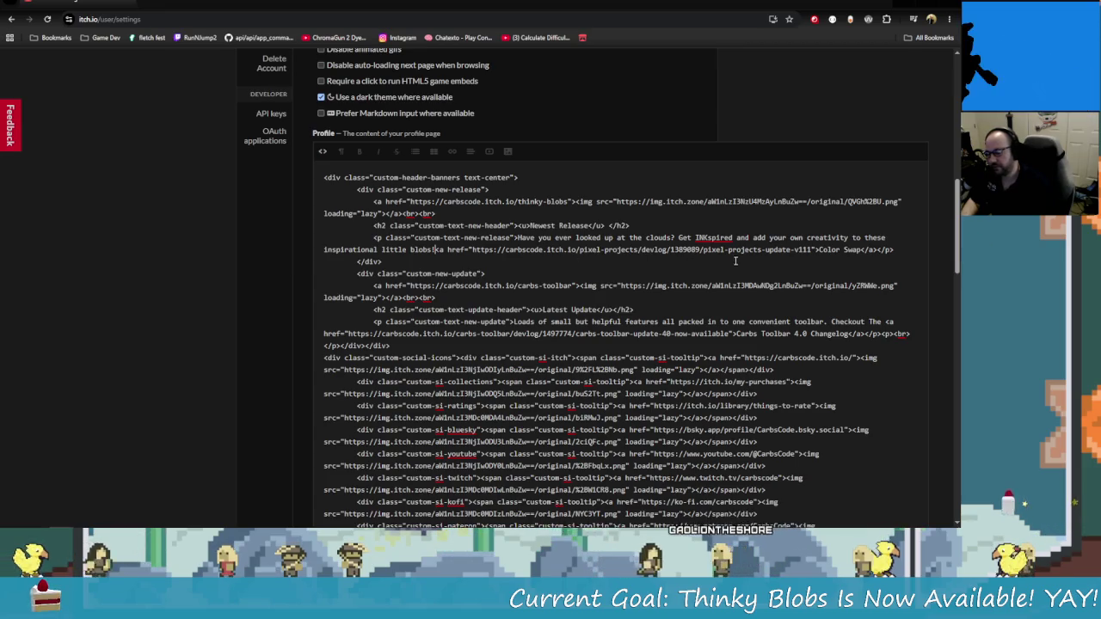
left_click_drag(649, 249, 709, 250)
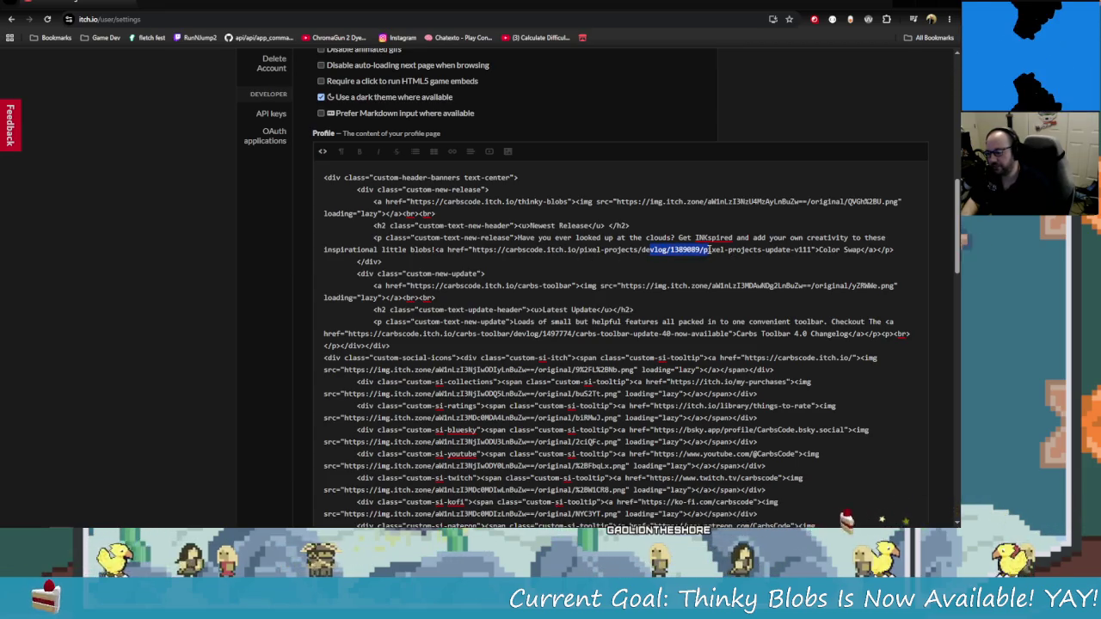
left_click(474, 251)
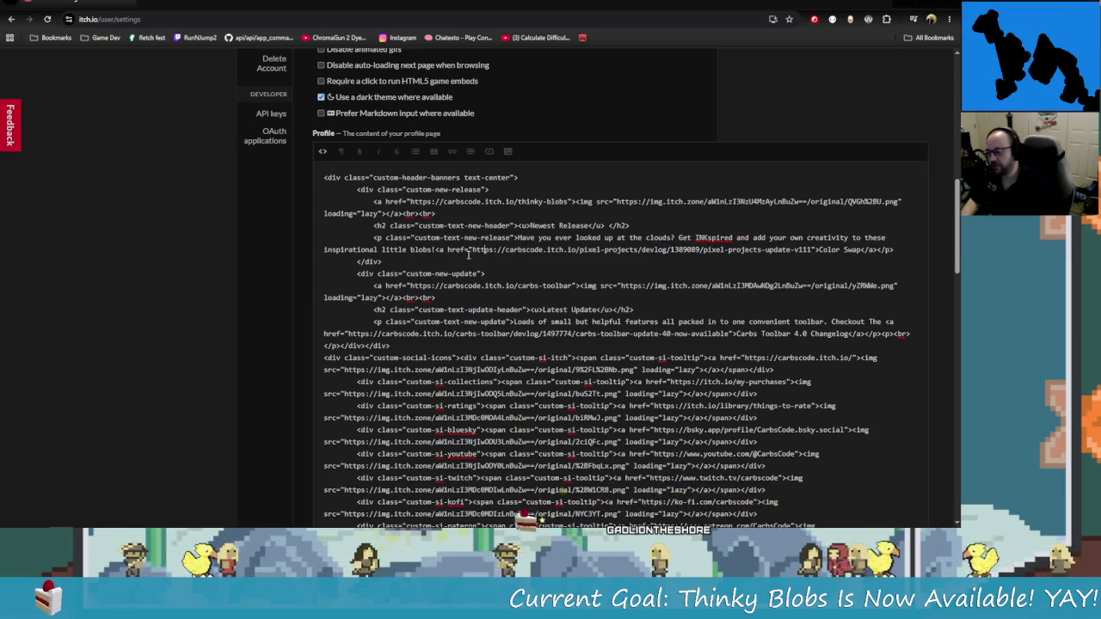
key("ctrl+z")
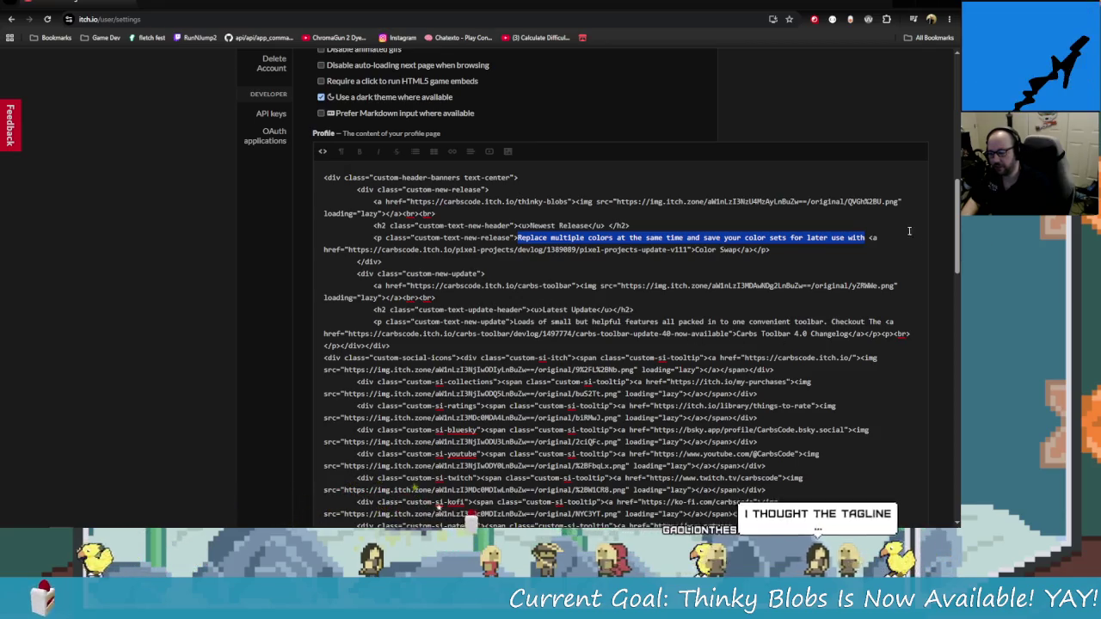
left_click_drag(864, 238, 517, 239)
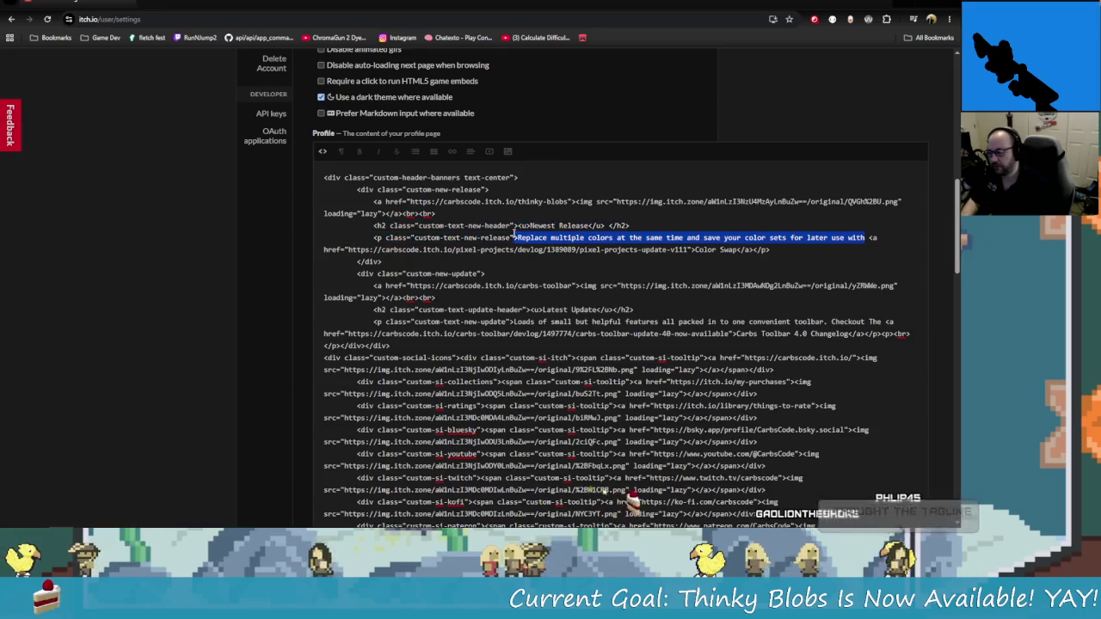
type("Have you ever looked up at the clouds? Get INKspired and add your own creativity to these inspirational little blobs!")
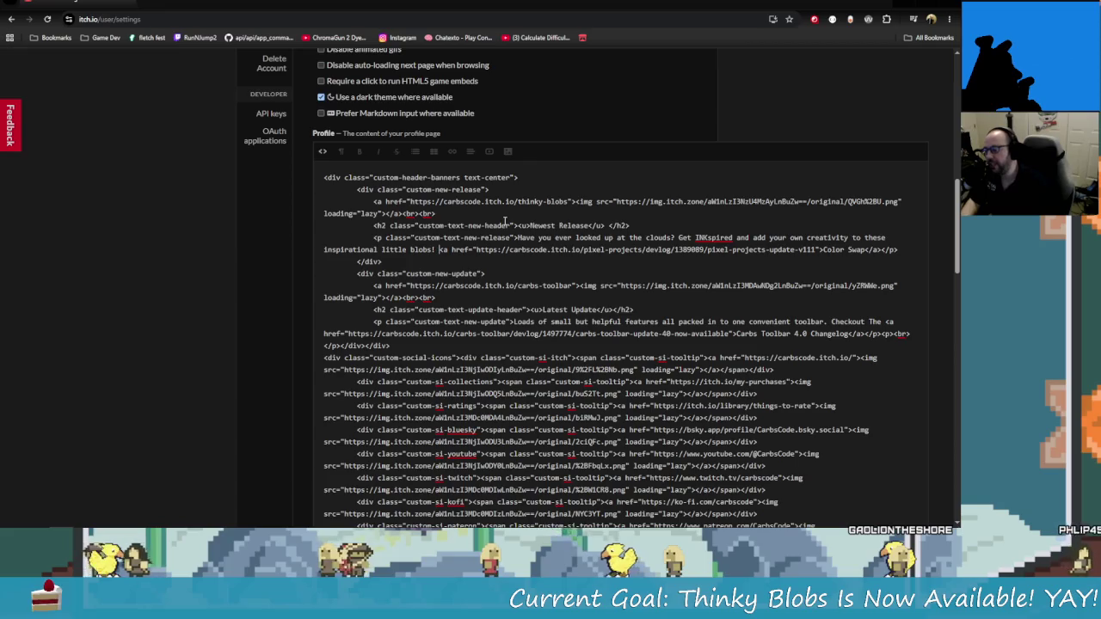
key("Delete")
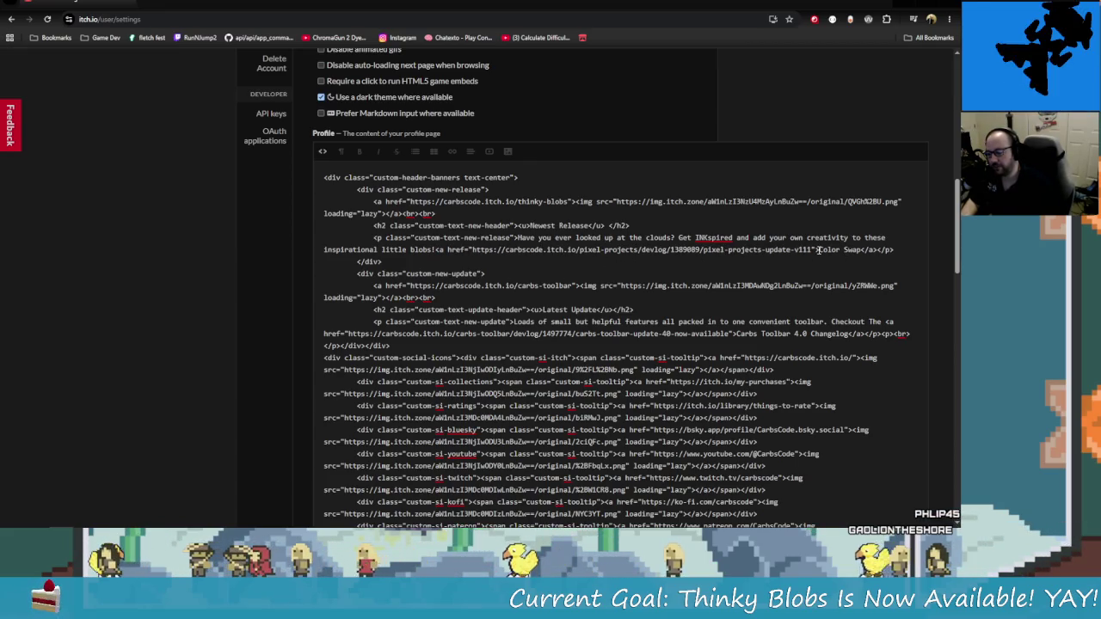
mouse_move(812, 249)
left_mouse_down()
mouse_move(610, 264)
mouse_move(644, 251)
mouse_move(581, 252)
left_mouse_up()
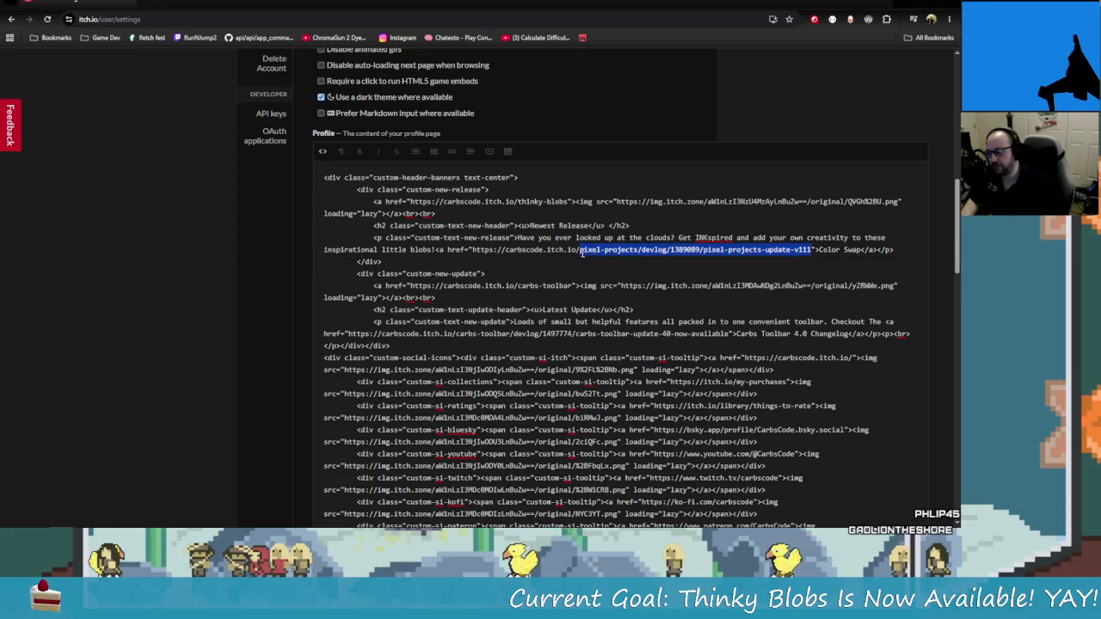
Change the link path to thinky-blobs and its link text to Thinky Blobs
type("thinky")
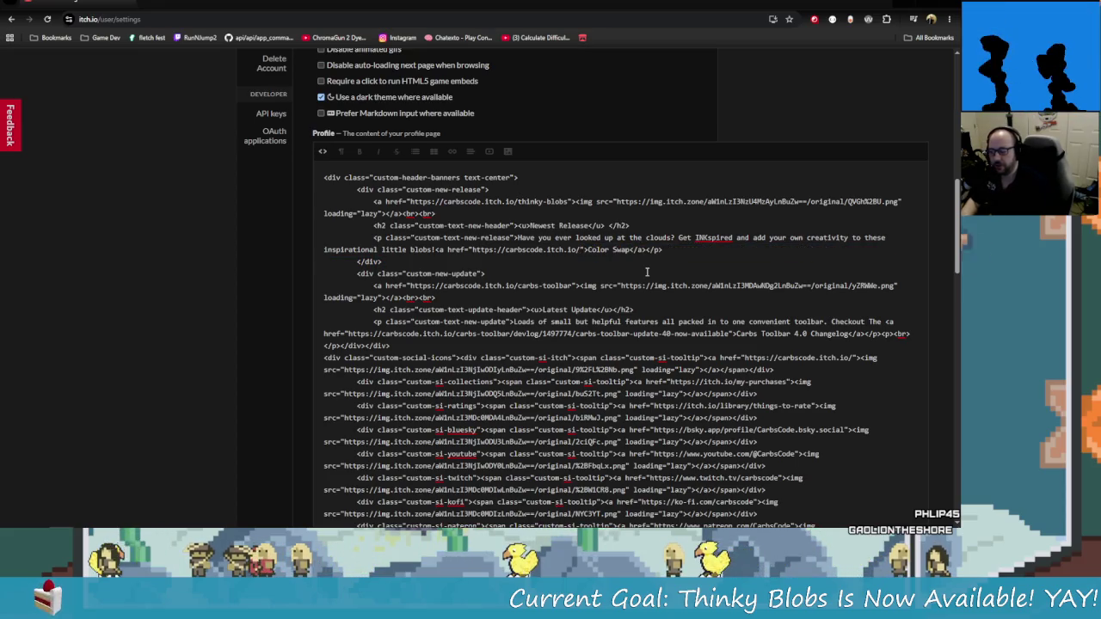
type("-blobs")
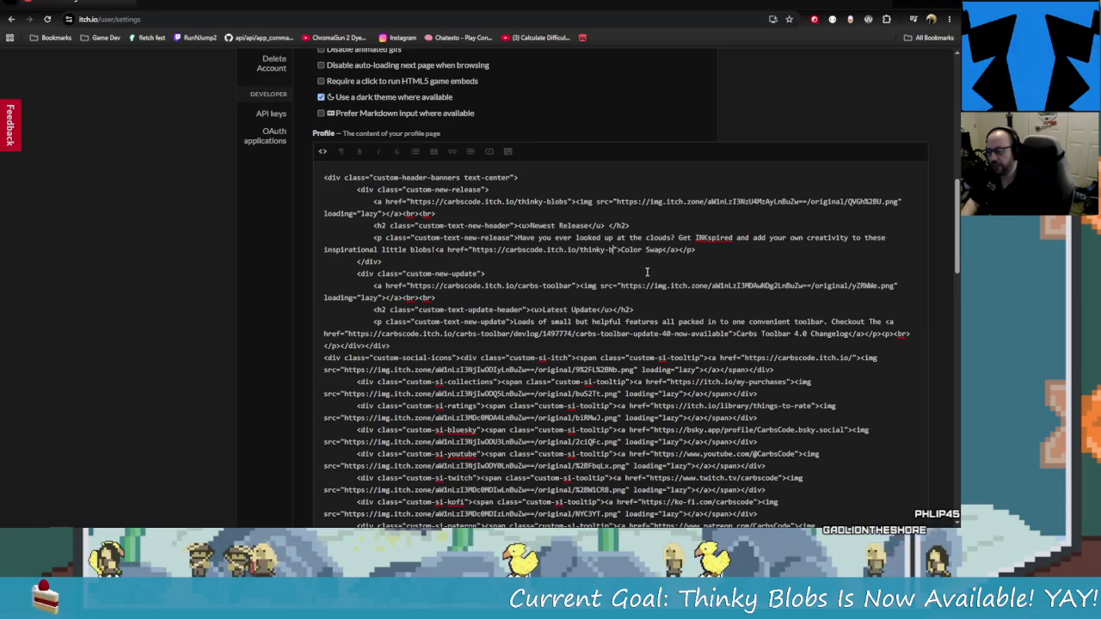
left_click(681, 250)
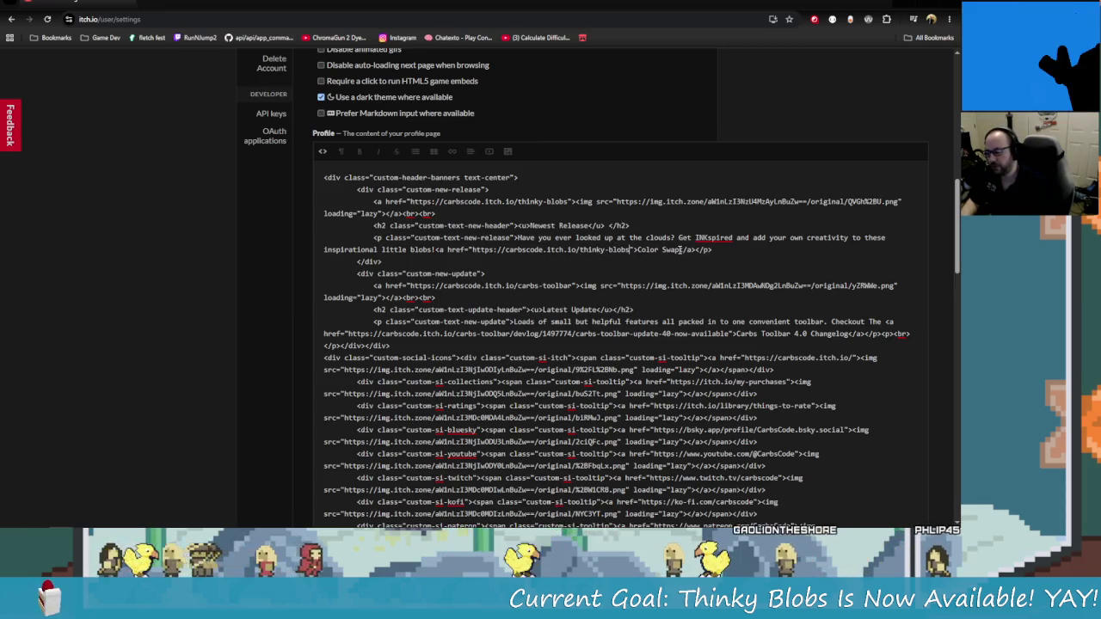
key("BackSpace")
key("BackSpace")
key("BackSpace")
key("BackSpace")
key("BackSpace")
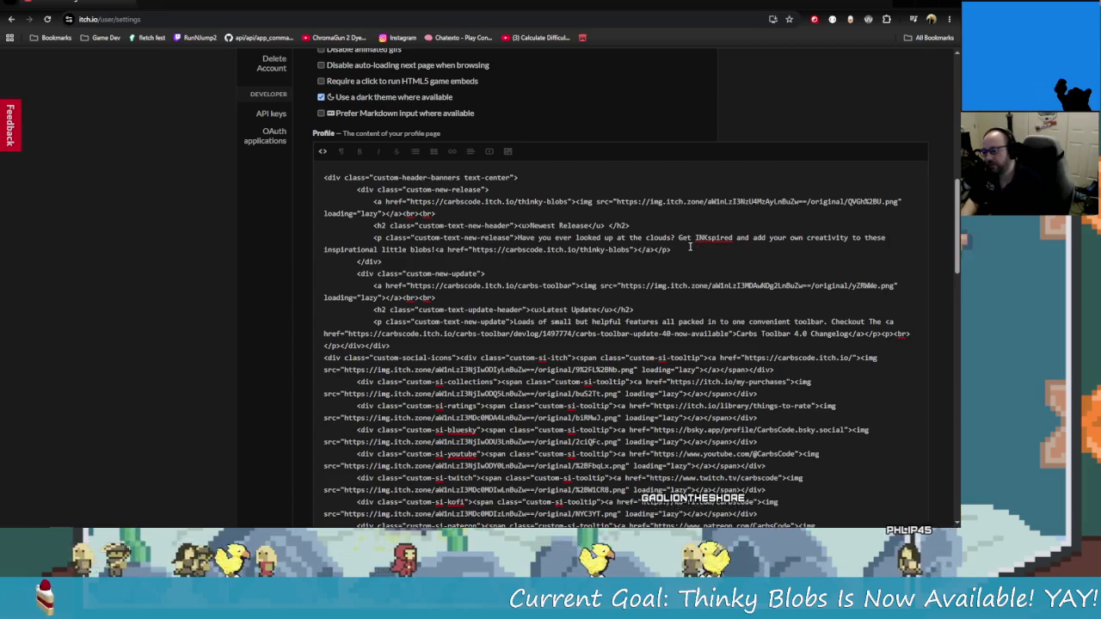
type("Think")
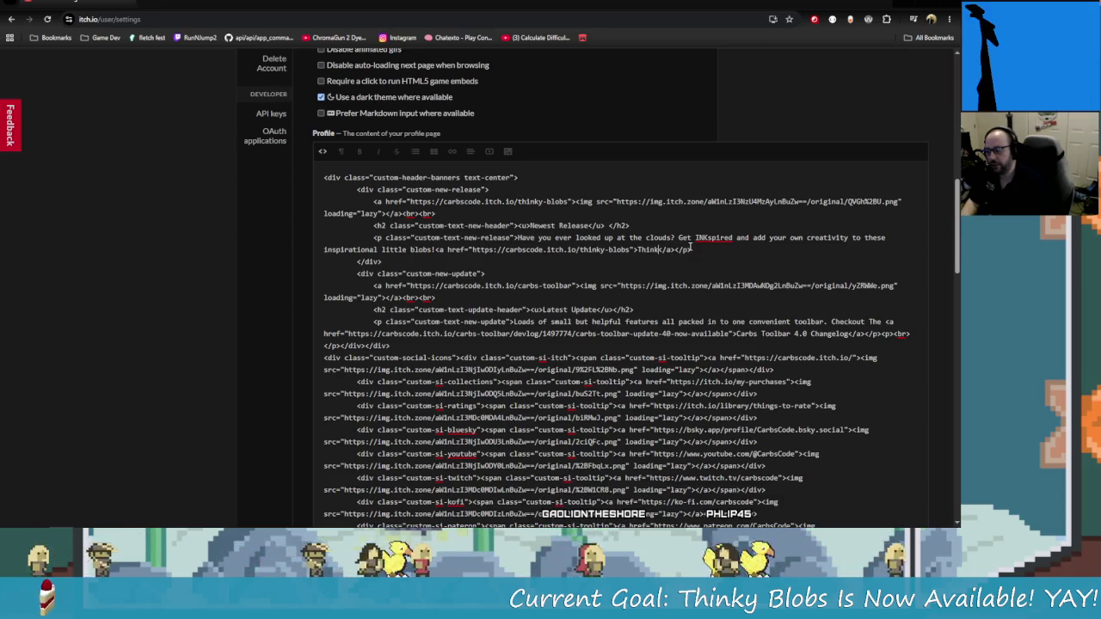
type("y Blobs")
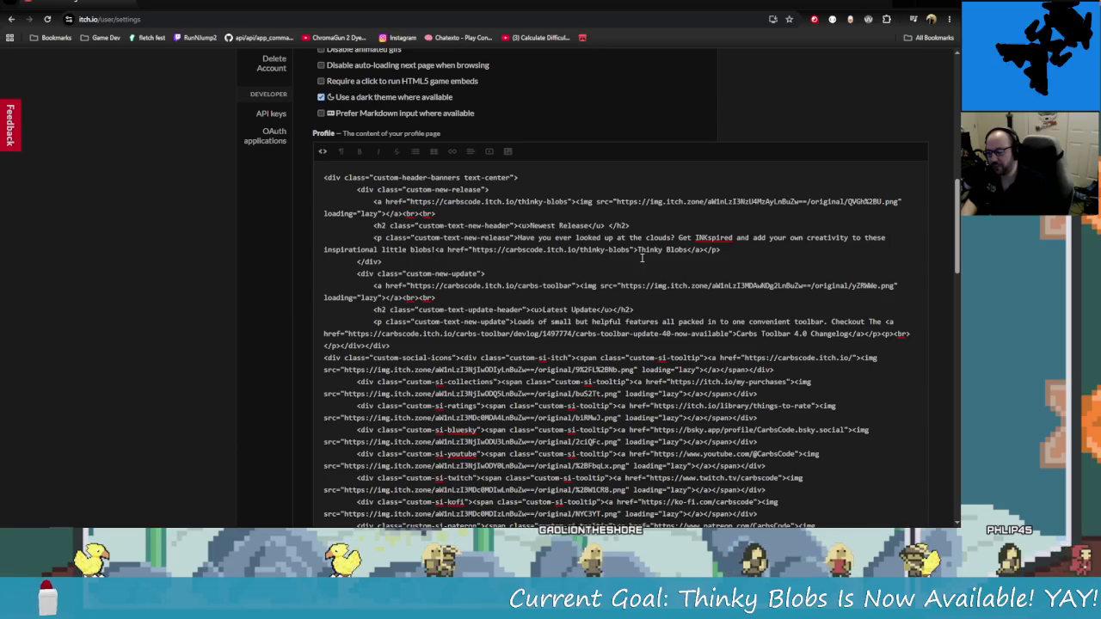
left_click(323, 152)
In the HTML source, add 'Checkout' before the link and ' Today!' after Thinky Blobs
scroll(424, 380, "down", 5)
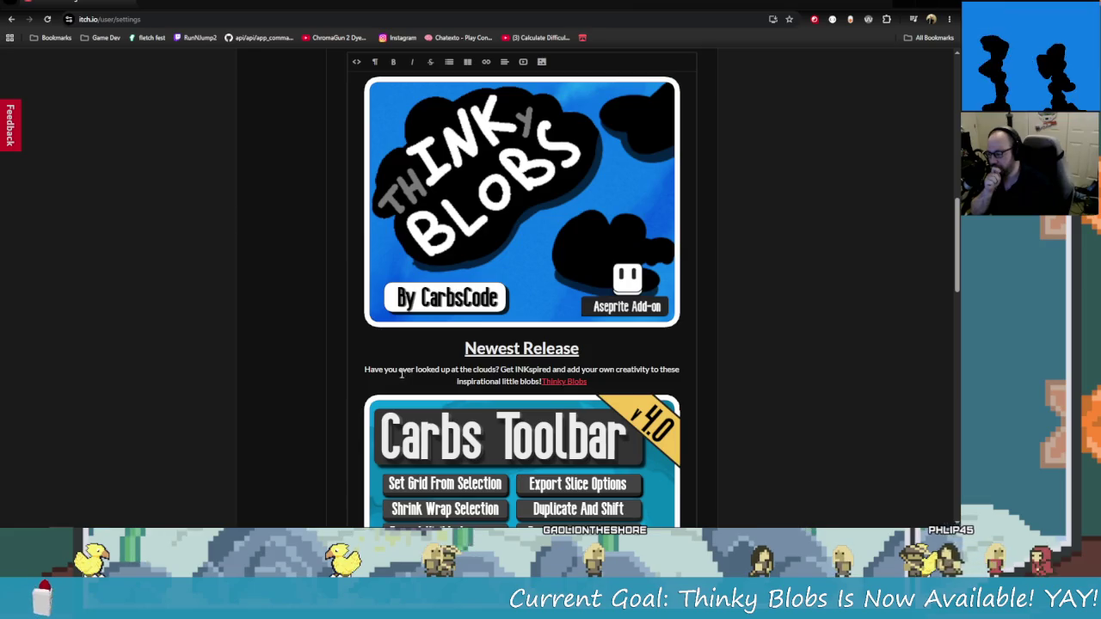
scroll(540, 380, "up", 2)
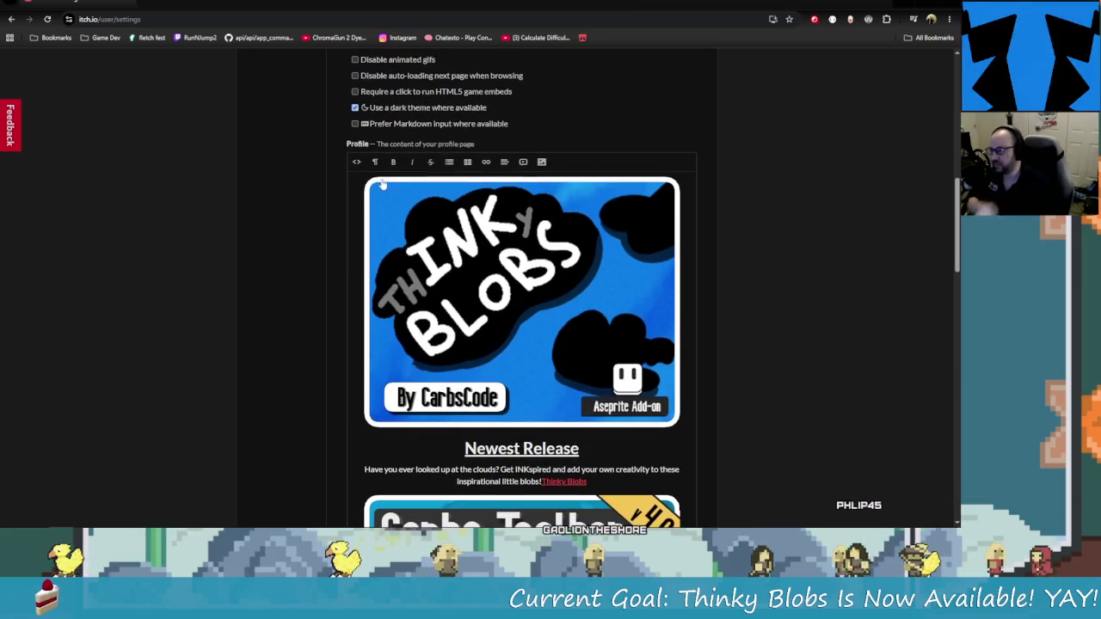
left_click(323, 151)
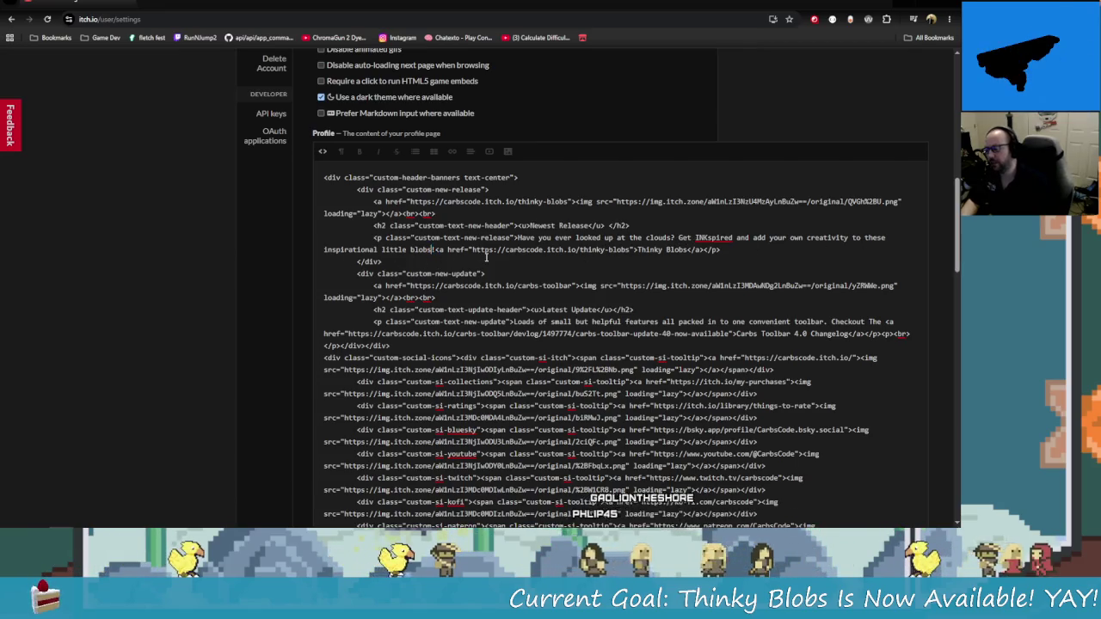
type("! Checkout")
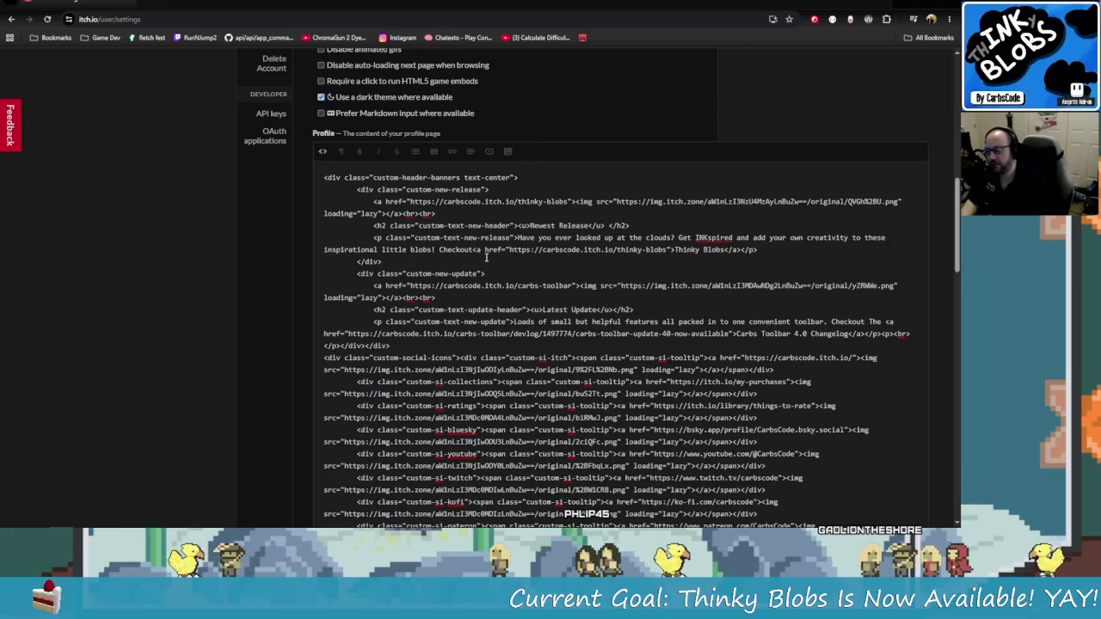
key("BackSpace")
key("BackSpace")
key("BackSpace")
key("BackSpace")
key("BackSpace")
key("BackSpace")
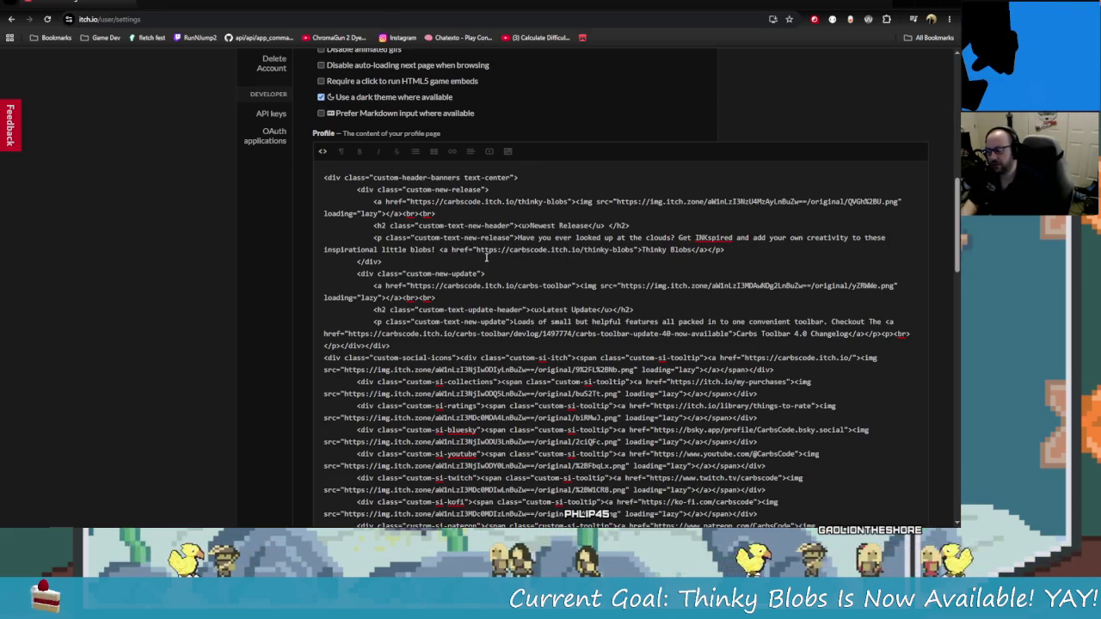
type("Checkout")
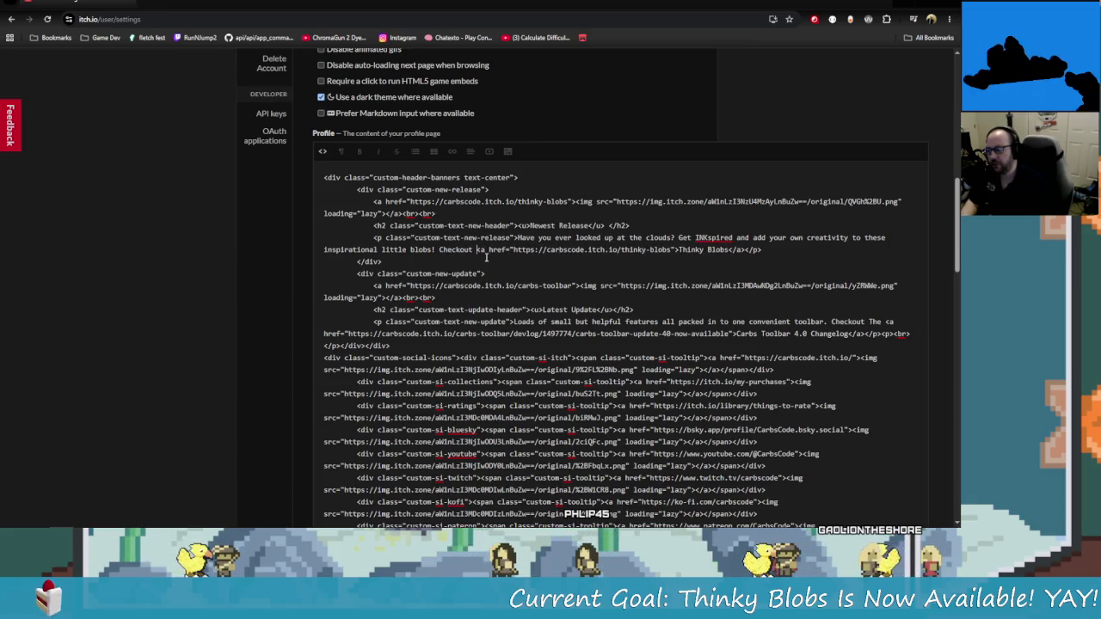
left_click(747, 250)
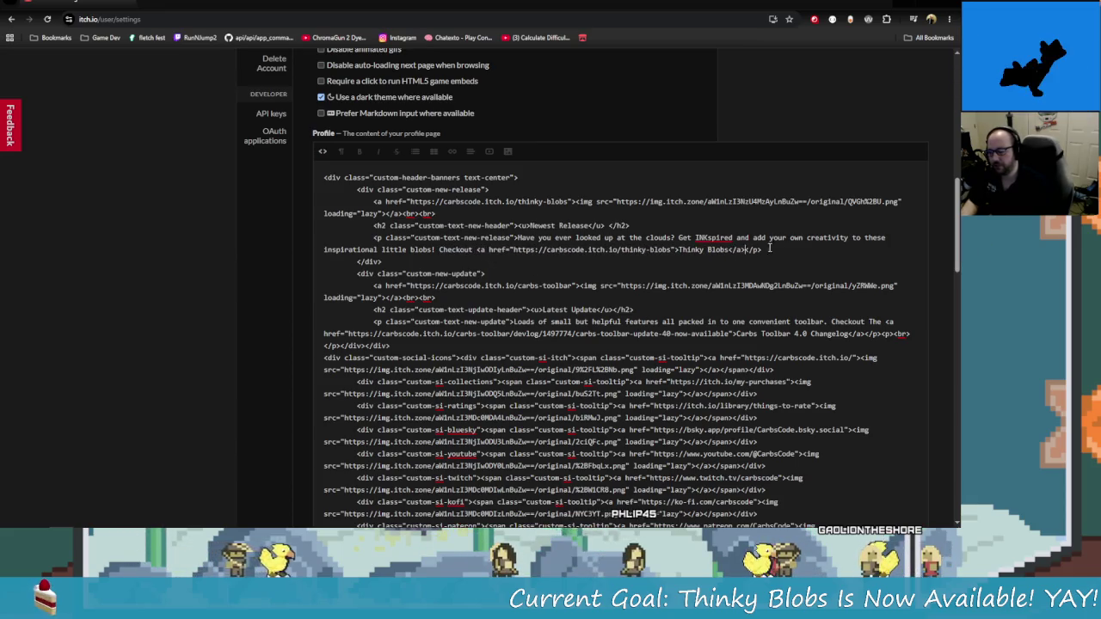
type("Today!")
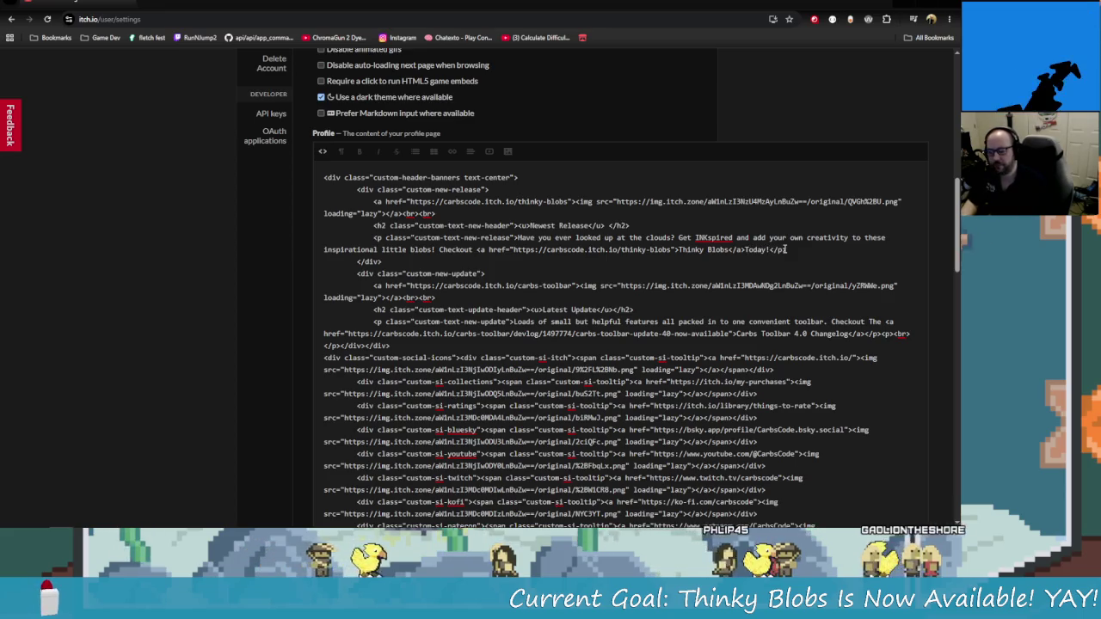
key("Left")
key("Left")
key("Left")
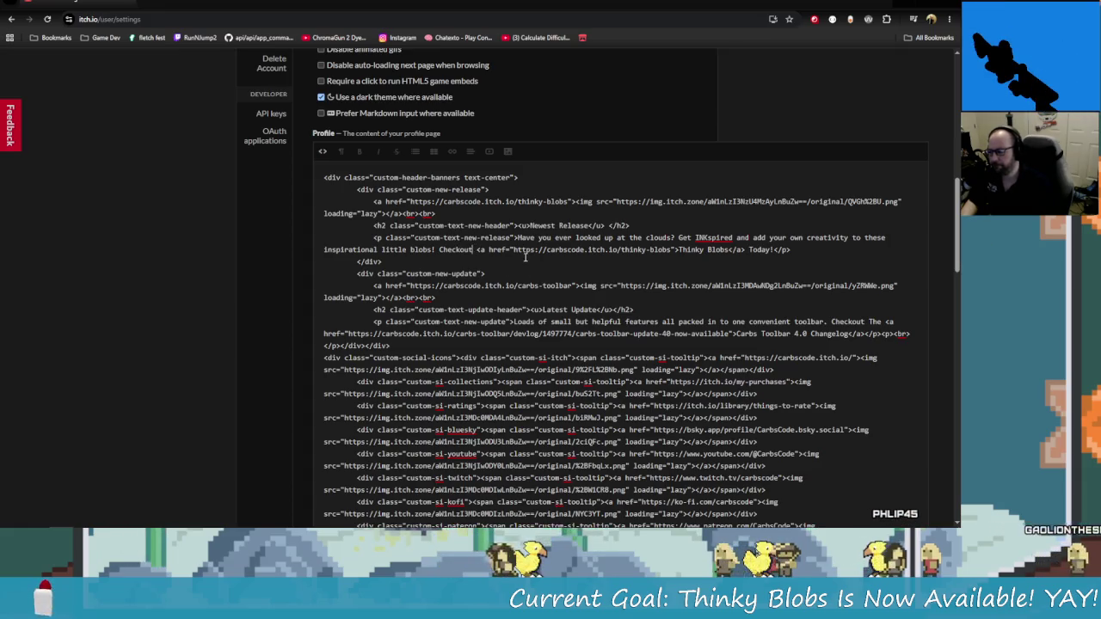
Check the rendered preview, save the profile, and open the public profile page
left_click(323, 152)
scroll(575, 283, "down", 4)
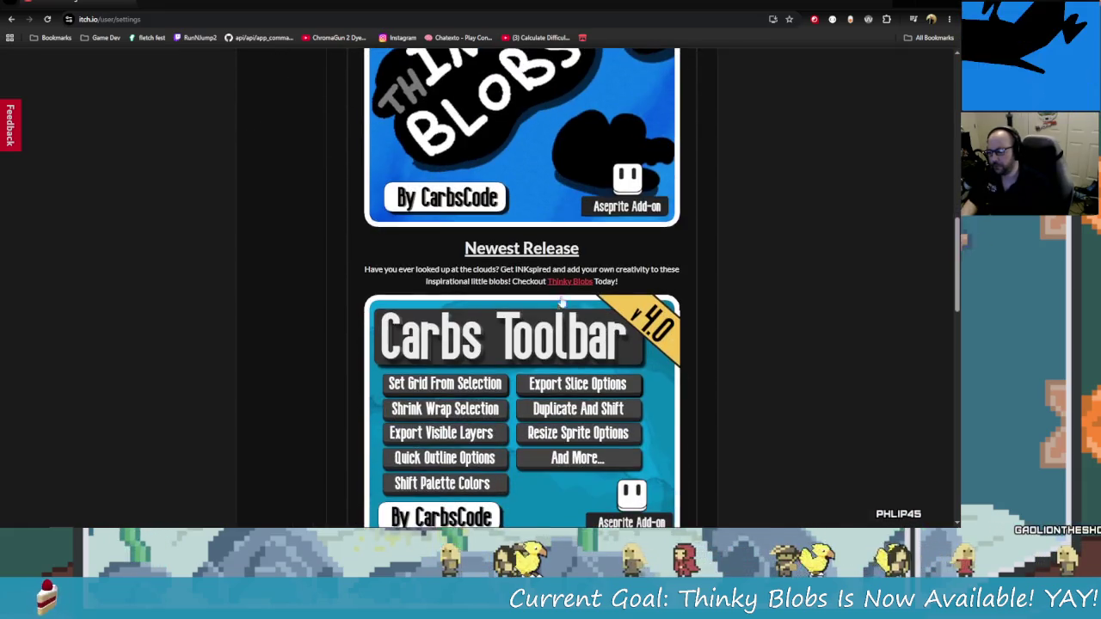
scroll(576, 283, "up", 5)
scroll(615, 346, "down", 4)
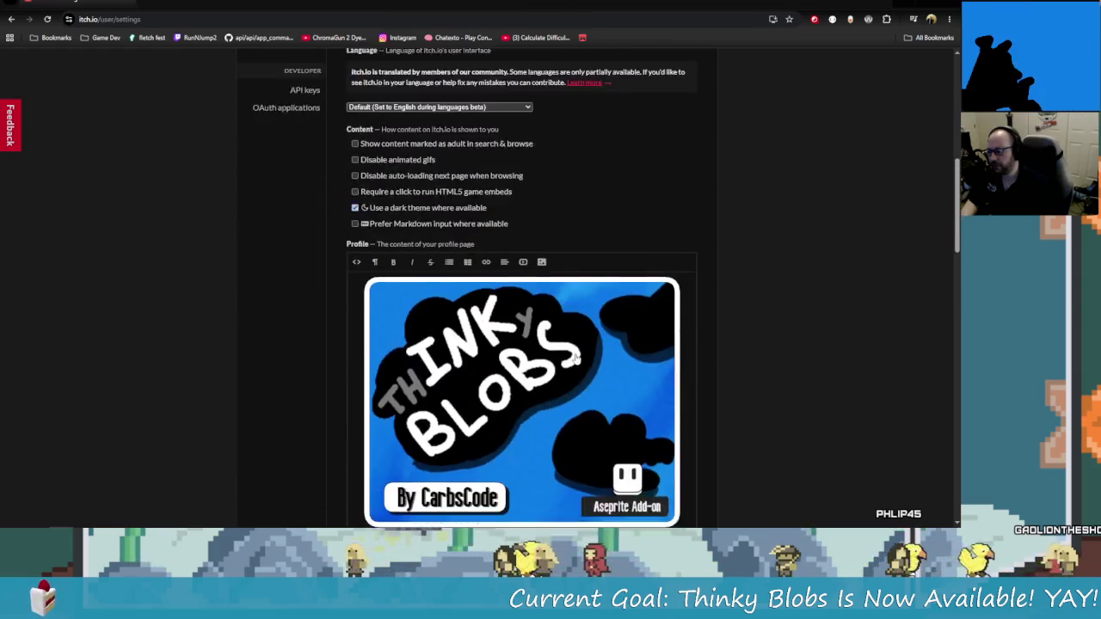
scroll(792, 448, "down", 2)
scroll(777, 361, "up", 10)
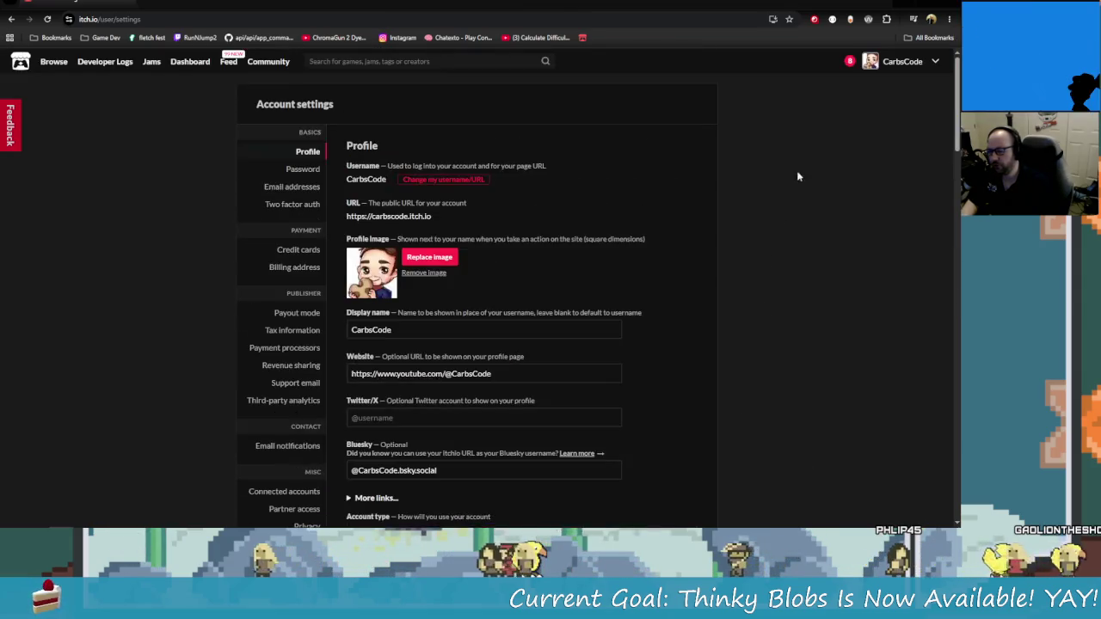
scroll(560, 250, "down", 15)
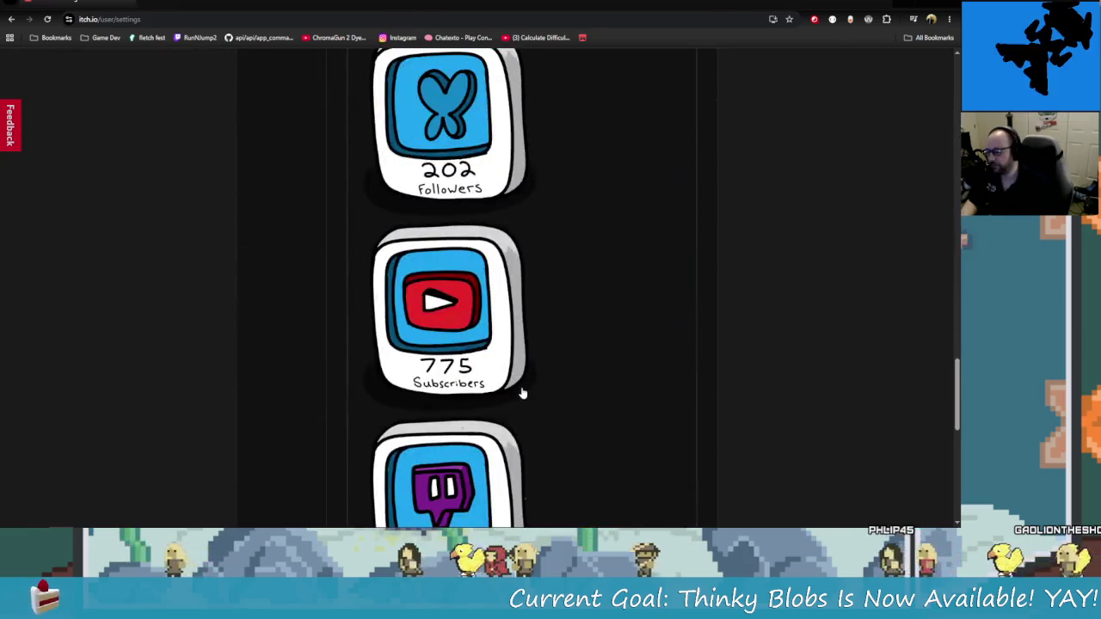
scroll(530, 366, "down", 5)
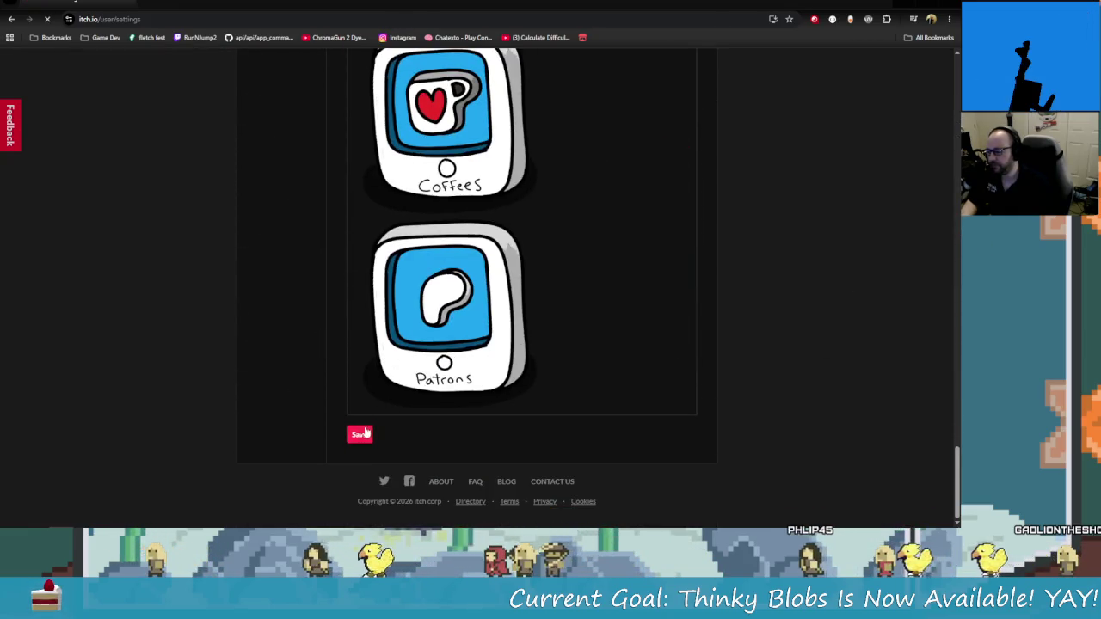
left_click(359, 434)
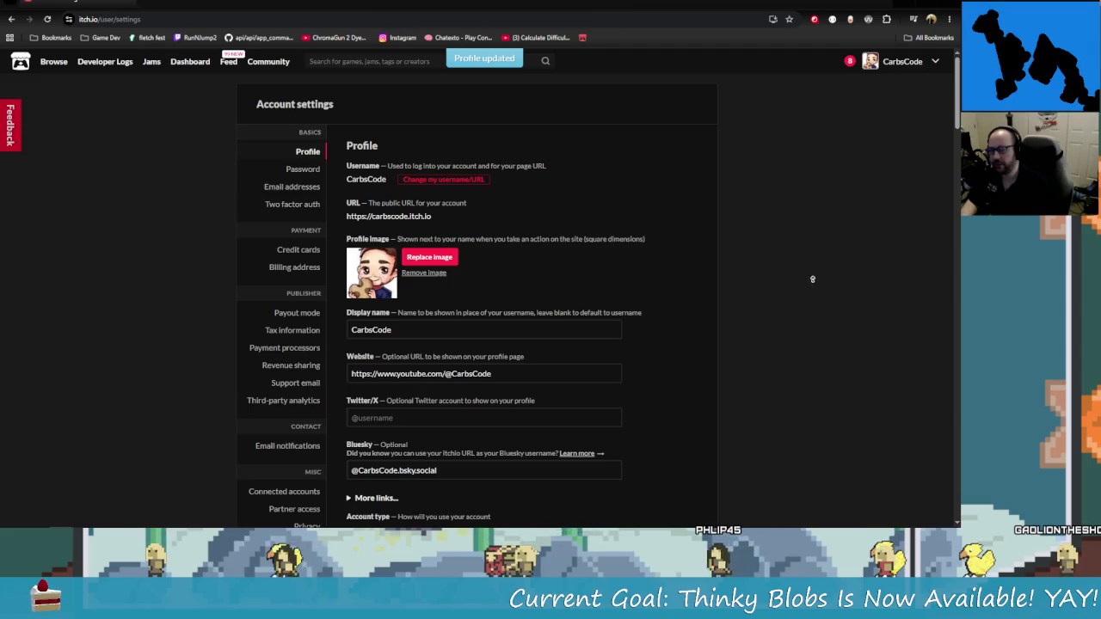
left_click(902, 61)
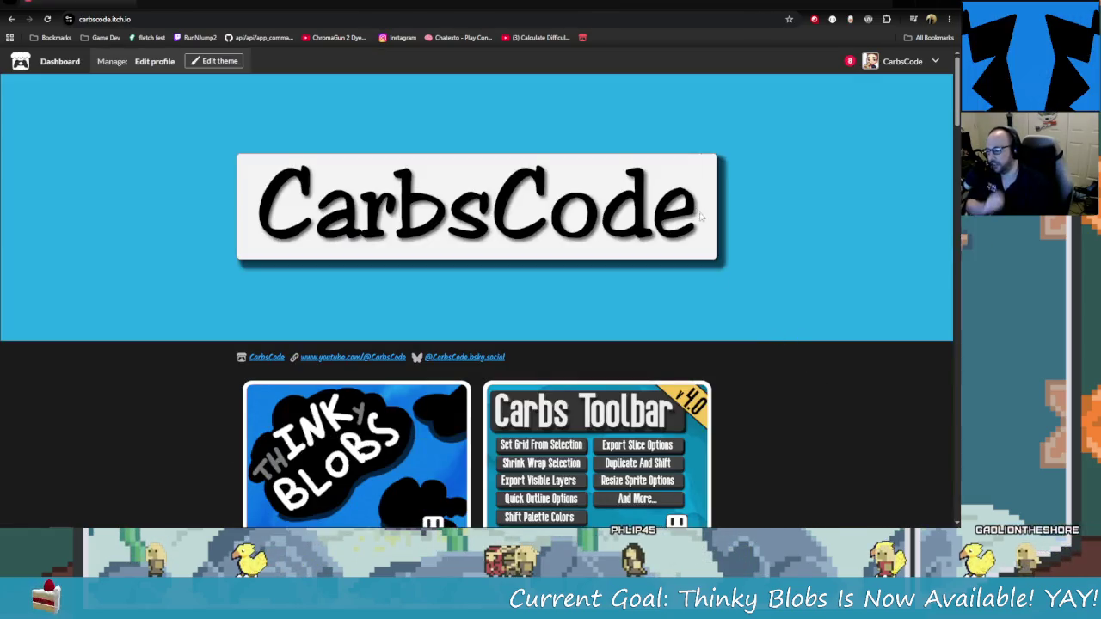
scroll(668, 325, "down", 2)
scroll(668, 325, "down", 2)
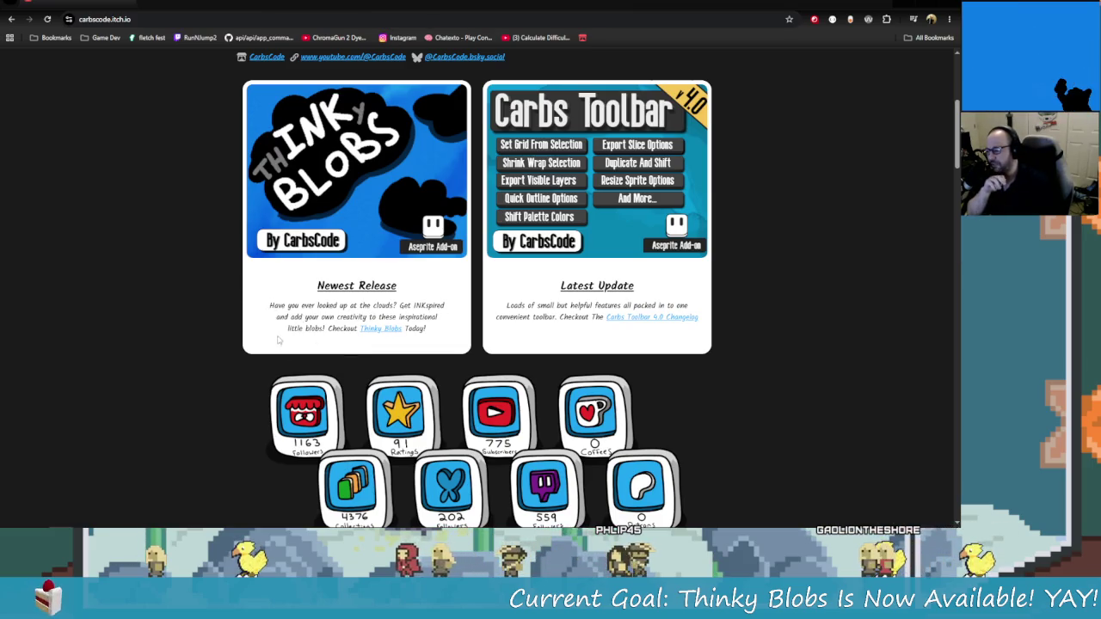
left_click_drag(362, 305, 301, 316)
left_click(345, 326)
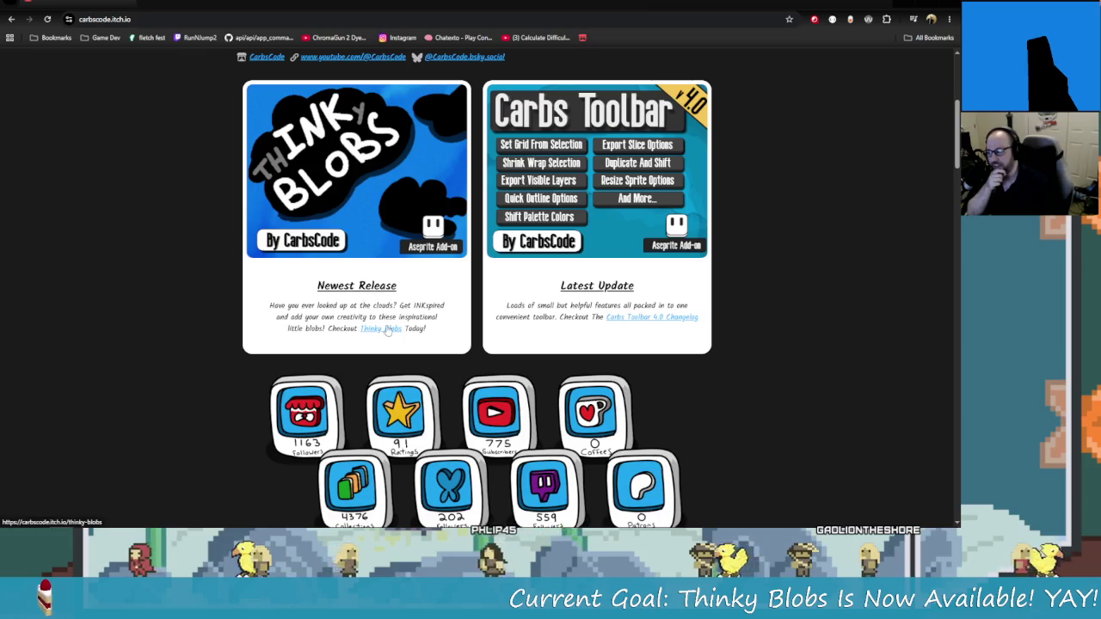
scroll(744, 465, "up", 3)
scroll(745, 465, "down", 3)
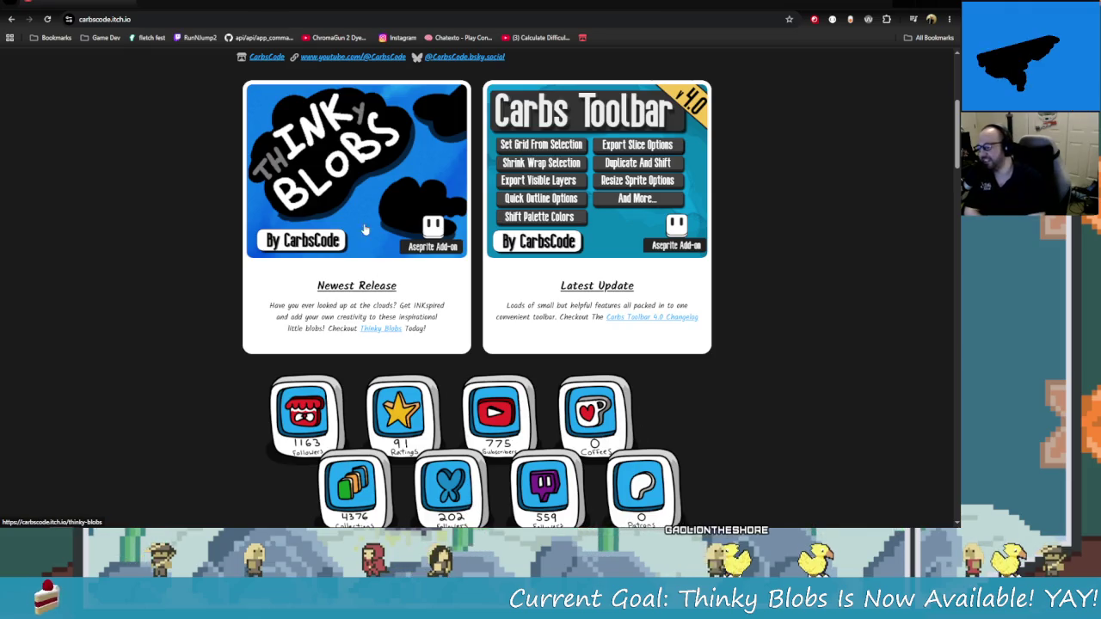
scroll(633, 472, "up", 3)
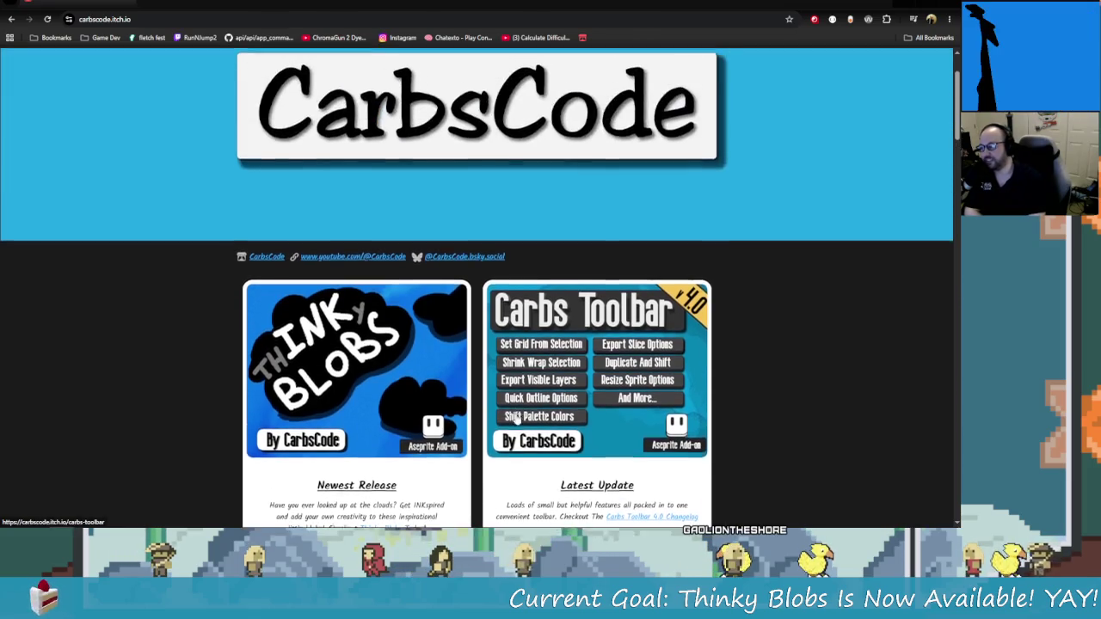
scroll(374, 257, "down", 8)
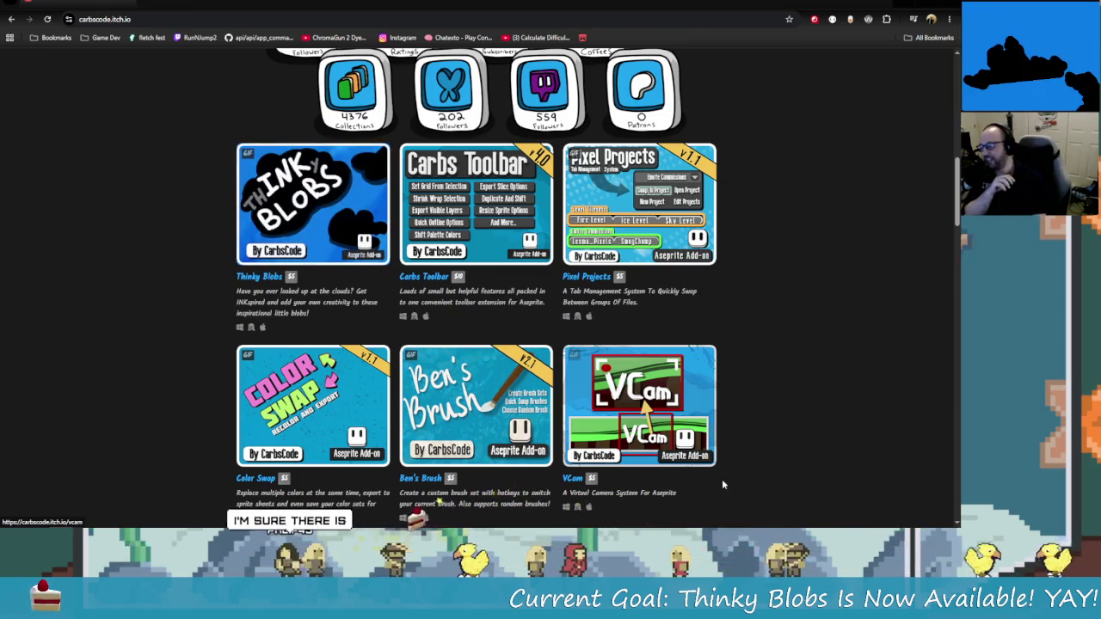
scroll(375, 277, "up", 3)
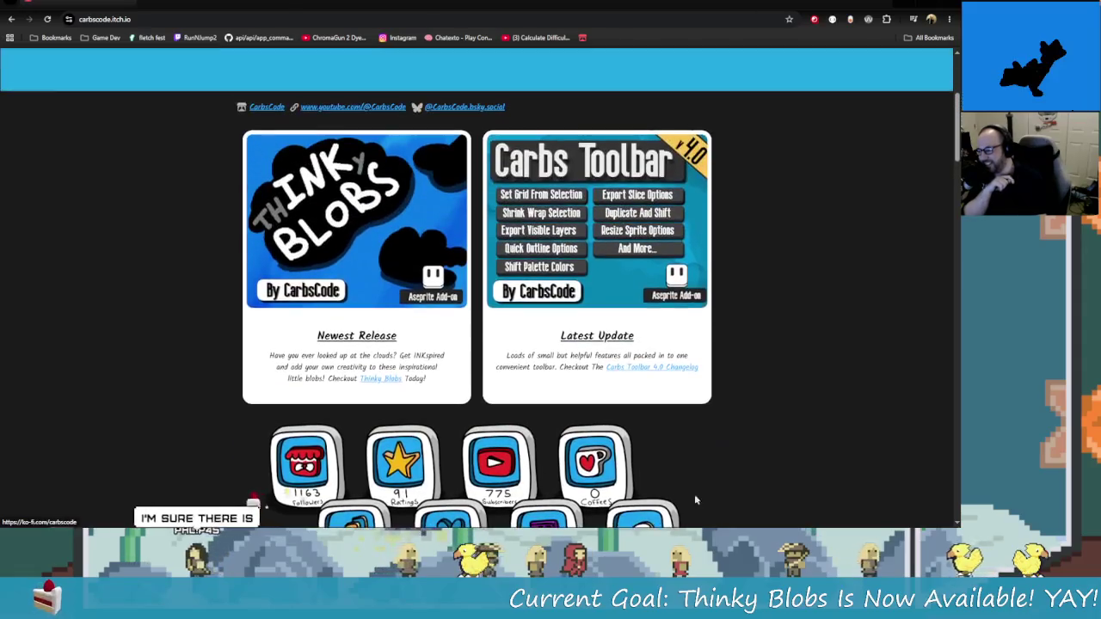
left_click_drag(249, 359, 402, 357)
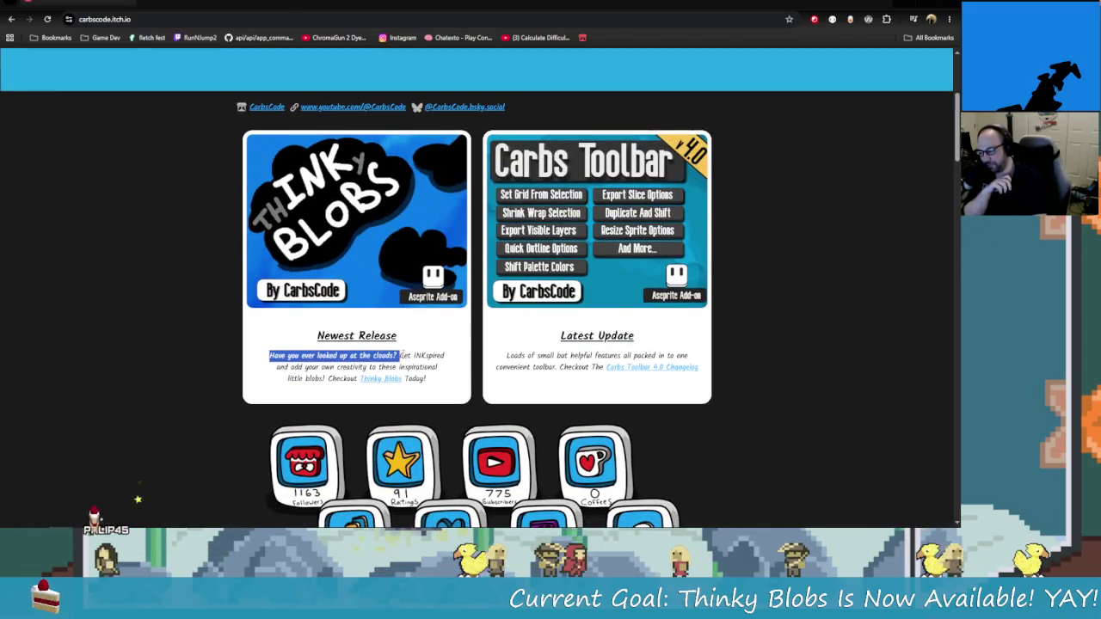
left_click(249, 359)
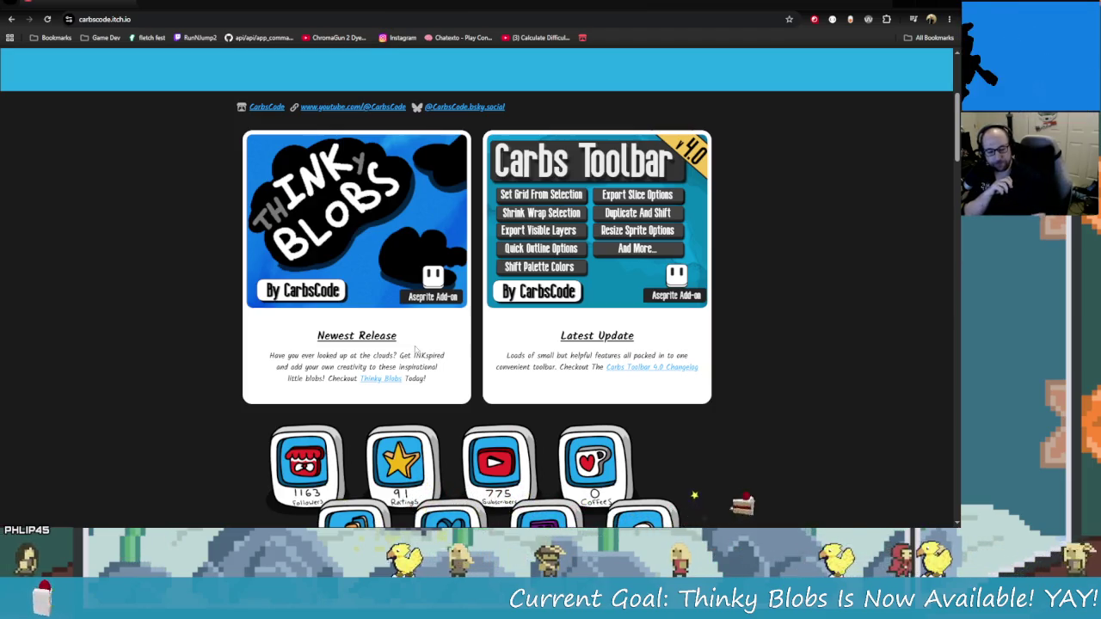
scroll(415, 355, "down", 2)
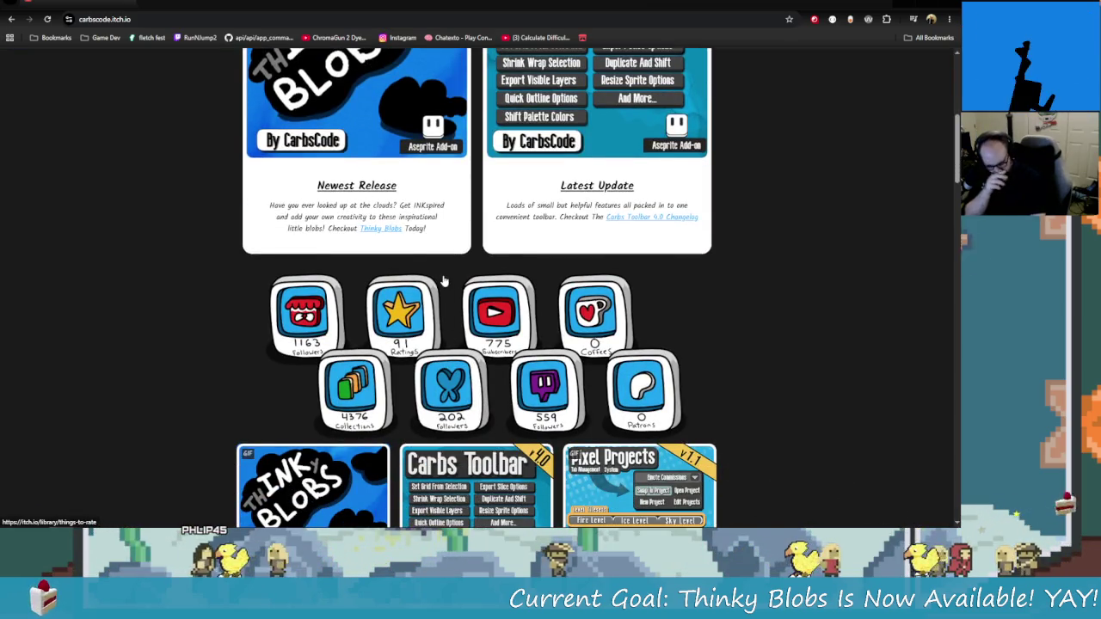
scroll(388, 315, "up", 5)
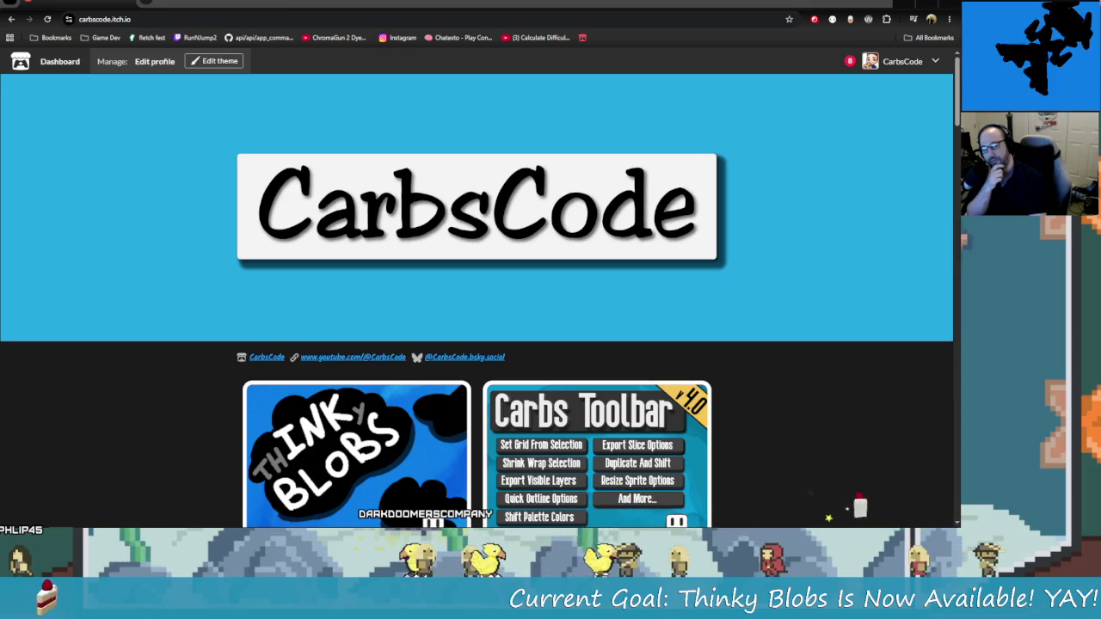
Scroll the CarbsCode page down to the project grid led by the $5 Thinky Blobs card
scroll(341, 372, "down", 7)
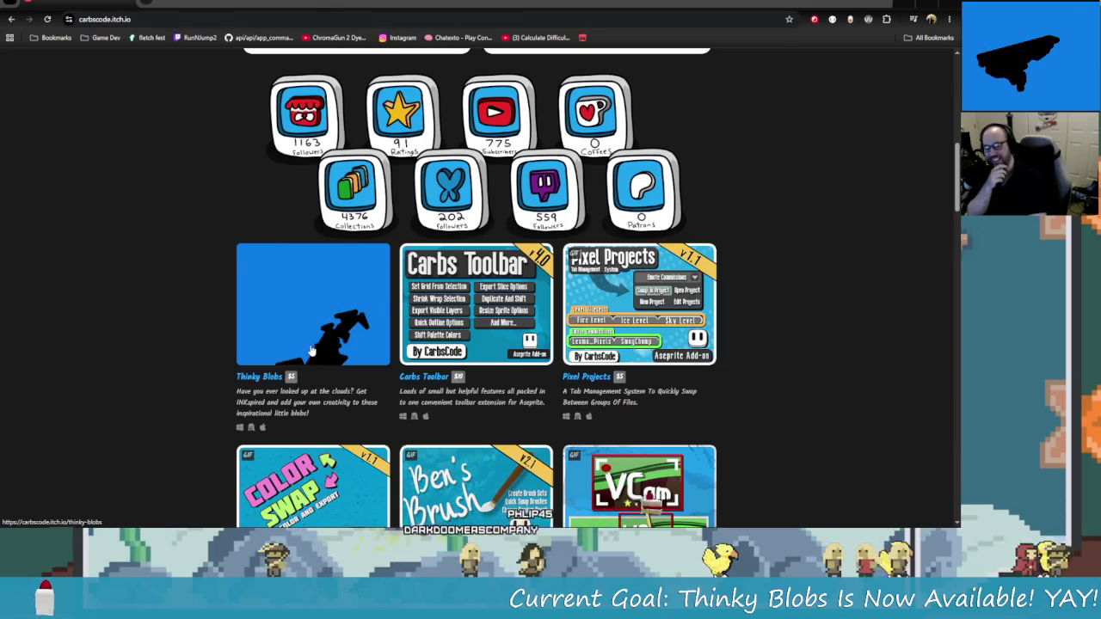
scroll(368, 390, "down", 2)
scroll(368, 389, "down", 2)
scroll(648, 342, "up", 3)
scroll(647, 343, "up", 5)
scroll(411, 389, "down", 2)
scroll(411, 389, "up", 3)
scroll(540, 330, "down", 3)
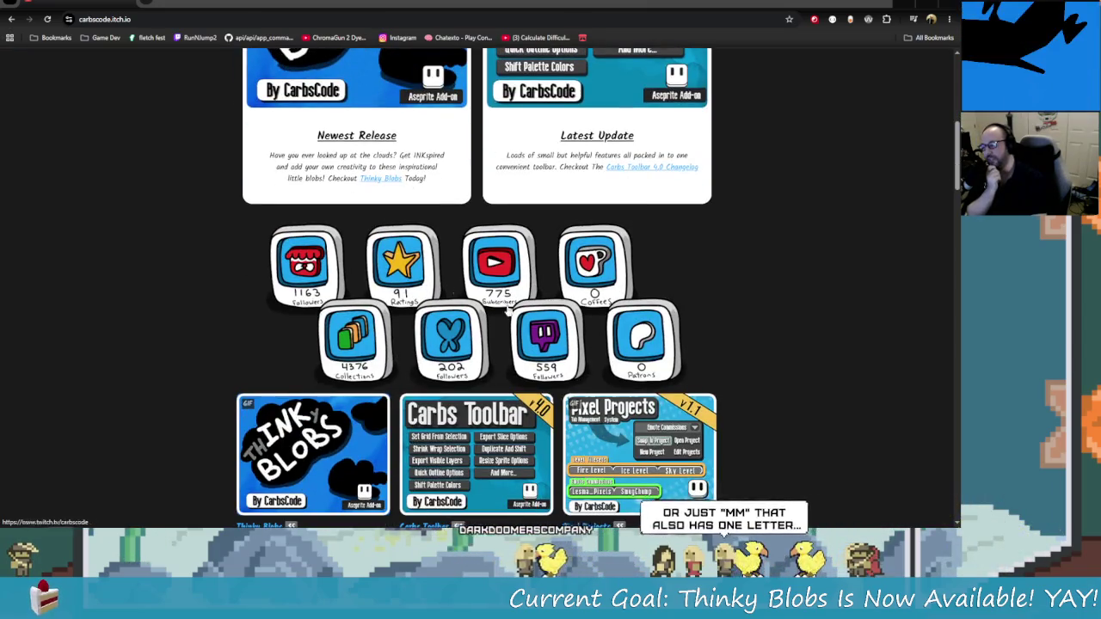
scroll(540, 329, "down", 4)
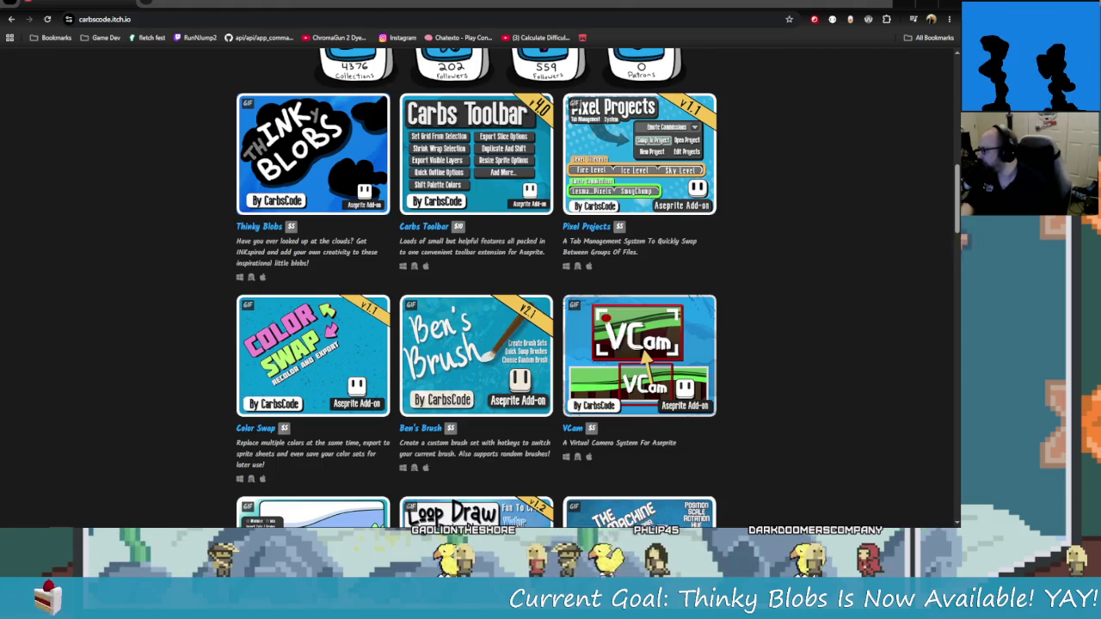
key("alt+Tab")
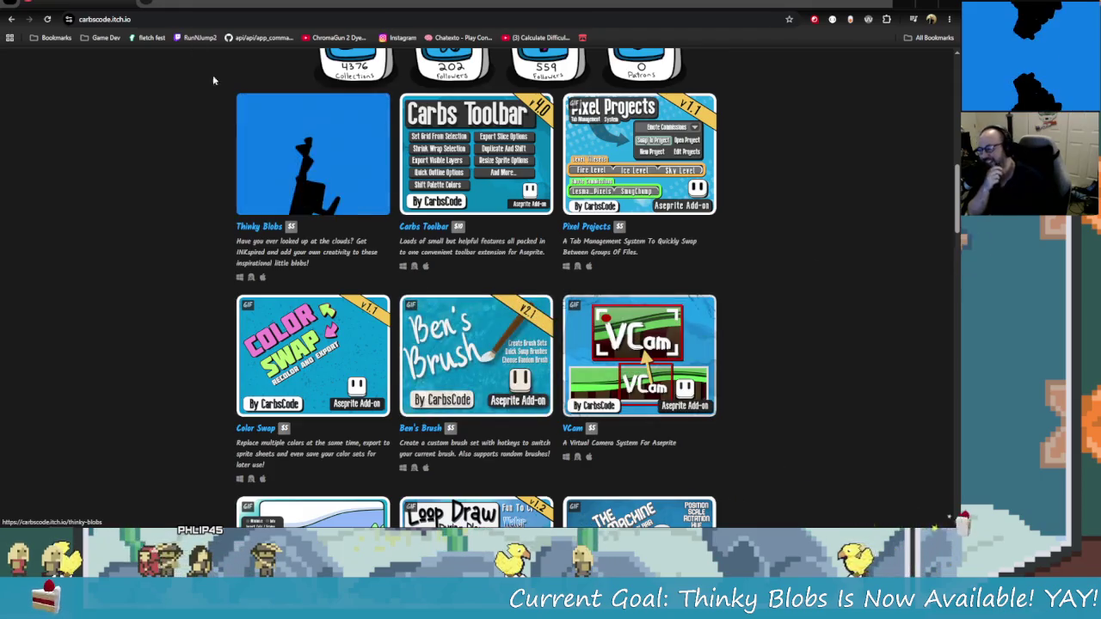
left_click(148, 2)
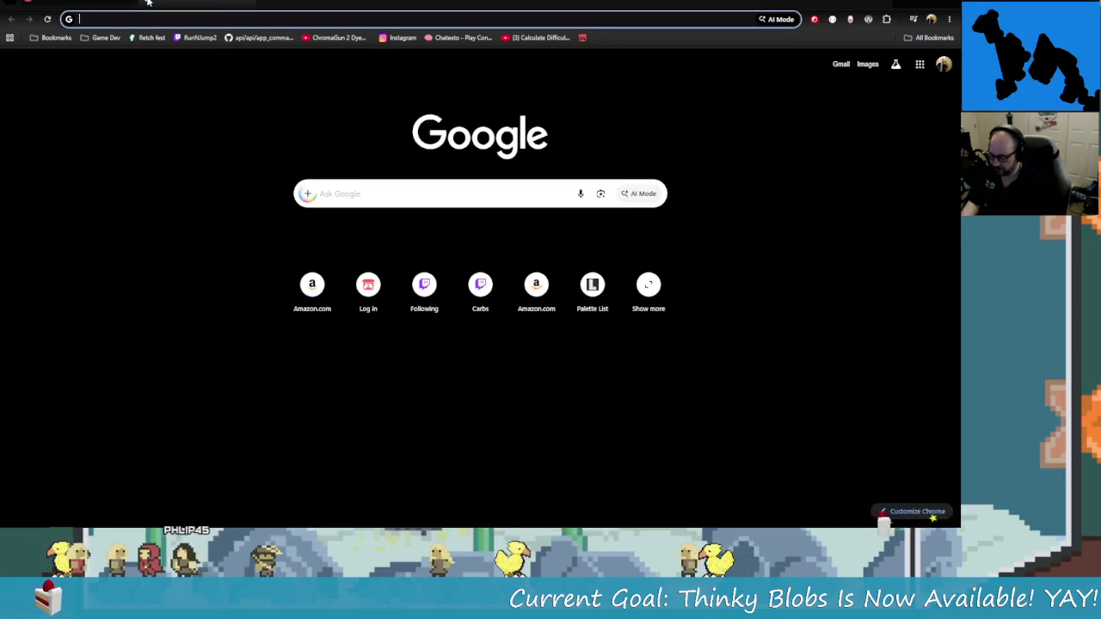
Search Google for 'cupofjoe twitch'
type("cup")
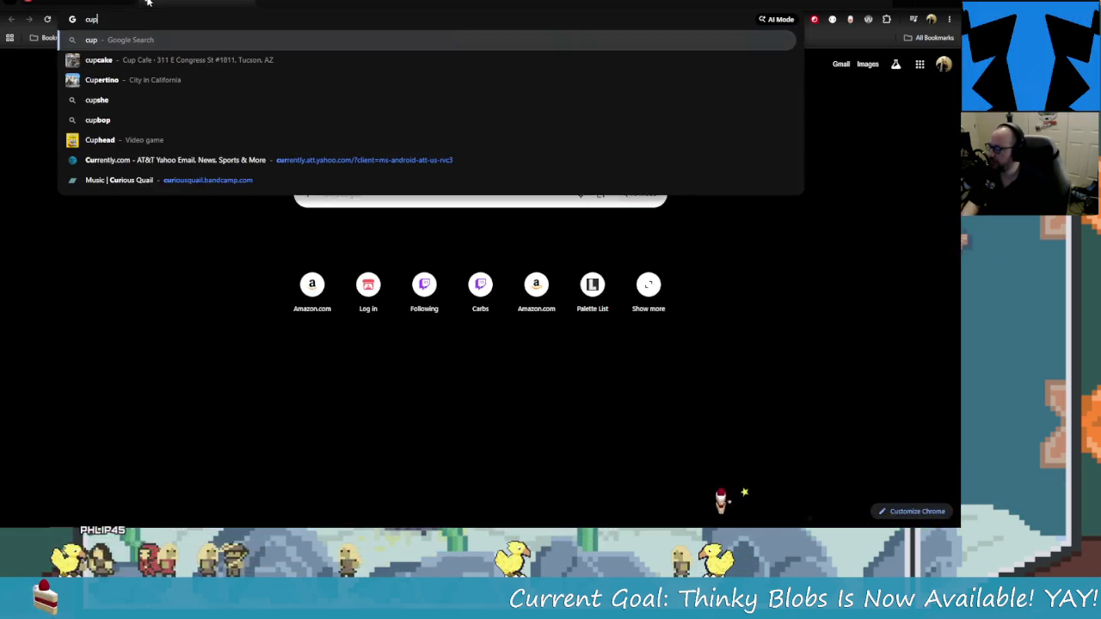
type("ofjoe")
key("Return")
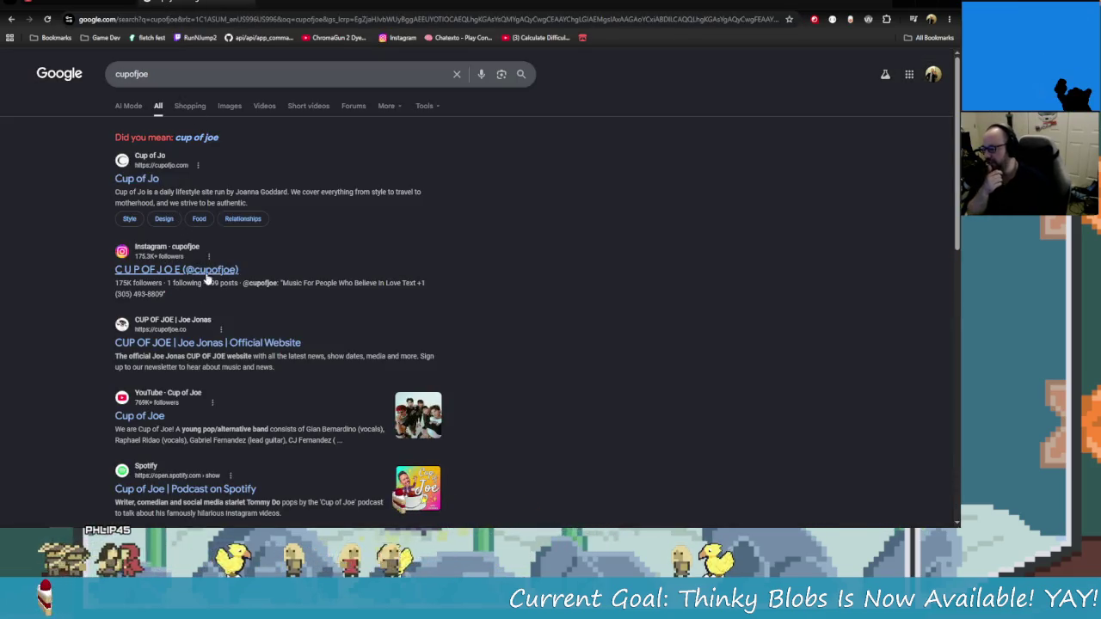
scroll(228, 364, "down", 3)
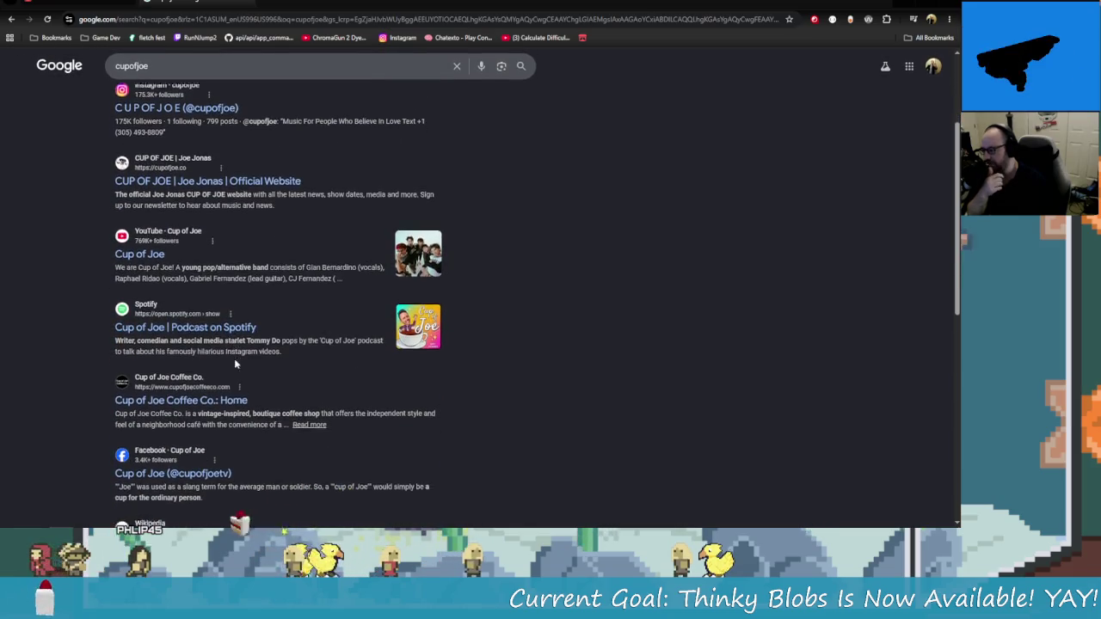
left_click(212, 64)
type("twit")
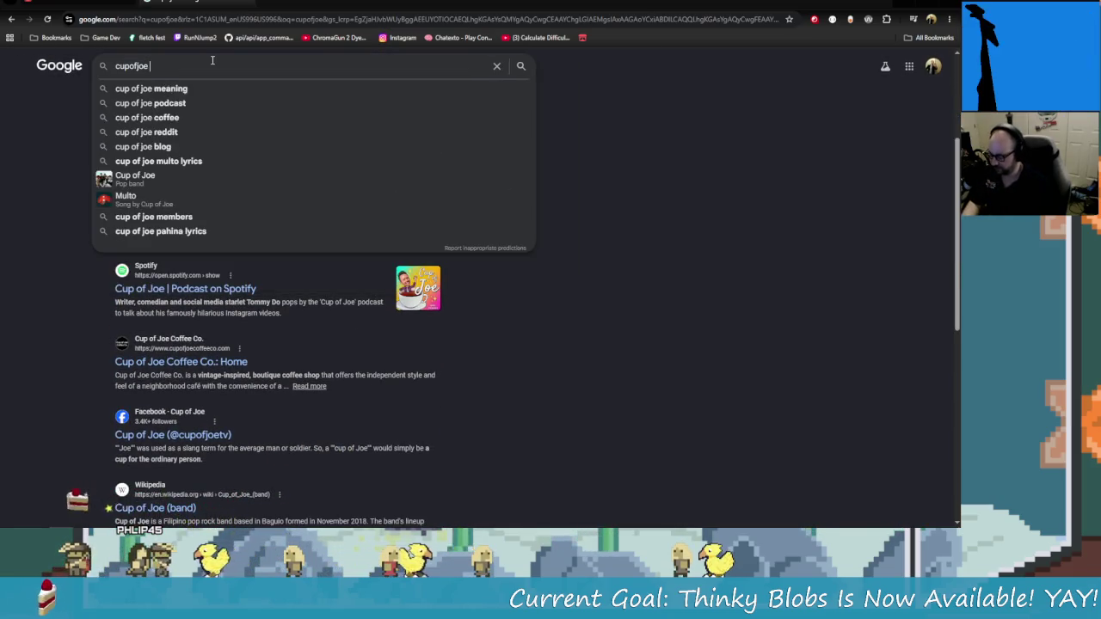
type("ch")
key("Return")
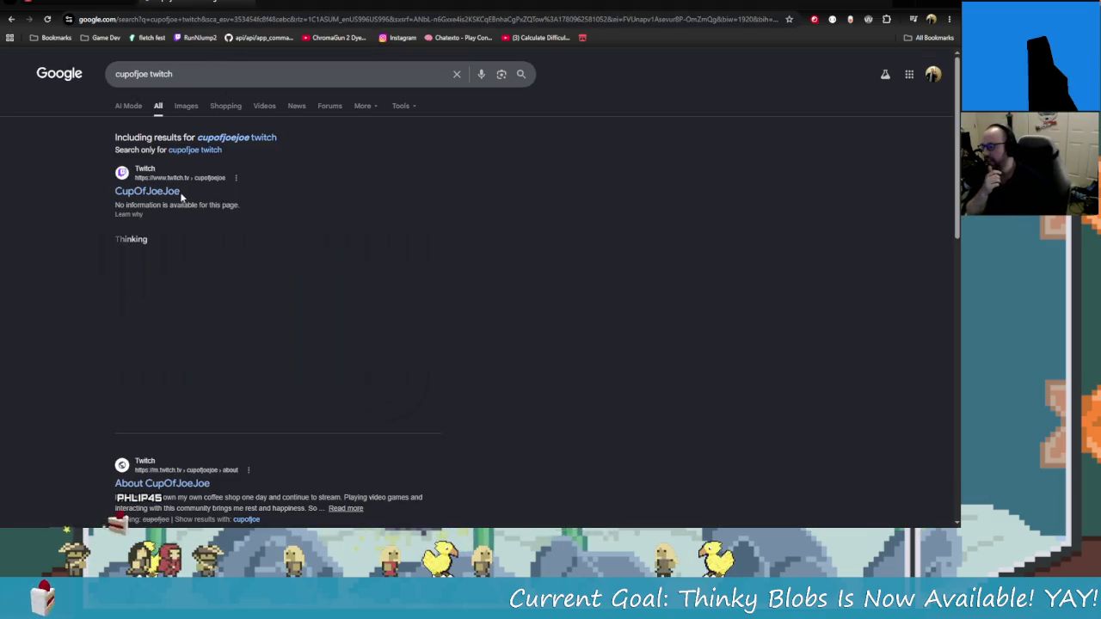
Open the CupOfJoe Twitch result and go to twitch.tv/cupofjoe
left_click(179, 192)
left_click(161, 18)
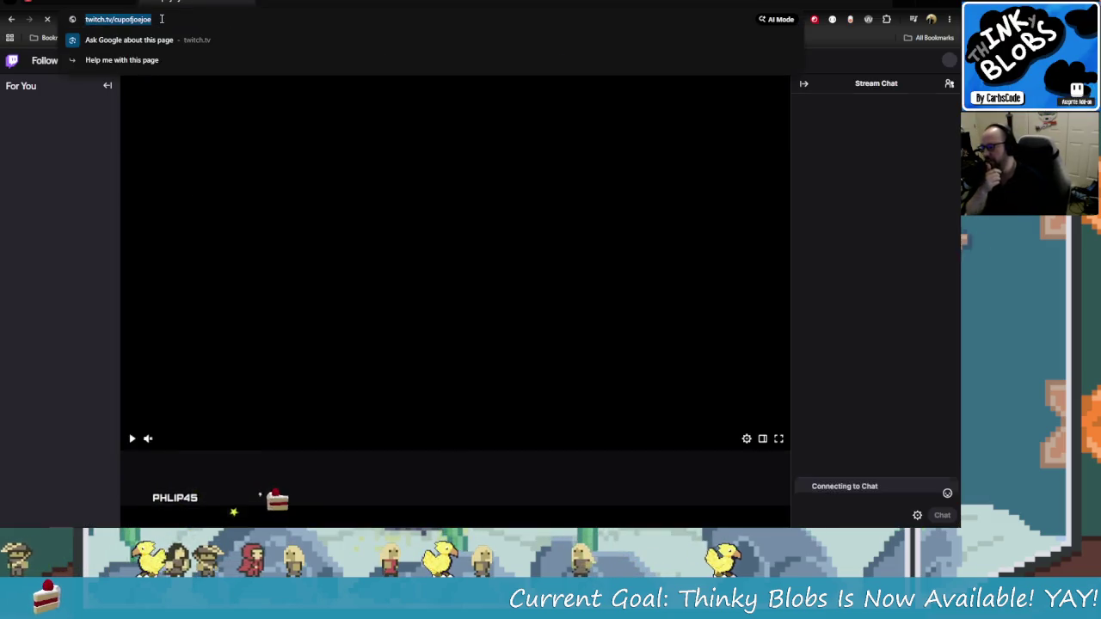
key("End")
key("BackSpace")
key("BackSpace")
key("BackSpace")
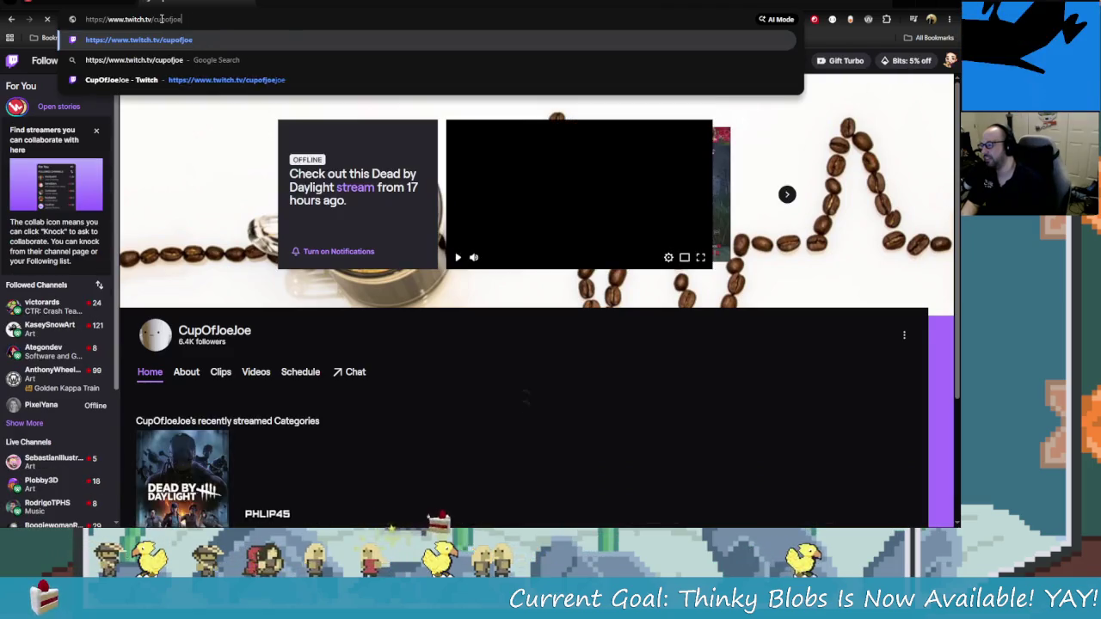
key("Return")
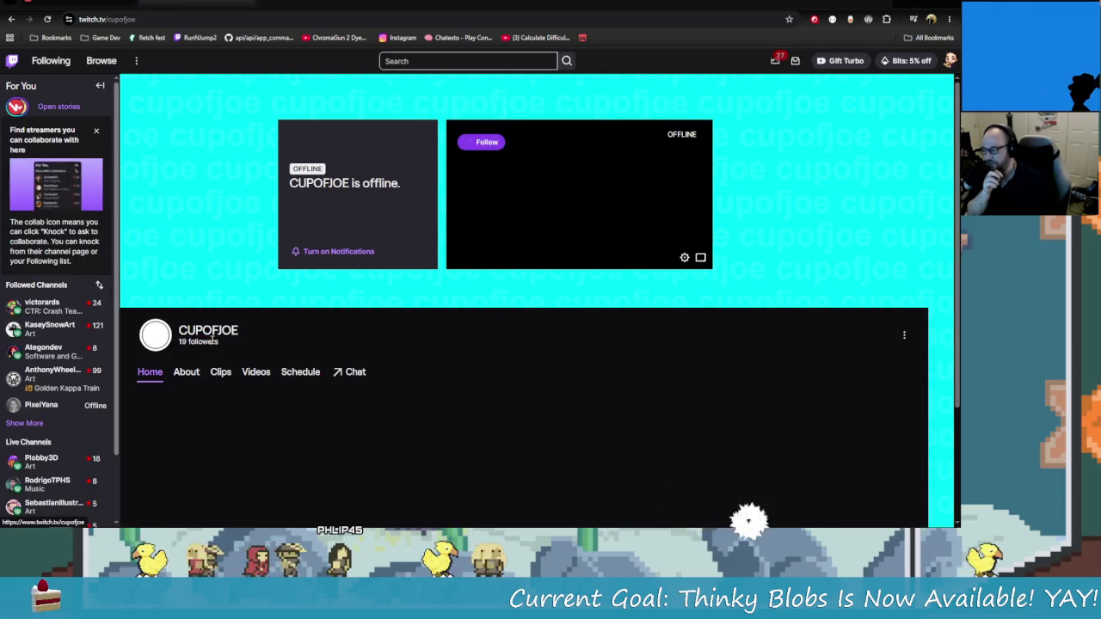
Search Twitch for 'CupOh' and open the CupOhJoe channel
left_click(404, 60)
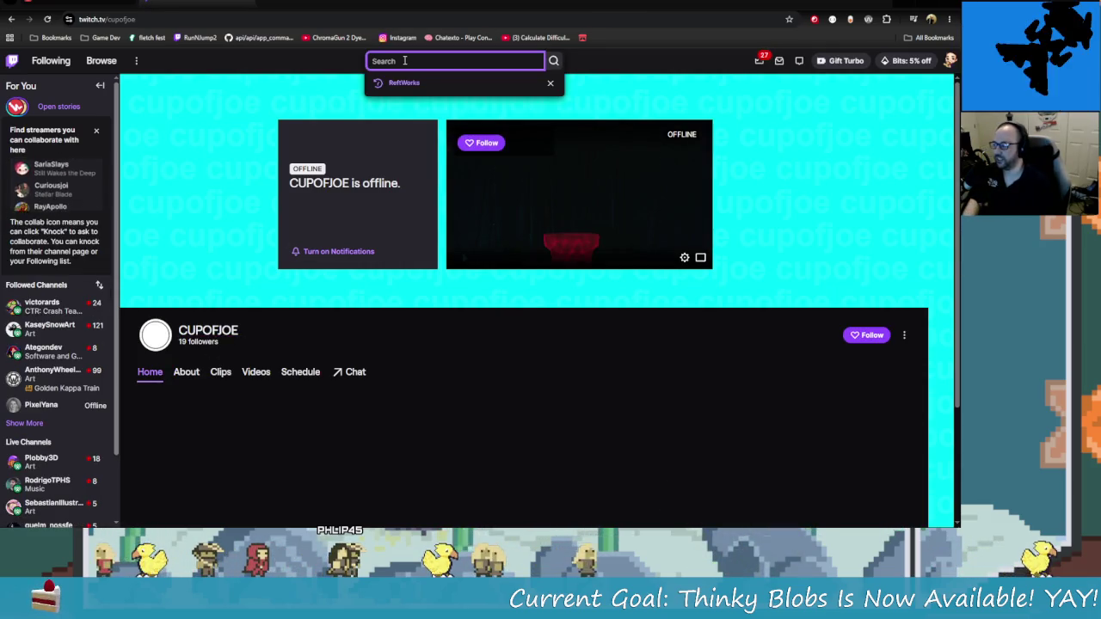
type("Cu")
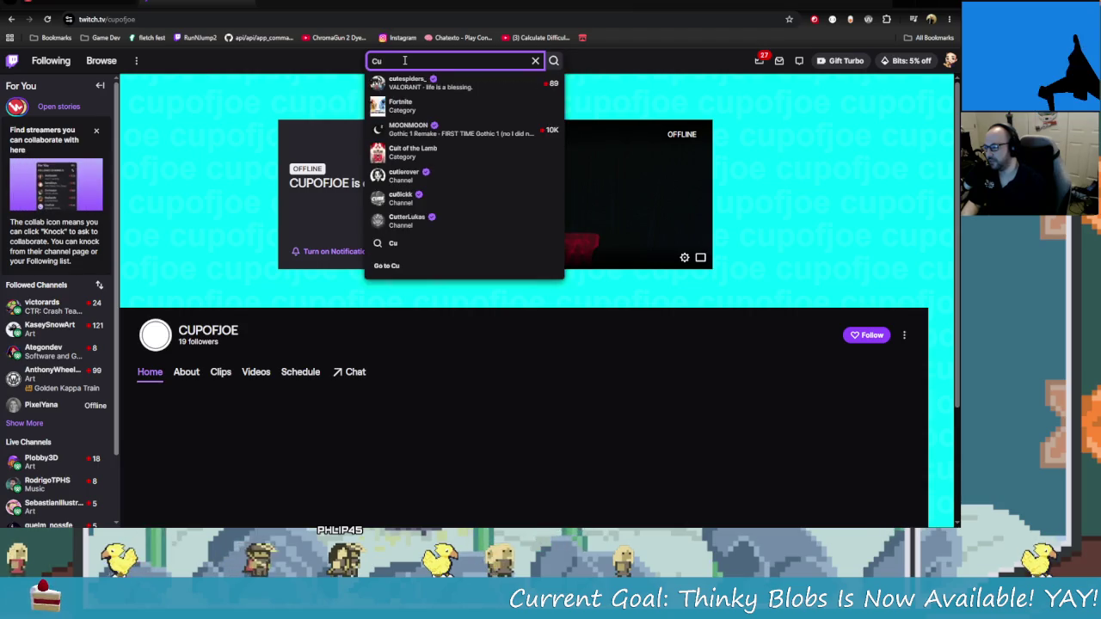
type("pOhJoe")
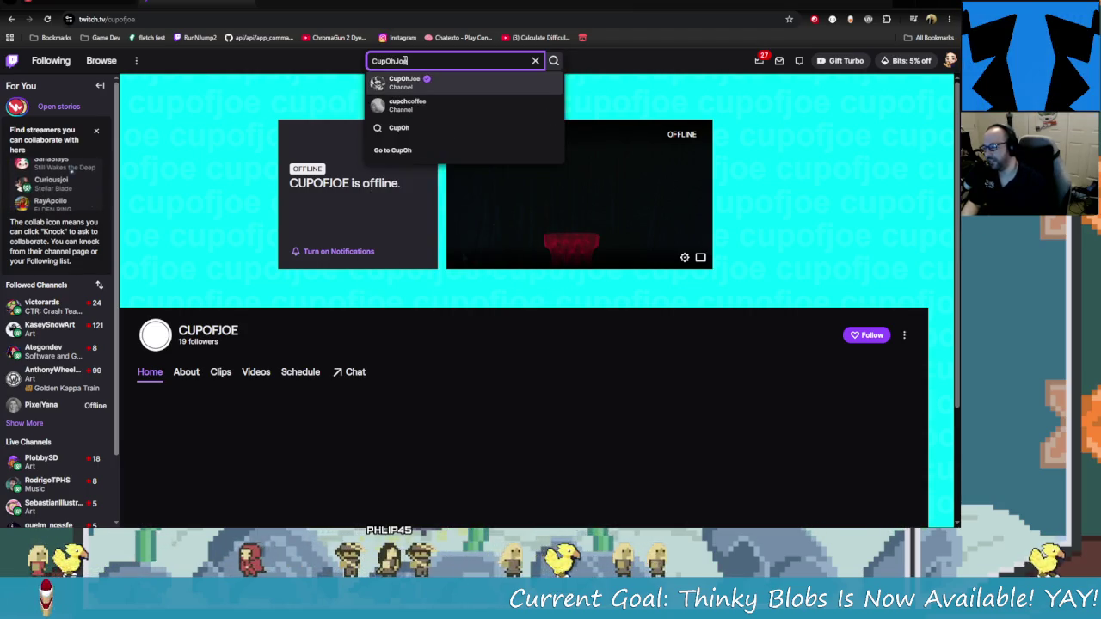
left_click(404, 82)
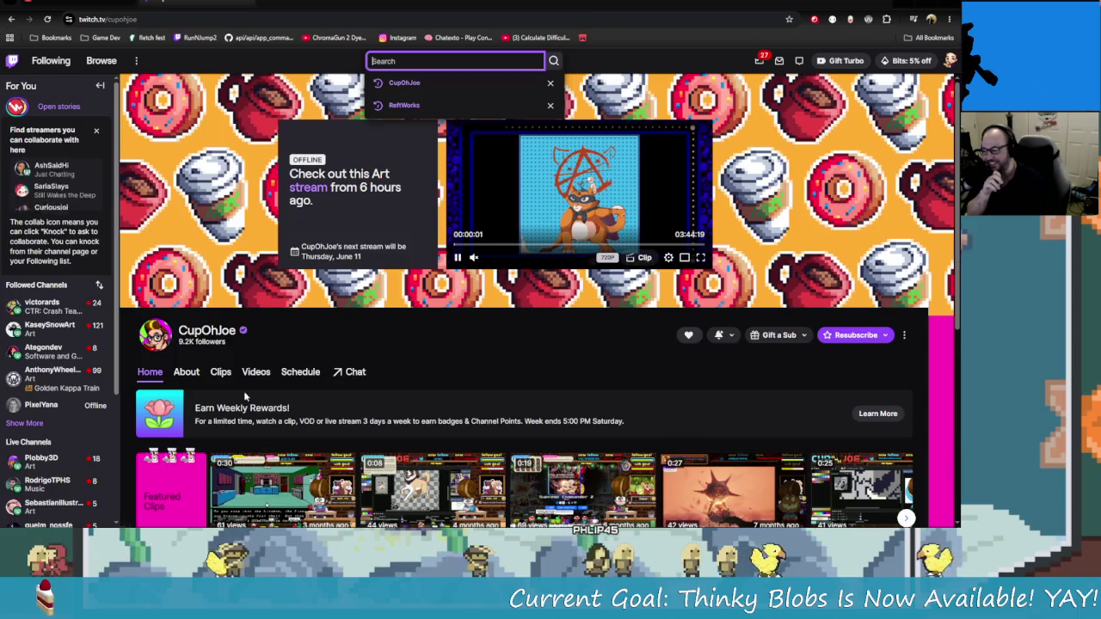
Watch the past stream briefly in fullscreen from about 52:09, pausing at 00:52:15
left_click_drag(479, 238, 513, 247)
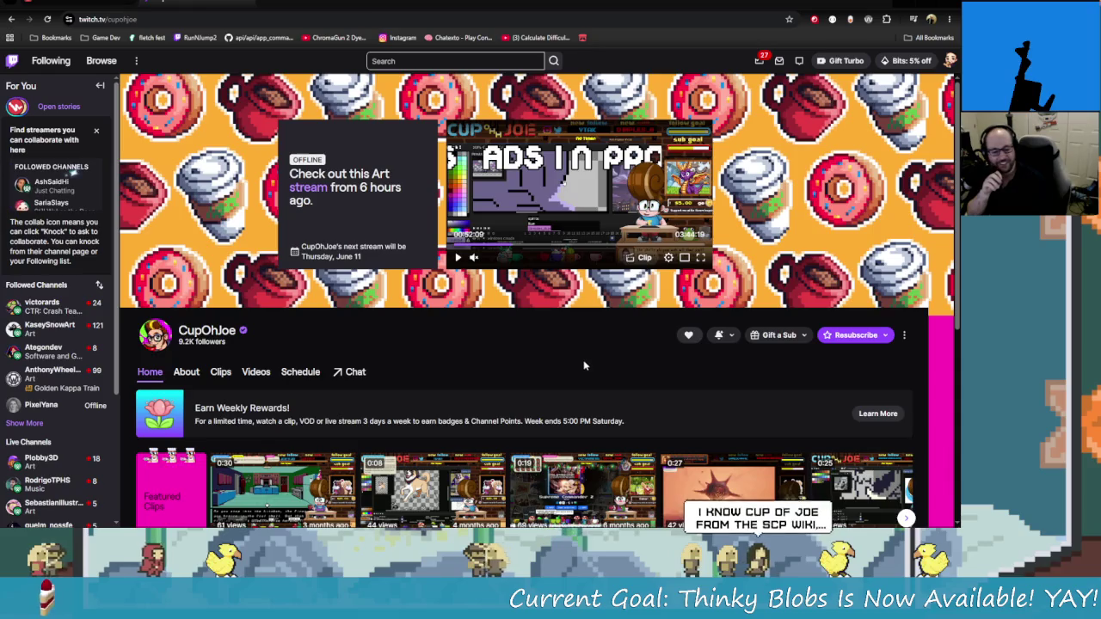
double_click(550, 207)
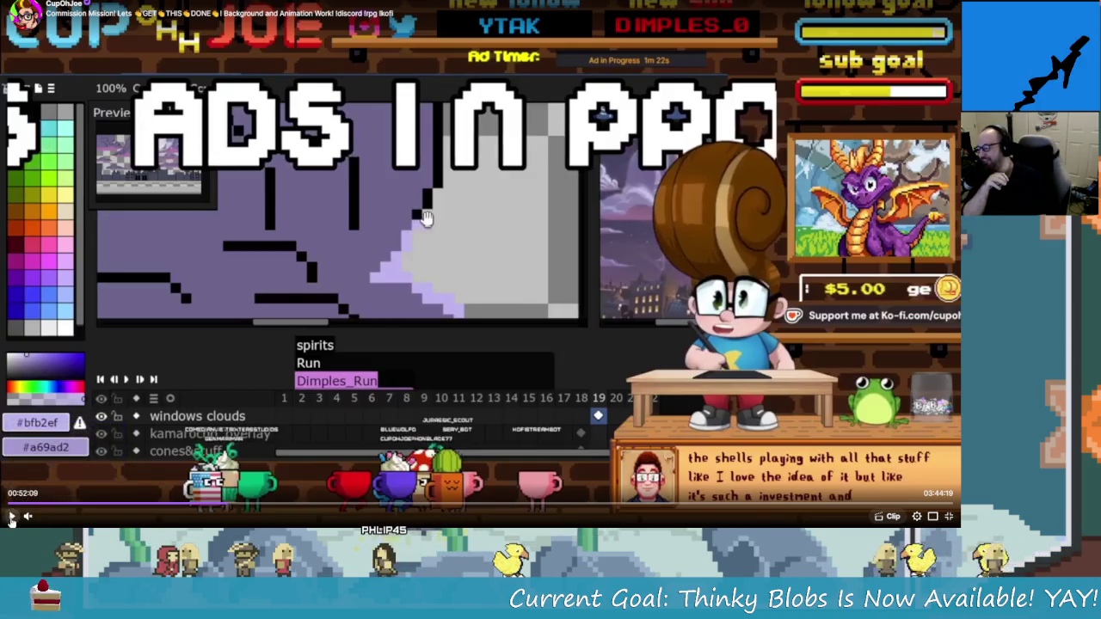
left_click(12, 516)
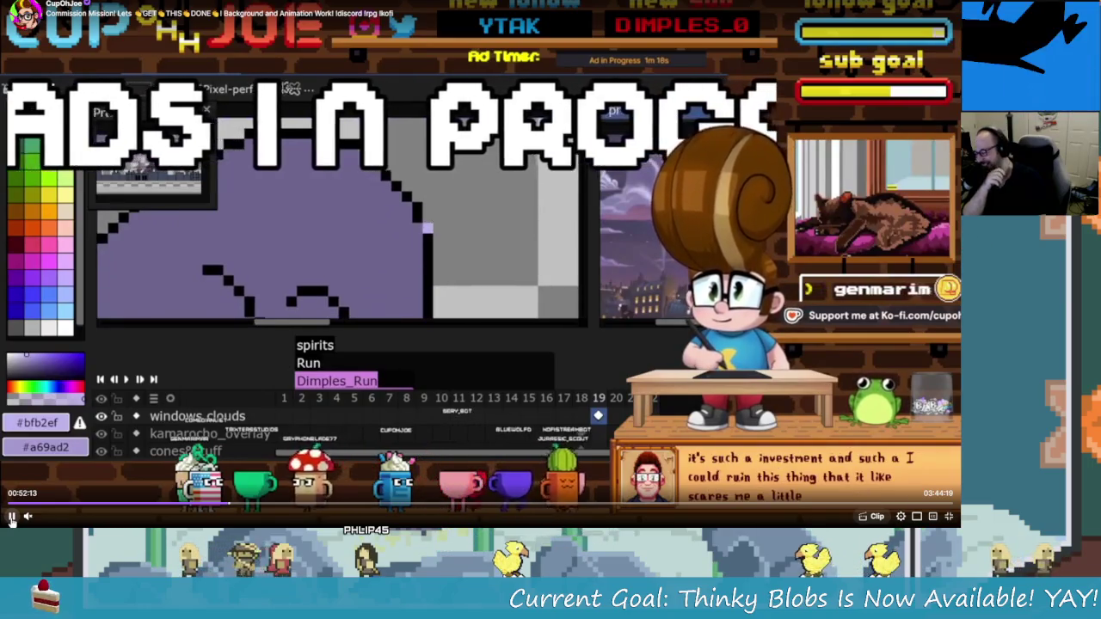
left_click(11, 522)
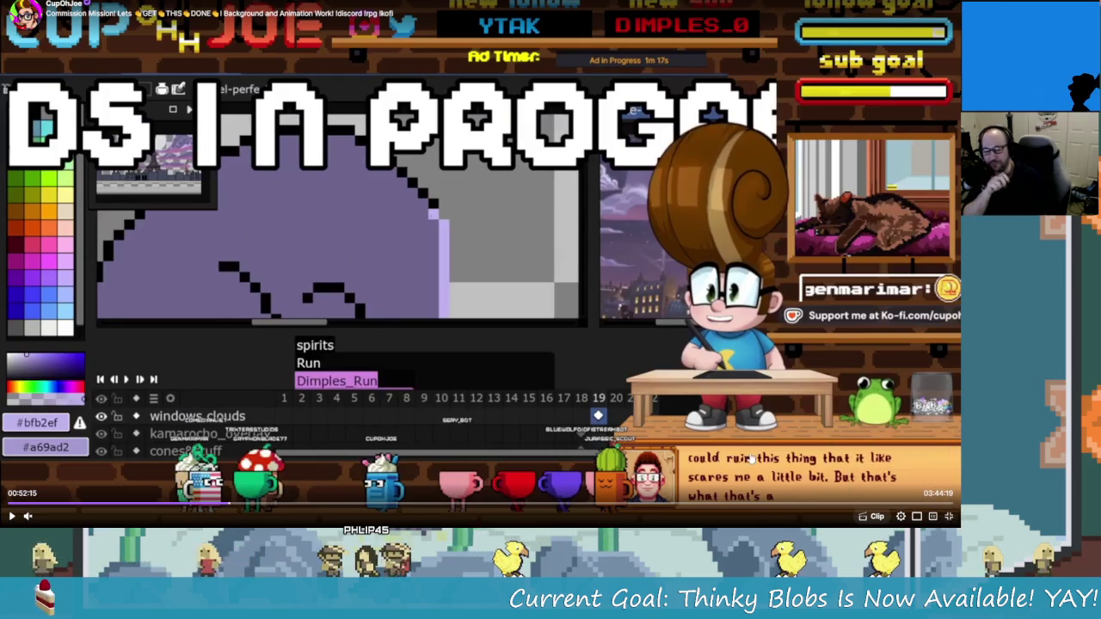
left_click(949, 516)
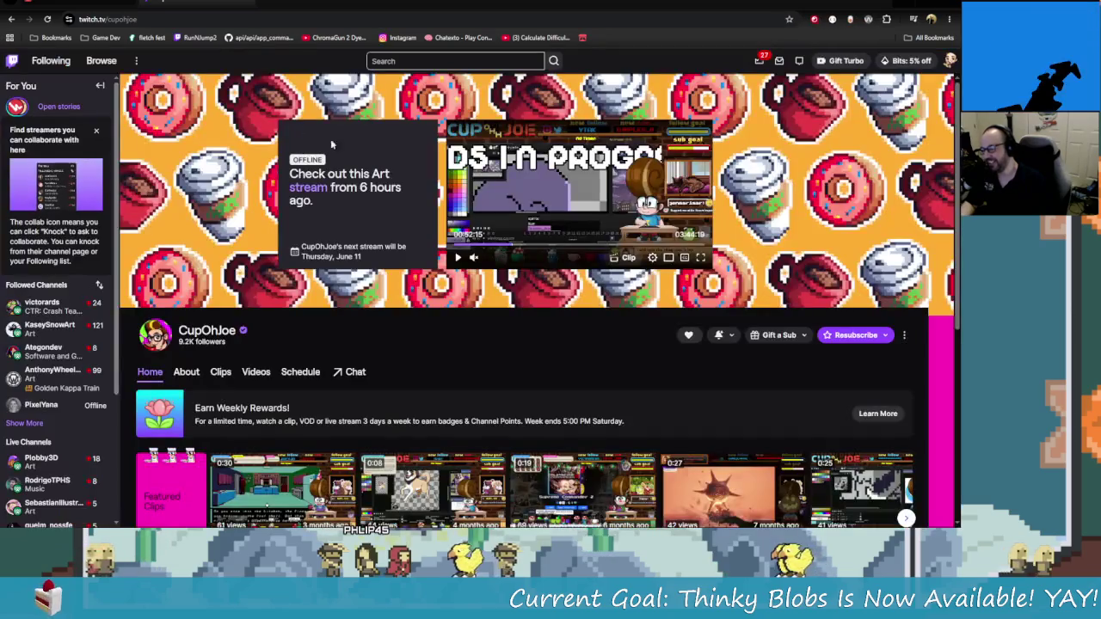
Return to the carbscode.itch.io tab showing Thinky Blobs leading the project grid
left_click(247, 2)
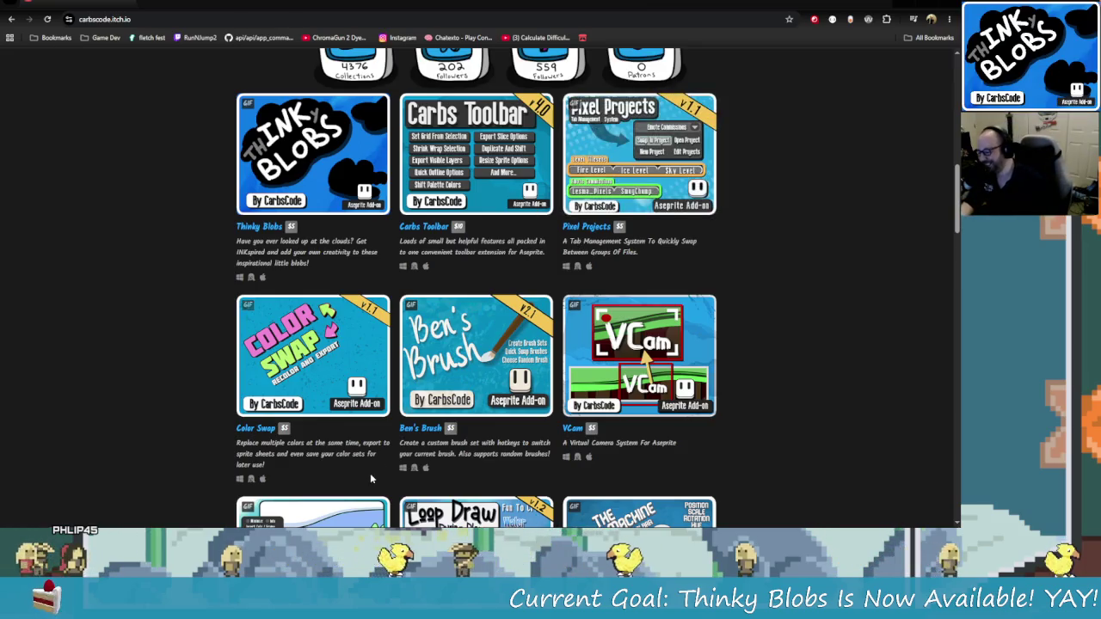
mouse_move(454, 508)
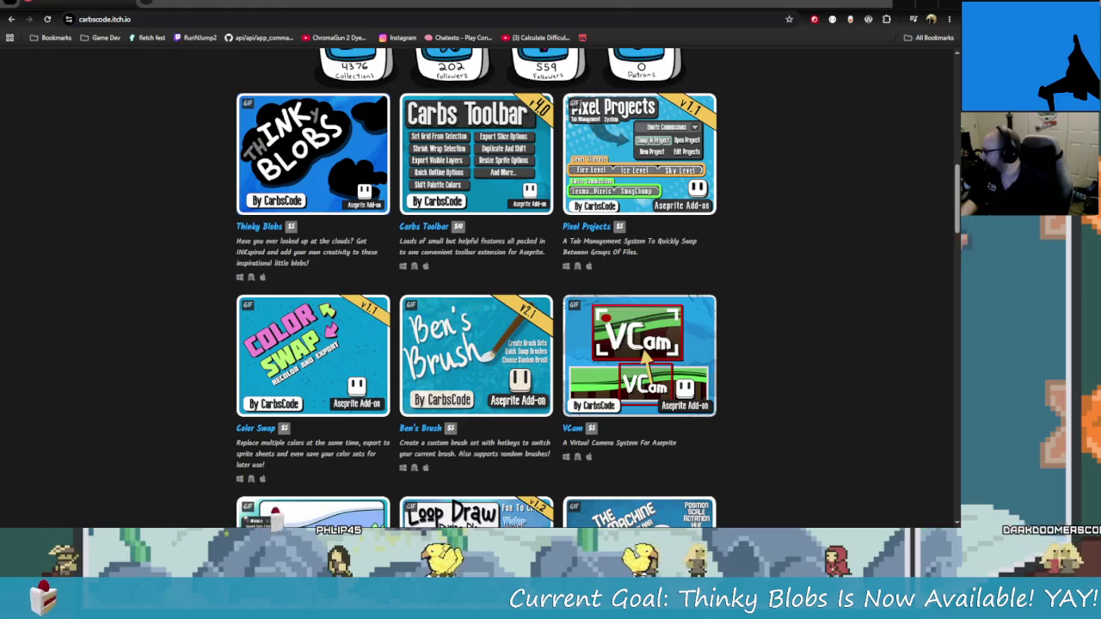
key("alt+Tab")
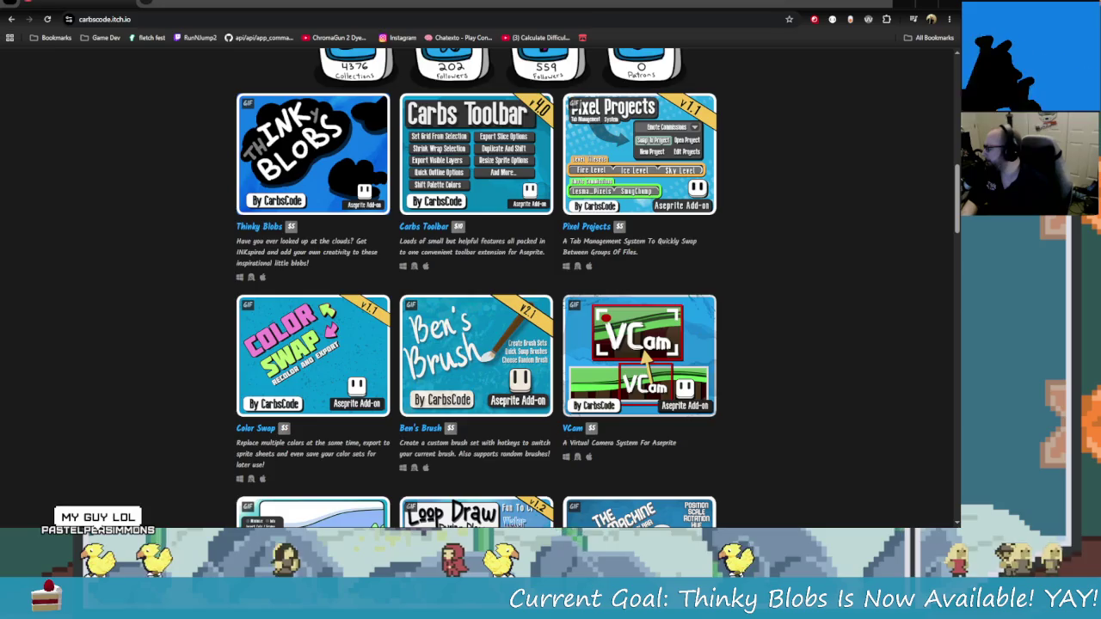
key("alt+Tab")
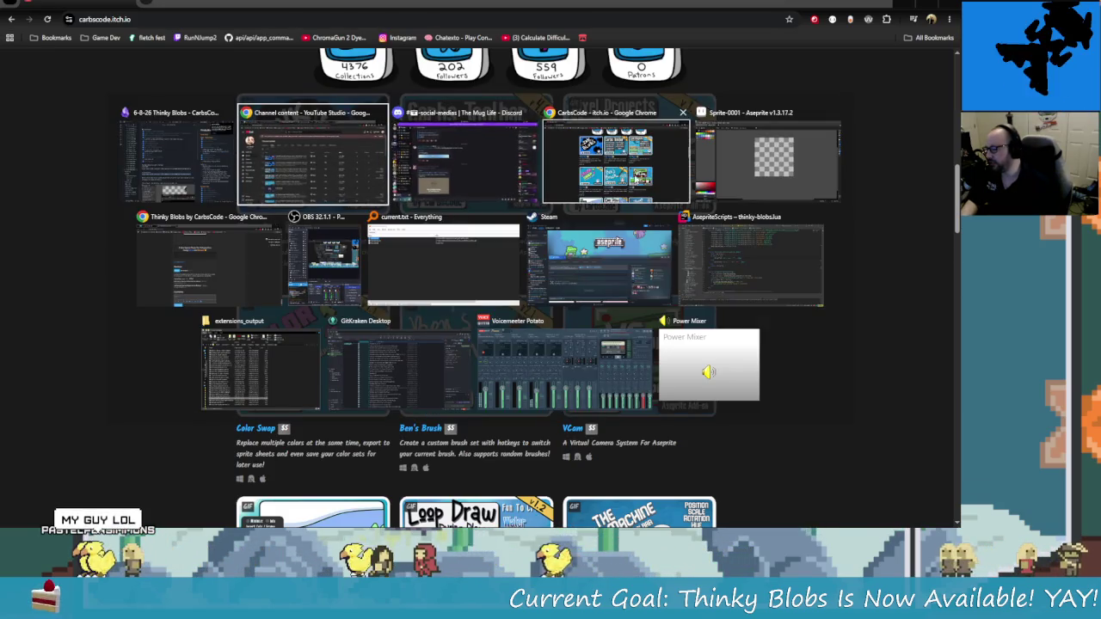
key("Escape")
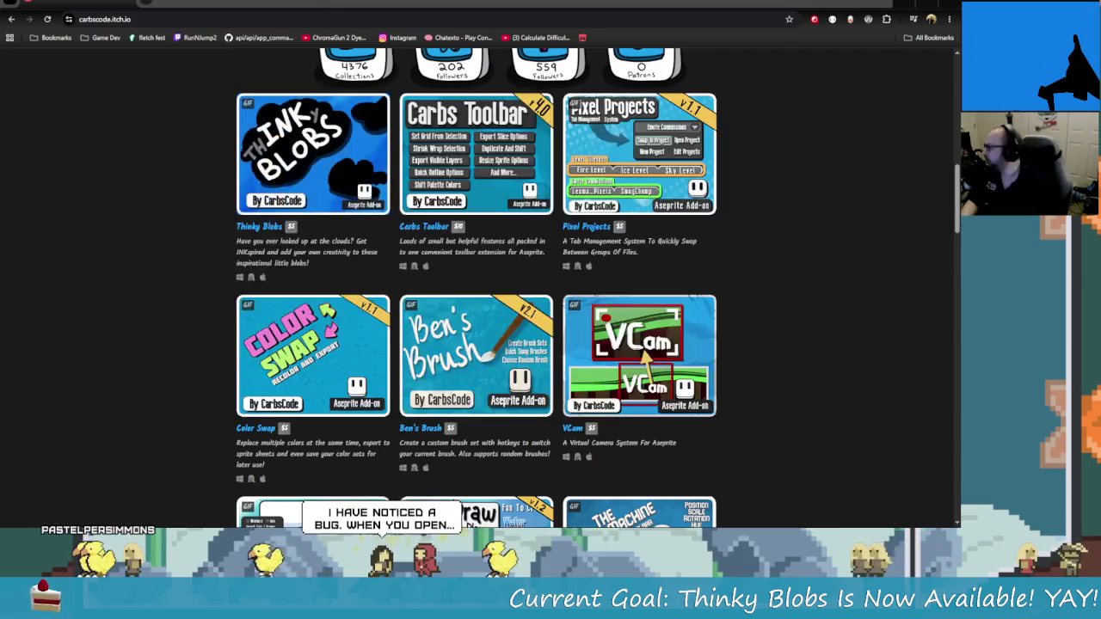